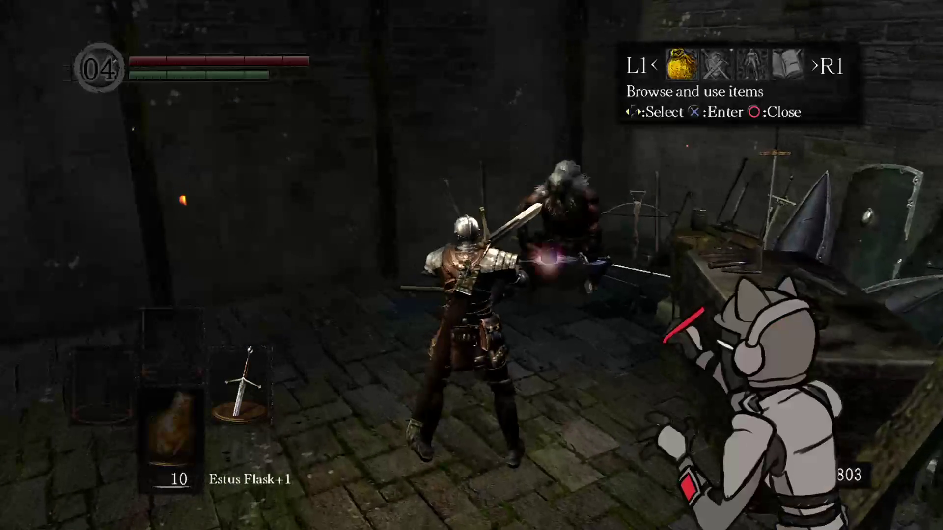
Step: Equip the Large Soul of a Lost Undead into an empty quick-use item slot
key(Down)
key(Down)
key(Down)
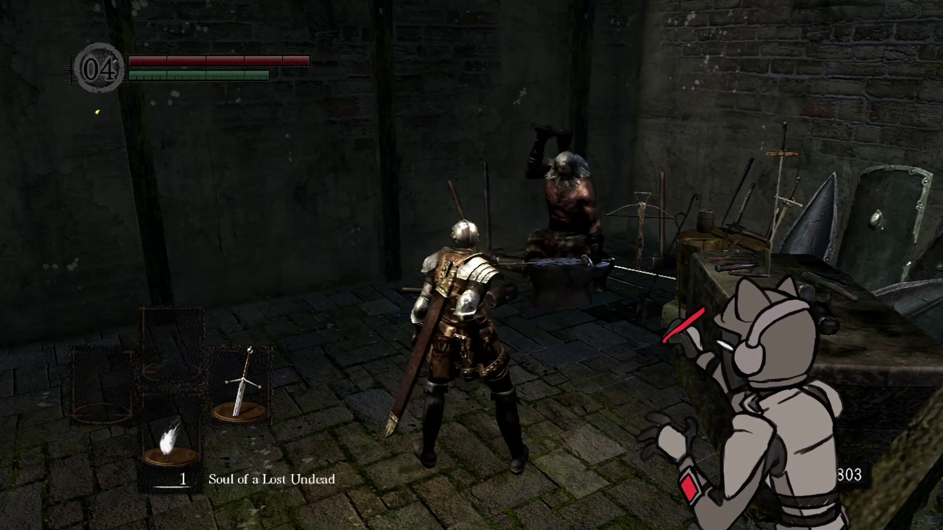
key(Escape)
key(Right)
key(Return)
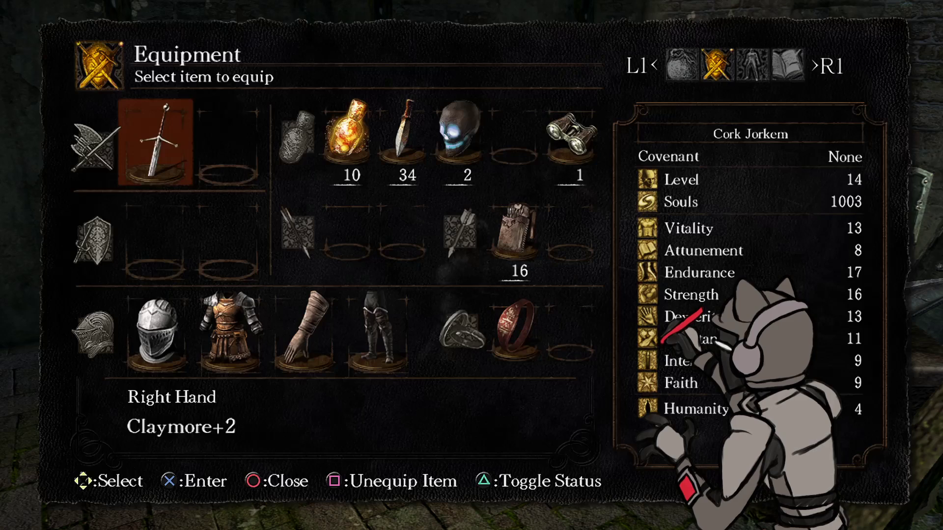
key(Return)
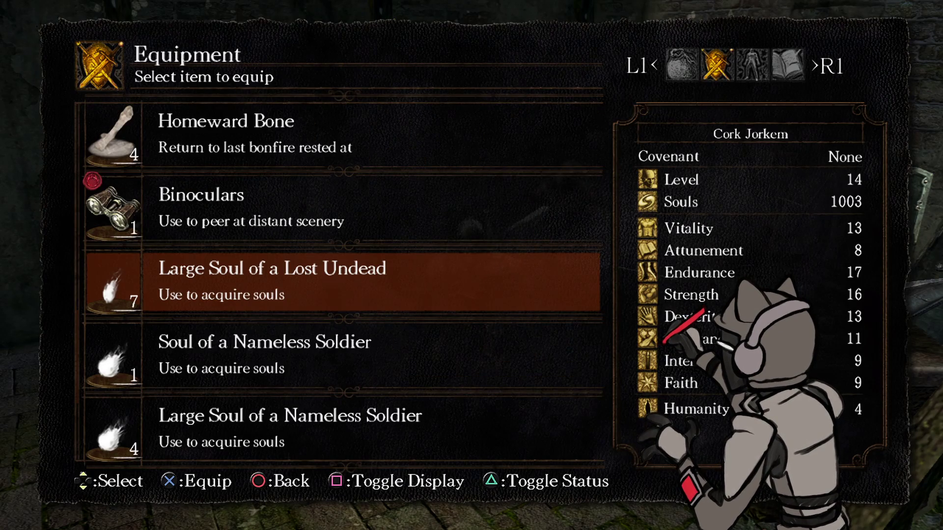
key(Return)
key(Escape)
key(Down)
key(Down)
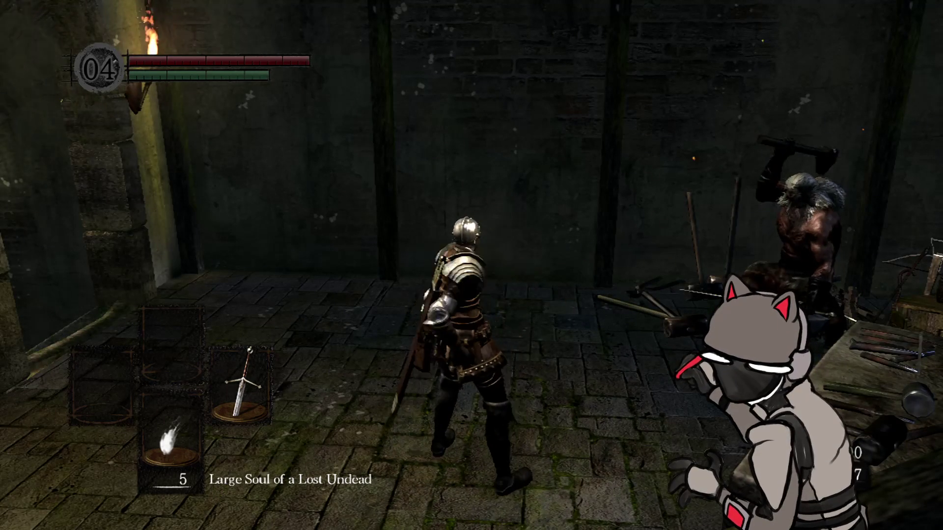
Step: Consume the remaining Large Souls of a Lost Undead, then talk to the blacksmith Andre
key(r)
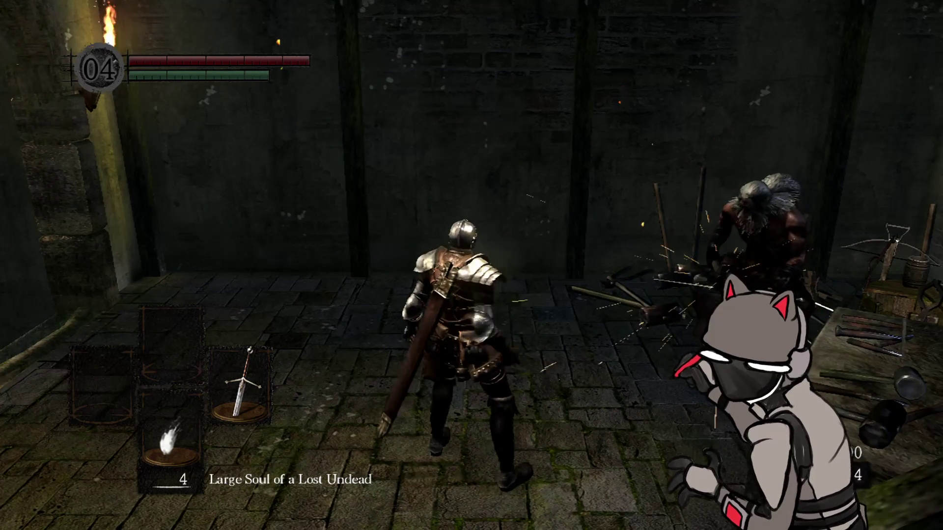
key(r)
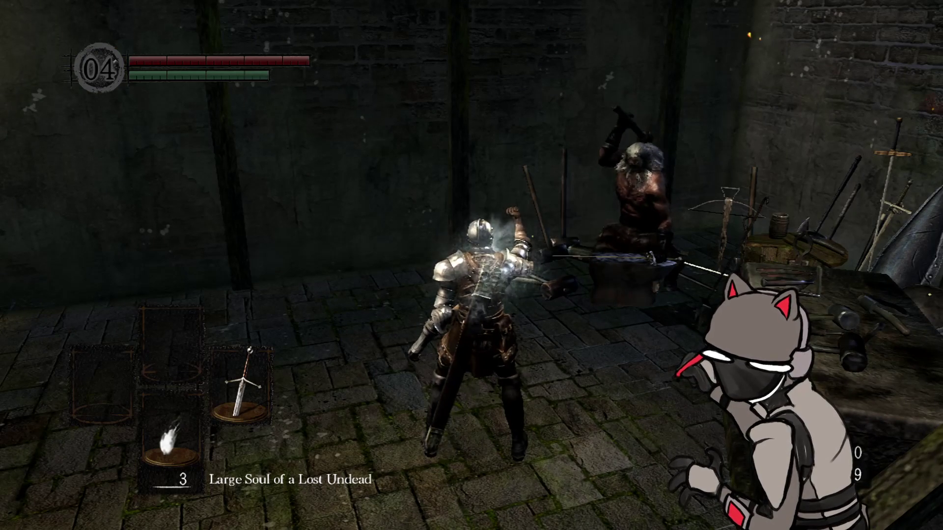
key(r)
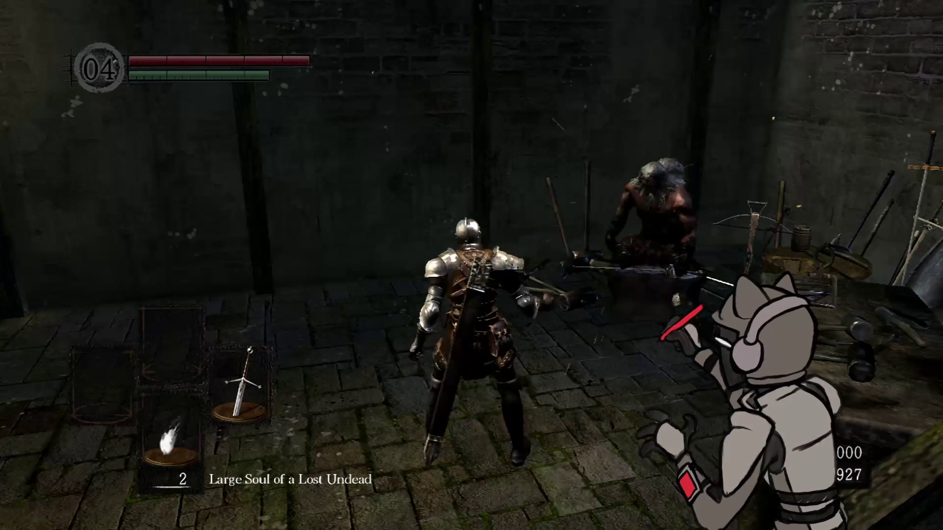
key(r)
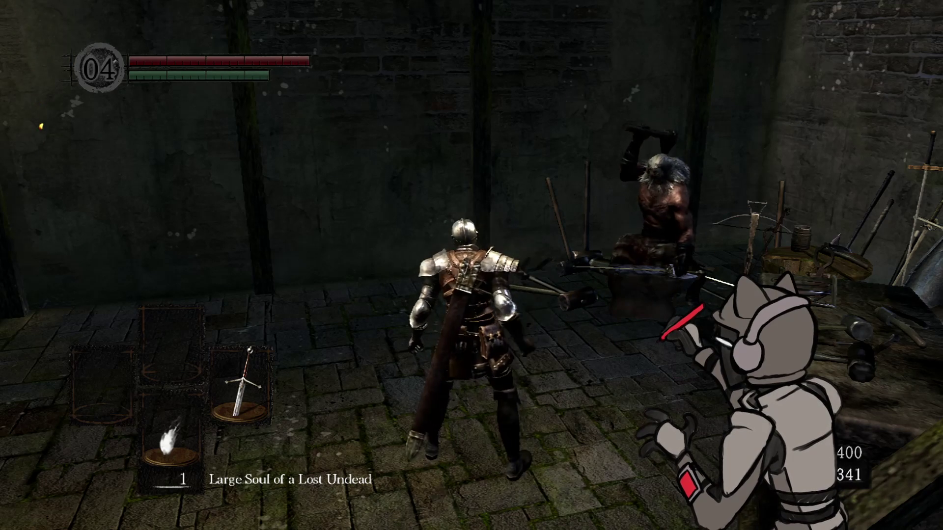
key(r)
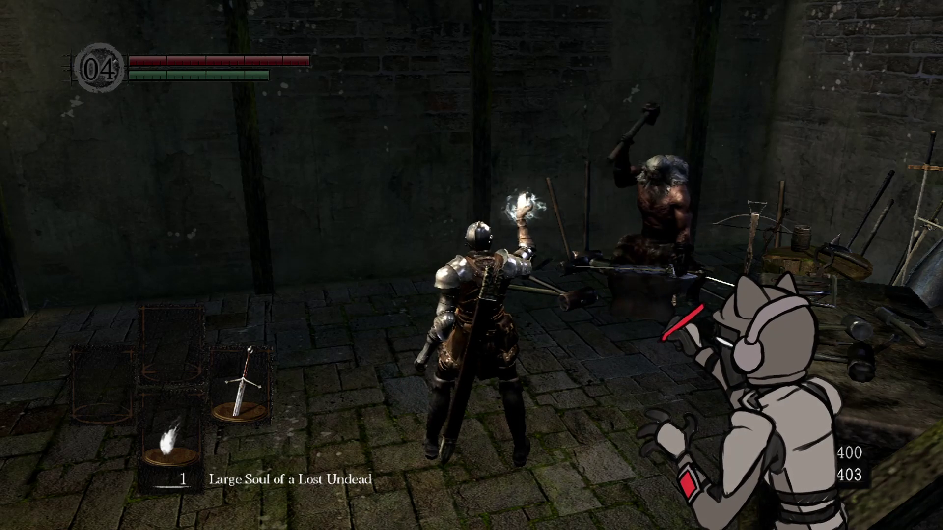
key(Down)
key(w)
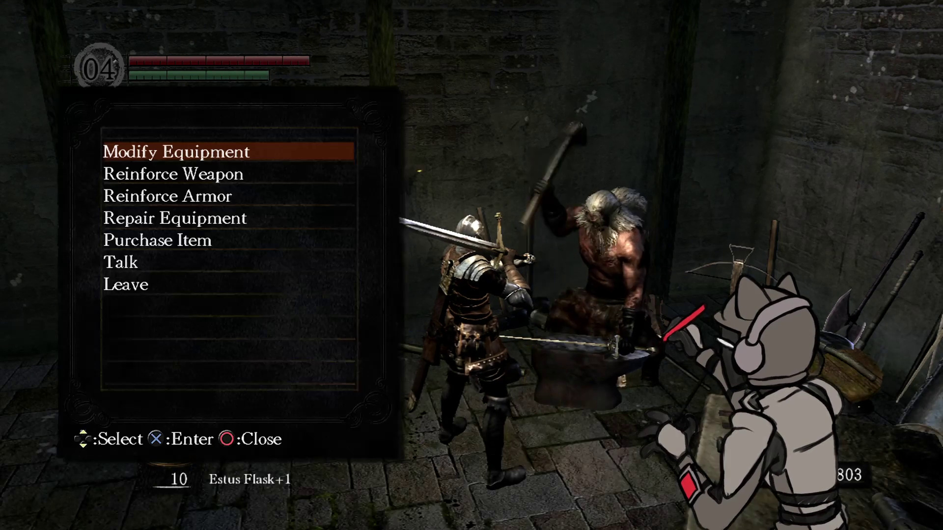
Step: Check the Longsword's cost in the blacksmith's weapon reinforcement list
key(Down)
key(Down)
key(Down)
key(Down)
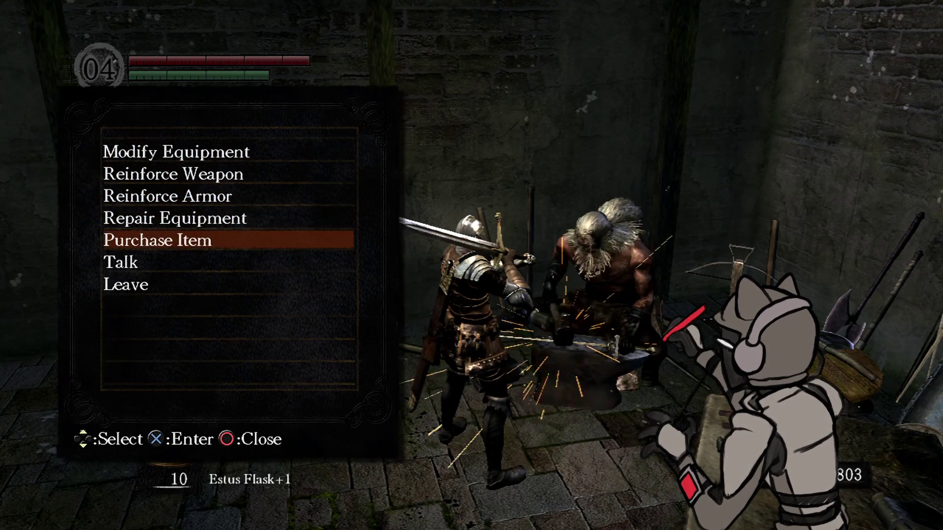
key(Up)
key(Up)
key(Up)
key(Return)
key(Down)
key(Down)
key(Down)
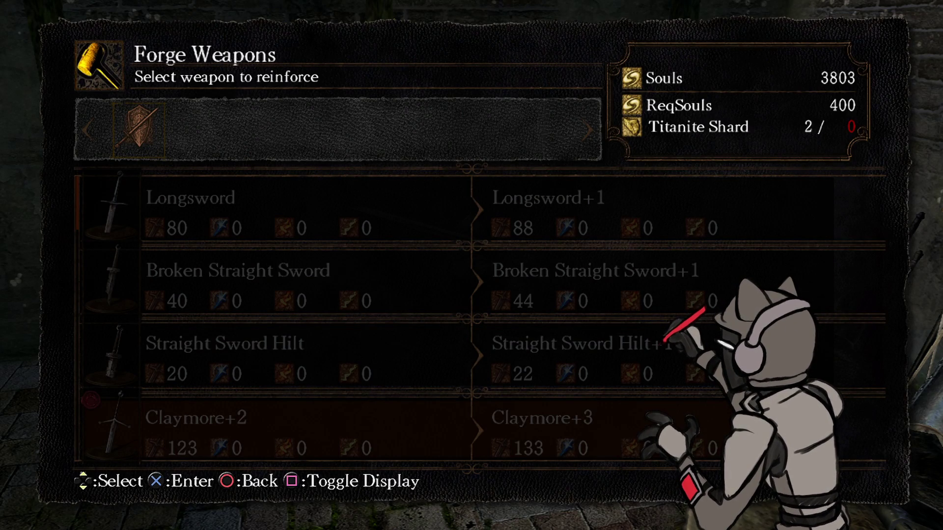
key(Up)
key(Up)
key(Up)
key(Escape)
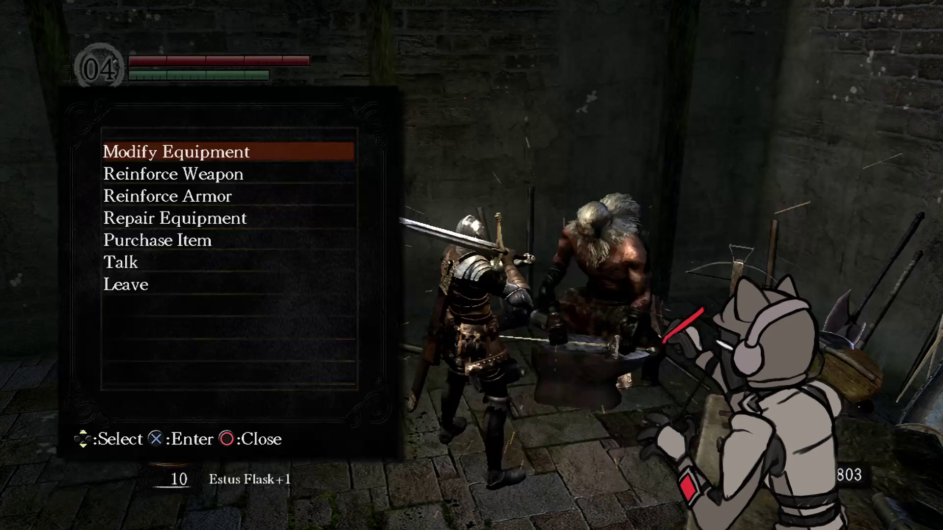
Step: Look at armor reinforcement and try equipment modification, which reports no weapons for ascension
key(Down)
key(Down)
key(Return)
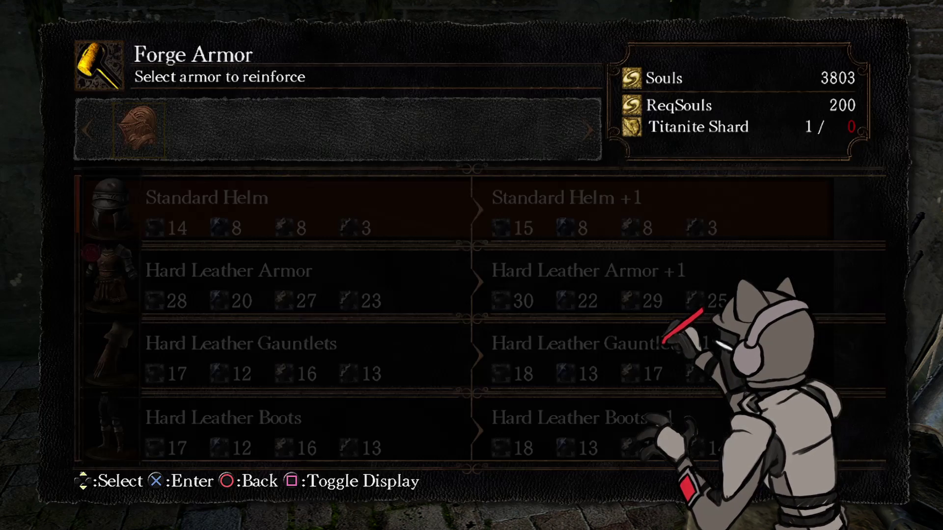
key(Escape)
key(Up)
key(Up)
key(Down)
key(Down)
key(Return)
key(Return)
key(Down)
Step: Repair the Claymore+2 for 19 souls, leaving 3784 souls
key(Down)
key(Down)
key(Return)
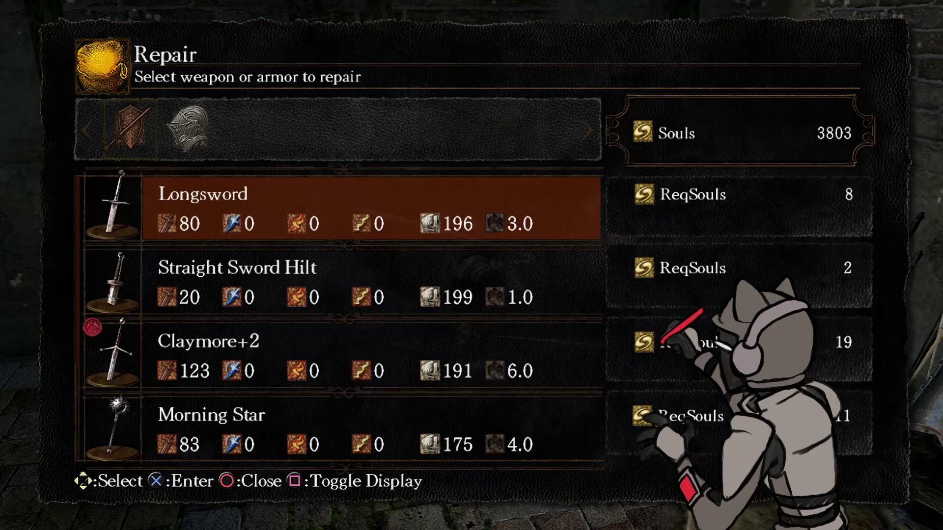
key(Down)
key(Down)
key(Return)
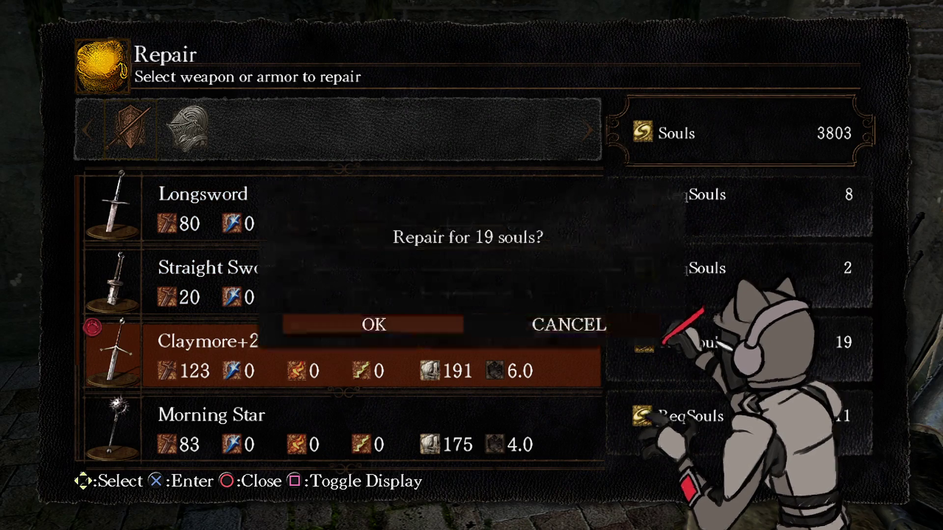
key(Left)
key(Return)
key(Right)
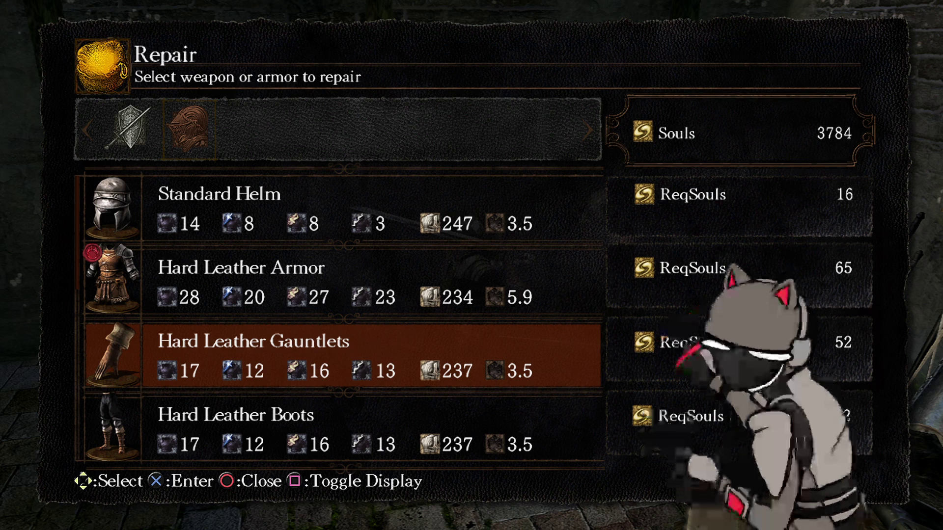
key(Escape)
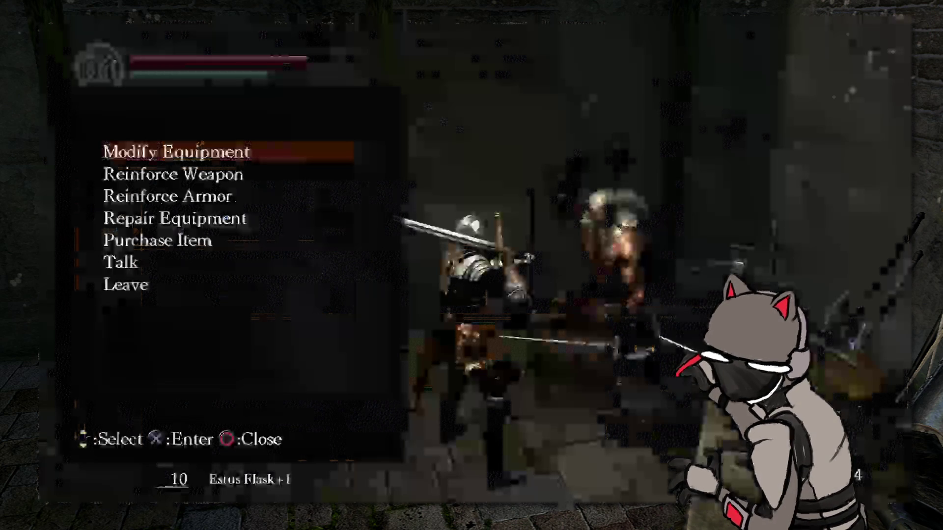
Step: Browse the blacksmith's keys, tools, smithboxes, weapons and shields, including the Broadsword's price
key(Down)
key(Down)
key(Down)
key(Return)
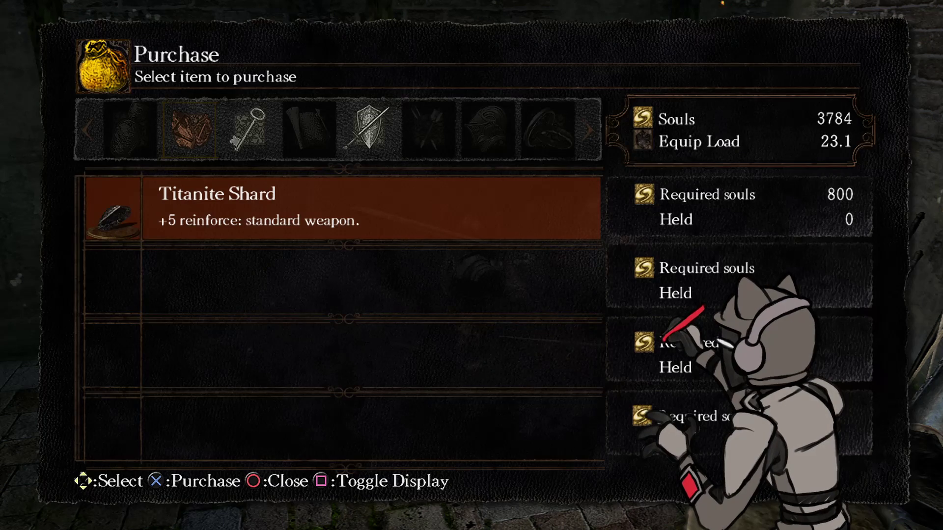
key(Right)
key(Down)
key(Down)
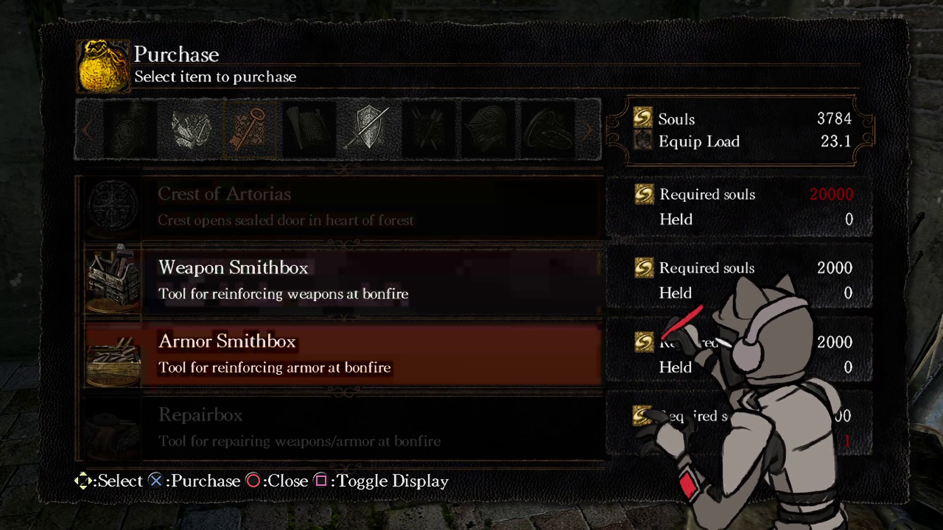
key(Down)
key(Right)
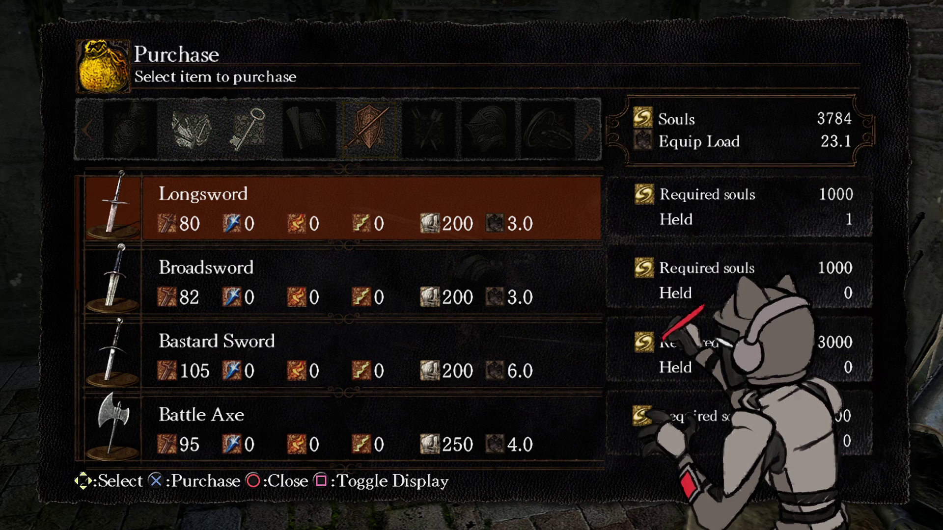
key(Up)
key(Down)
key(Down)
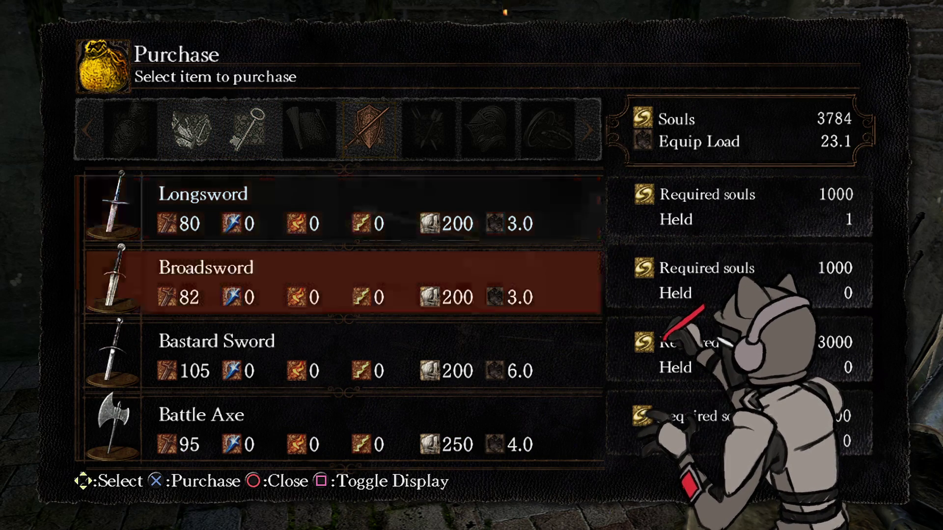
key(Up)
key(Up)
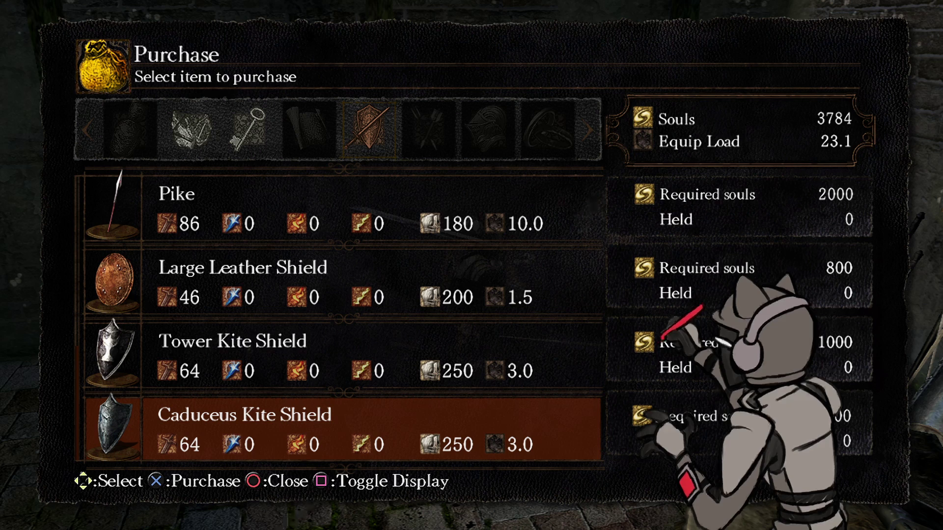
Step: Leave the shop without buying and view the weapon reinforcement list (Claymore+3: 200 souls, one Titanite Shard)
key(Escape)
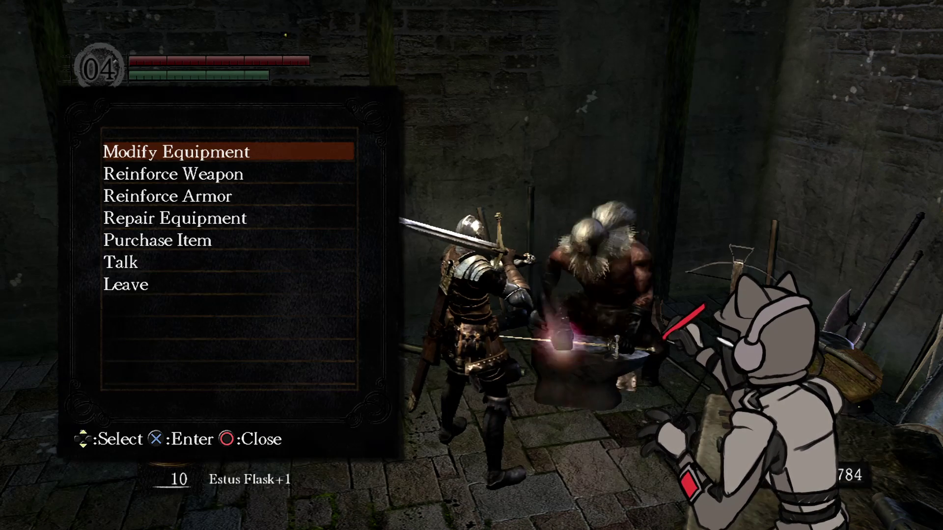
key(Down)
key(Return)
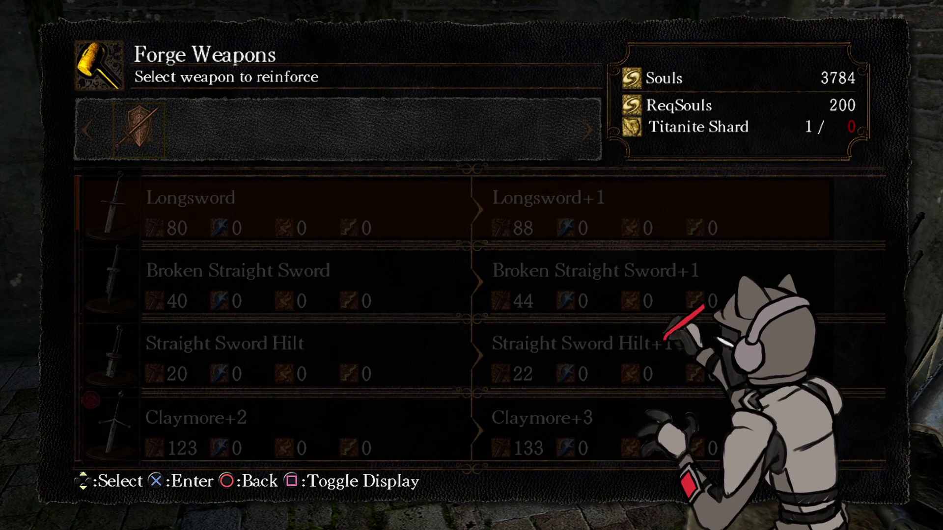
key(Down)
key(Down)
key(Down)
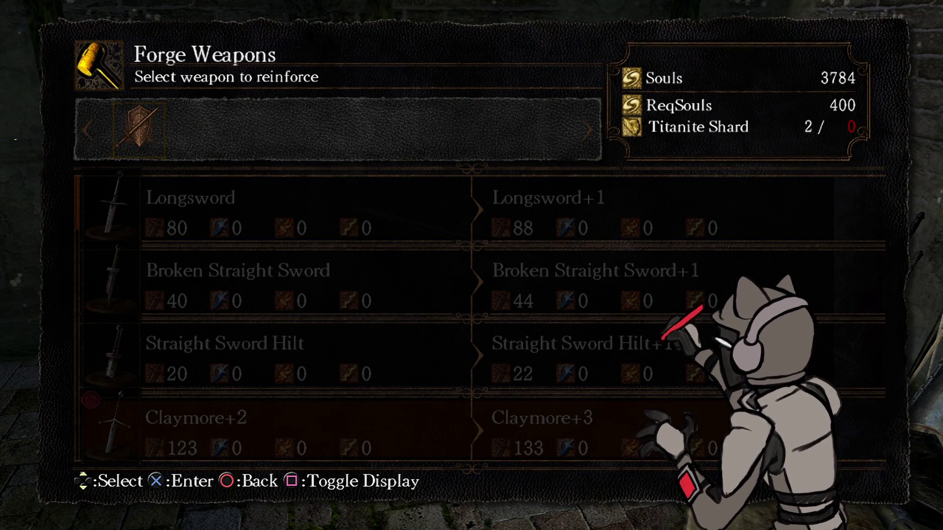
key(Down)
key(Down)
key(Down)
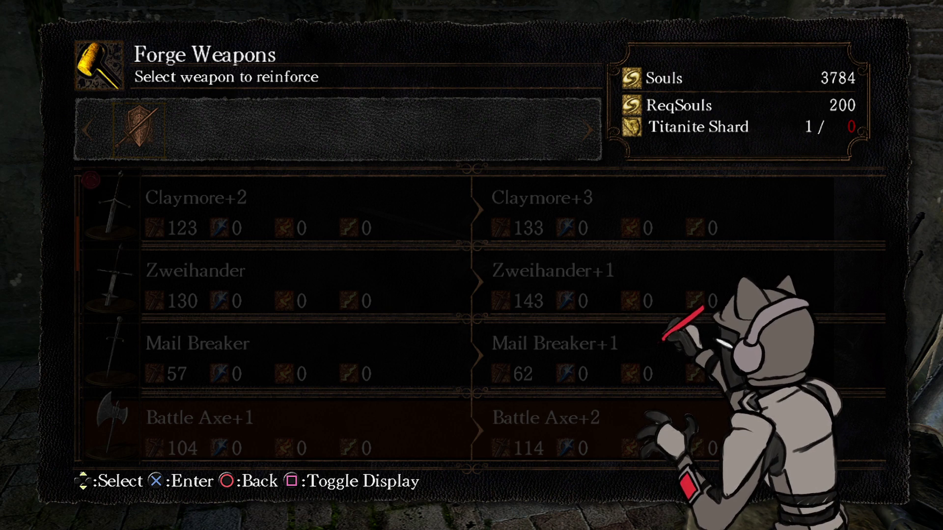
key(Down)
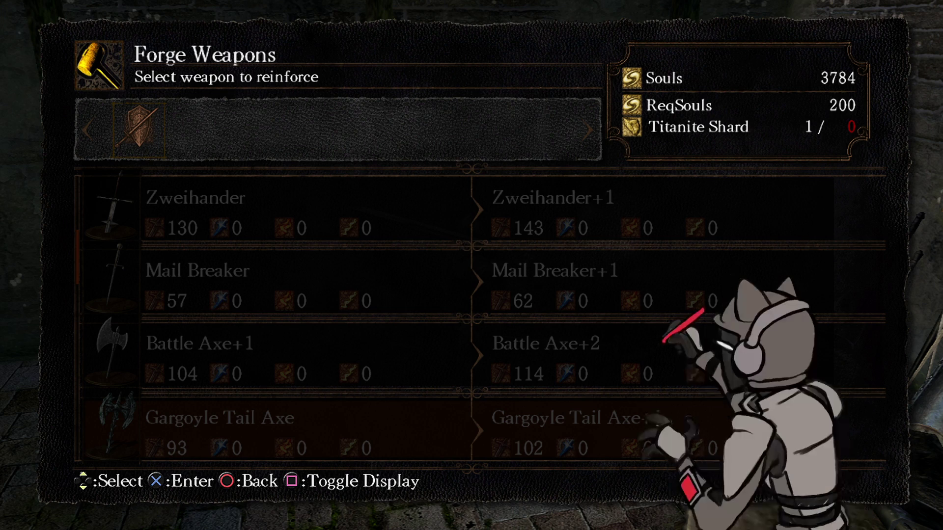
key(Down)
key(Down)
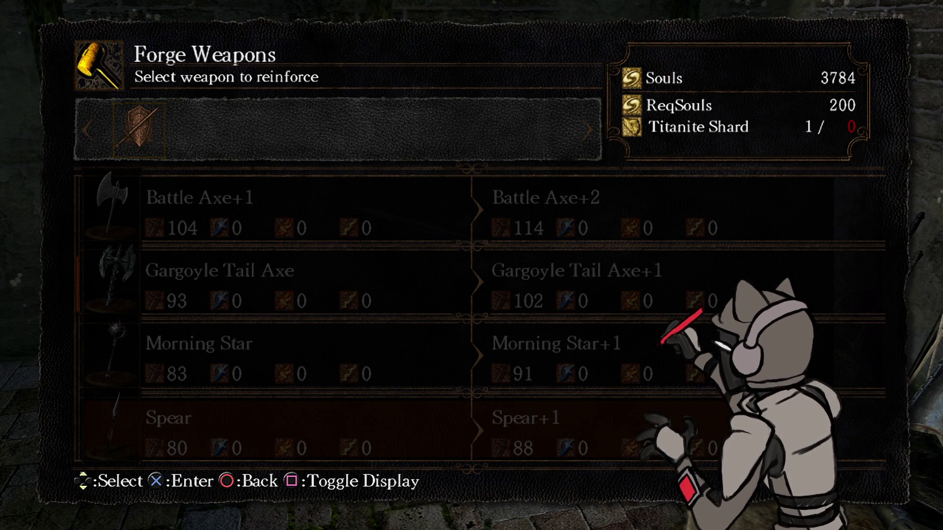
key(Down)
key(Down)
key(Down)
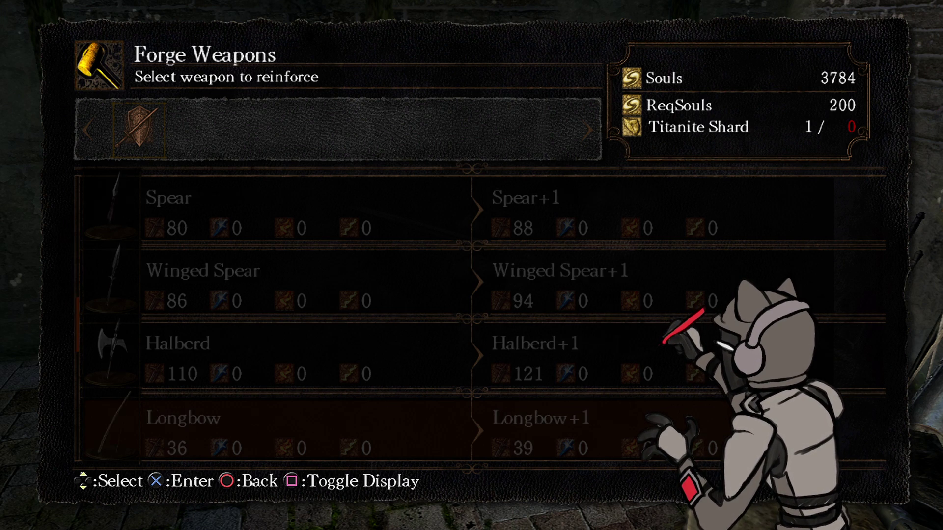
key(Up)
key(Up)
key(Up)
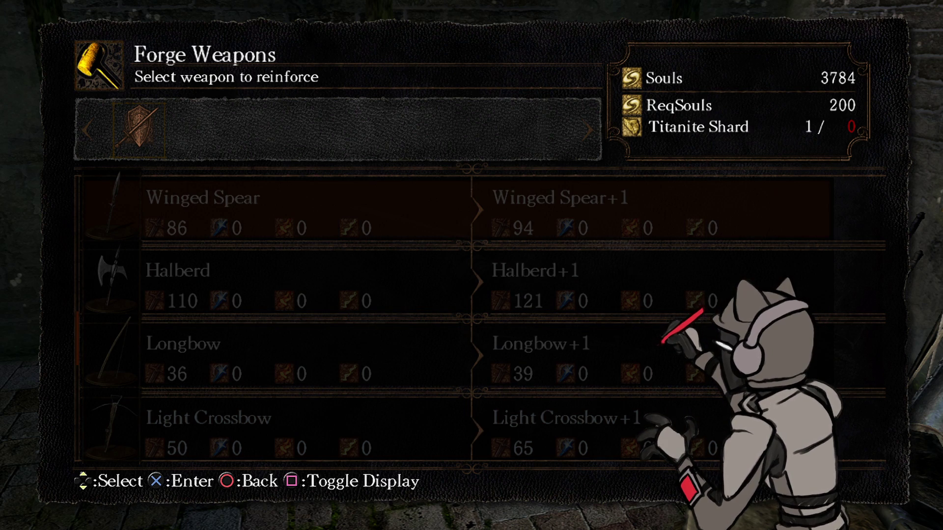
key(Down)
key(Return)
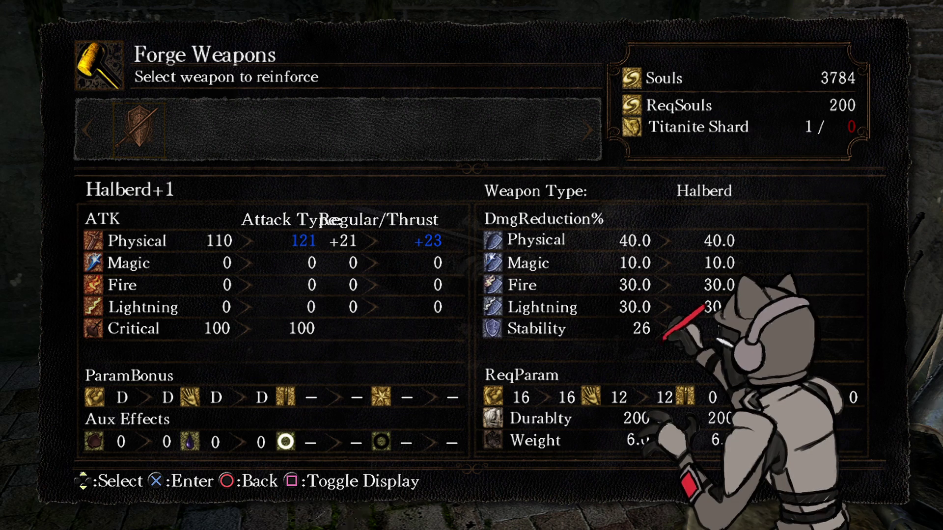
key(Escape)
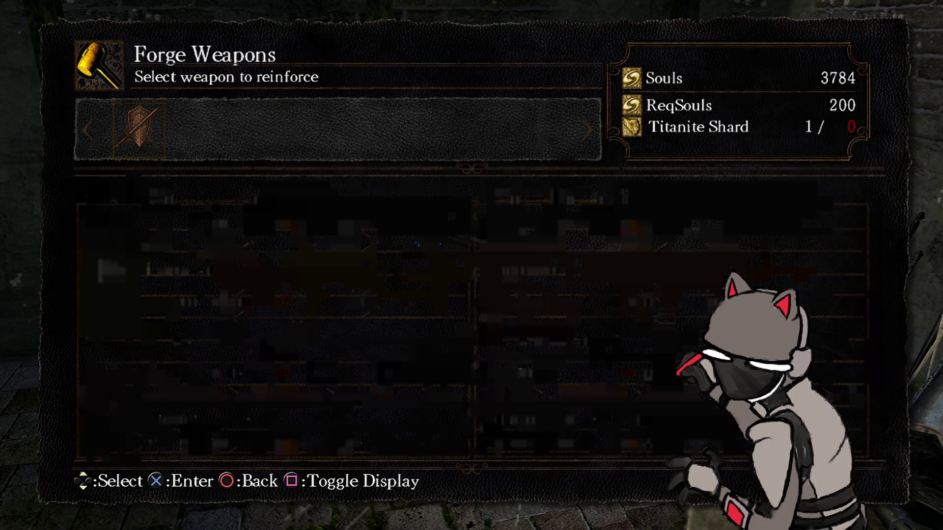
key(Up)
key(Up)
key(Up)
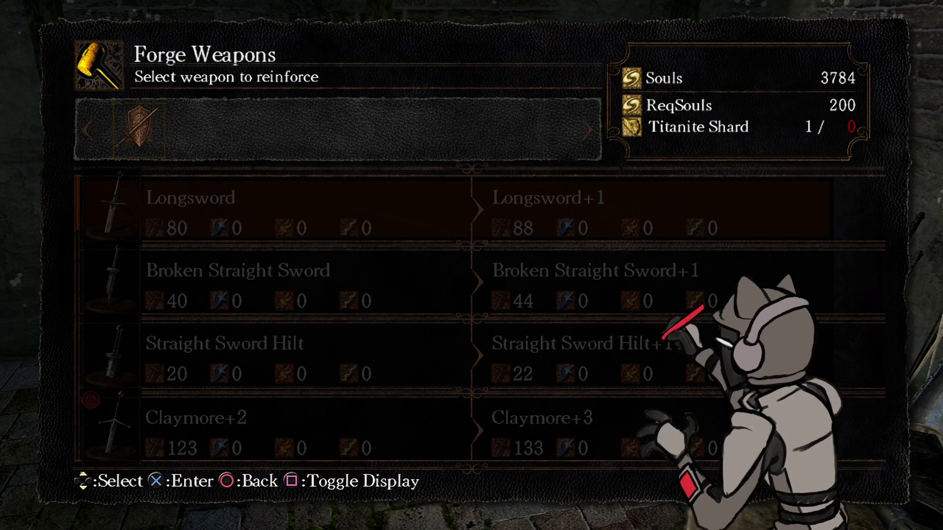
Step: Buy two Titanite Shards from the blacksmith's shop
key(Escape)
key(Down)
key(Down)
key(Down)
key(Return)
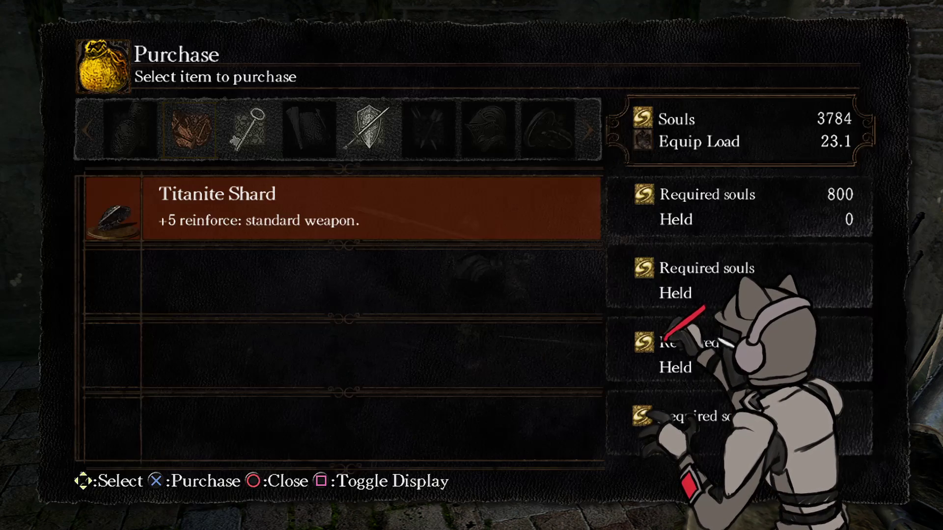
key(Return)
key(Up)
key(Left)
key(Return)
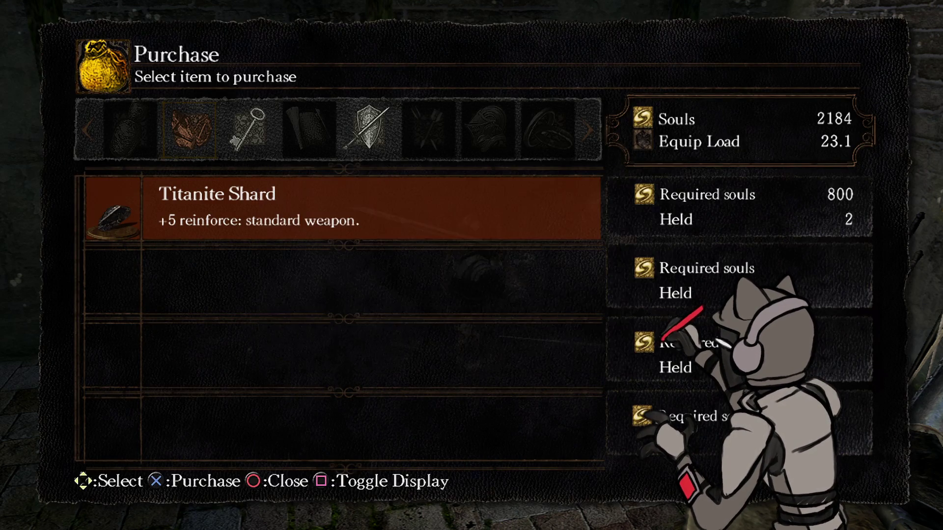
key(Escape)
Step: Reinforce the Longsword twice to Longsword+2, leaving 1784 souls, and return to the blacksmith's menu
key(Down)
key(Return)
key(Return)
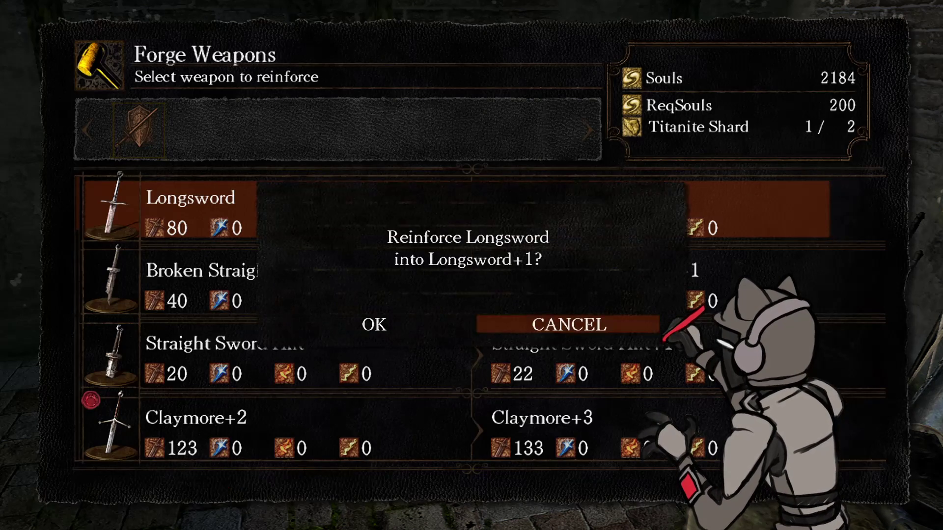
key(Left)
key(Return)
key(Return)
key(Return)
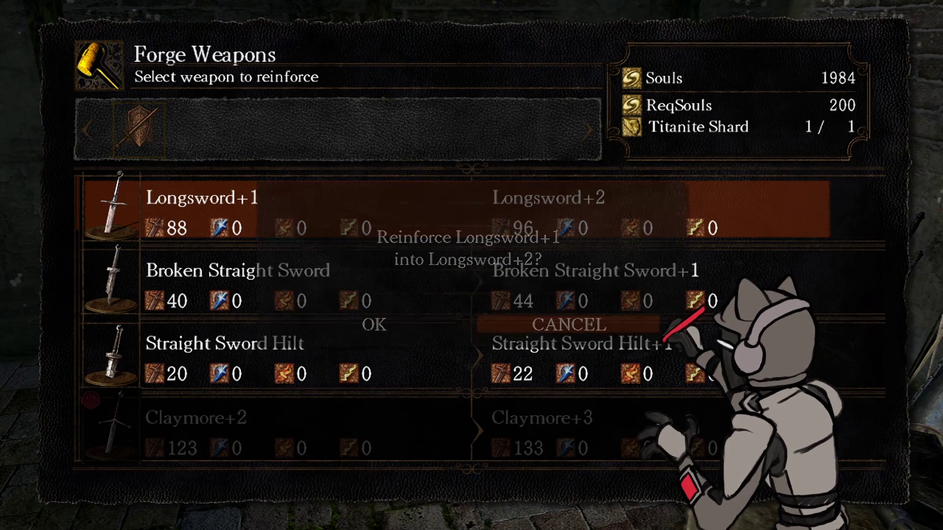
key(Left)
key(Return)
key(Return)
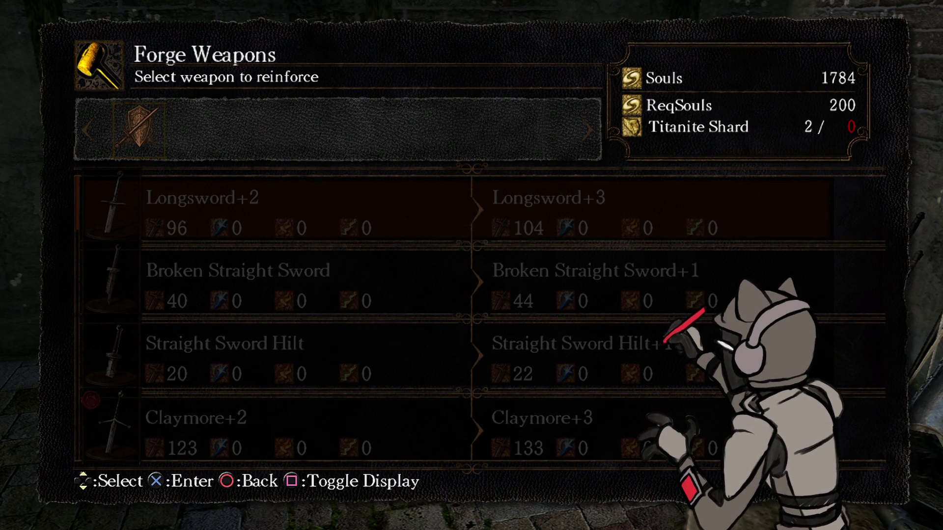
key(Up)
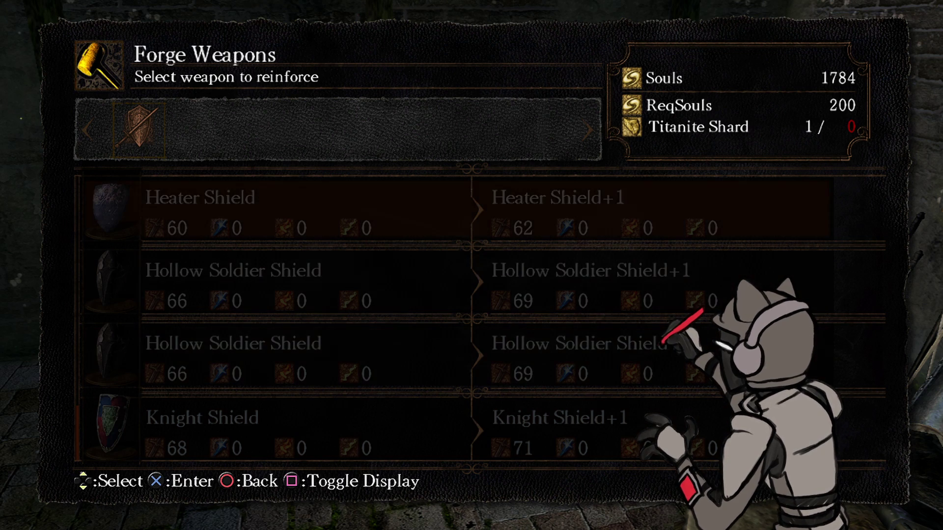
key(Escape)
key(Down)
key(Down)
key(Down)
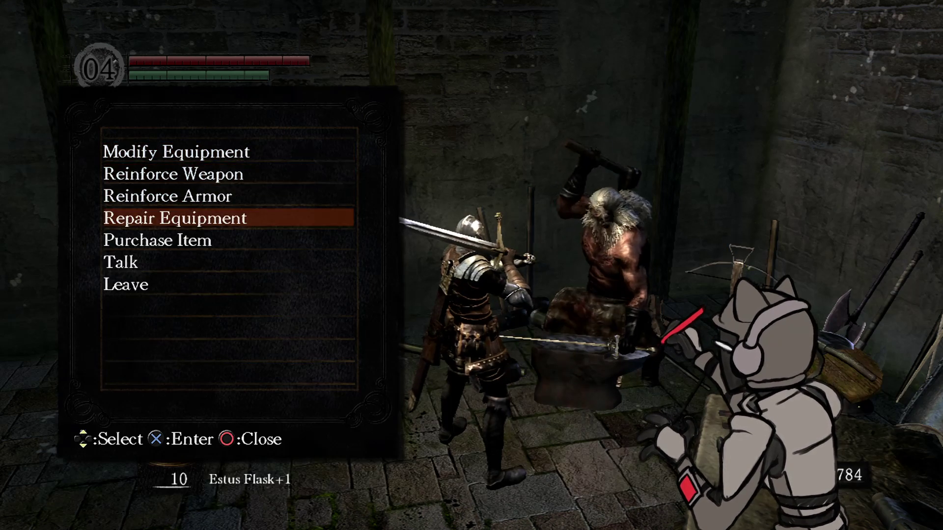
key(Return)
key(Right)
key(Right)
key(Right)
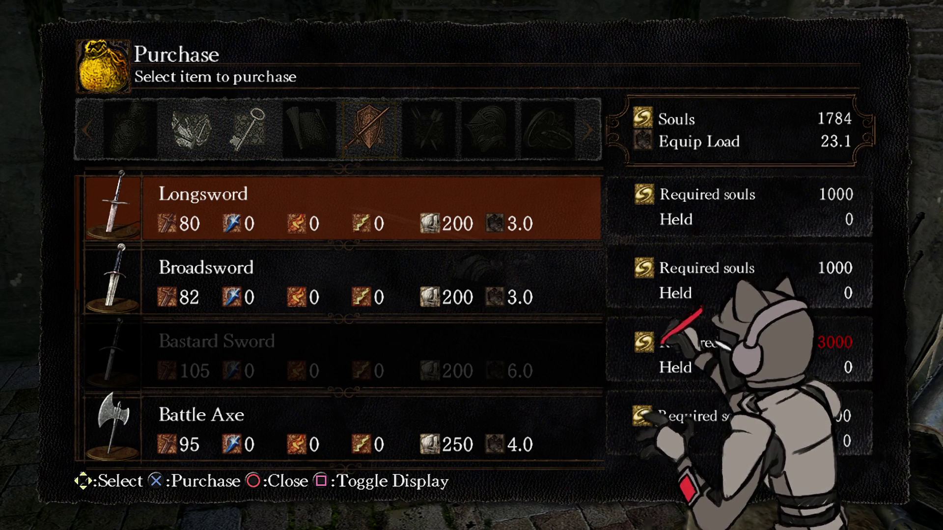
key(Down)
key(Tab)
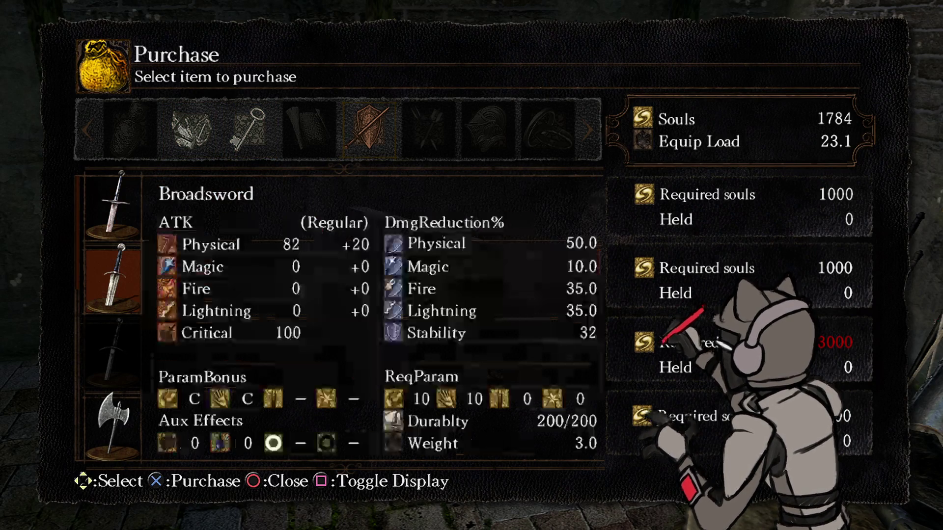
key(Up)
key(Down)
key(Up)
key(Down)
key(Tab)
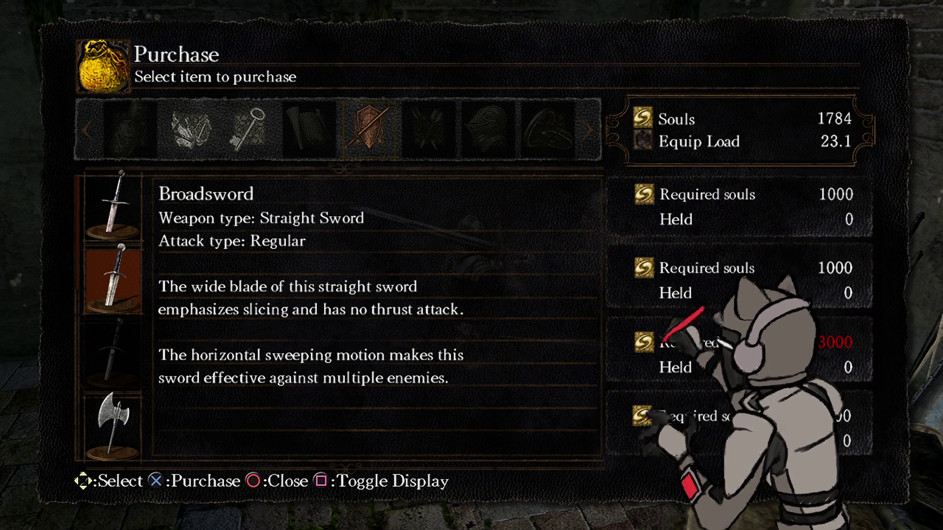
key(Tab)
key(Left)
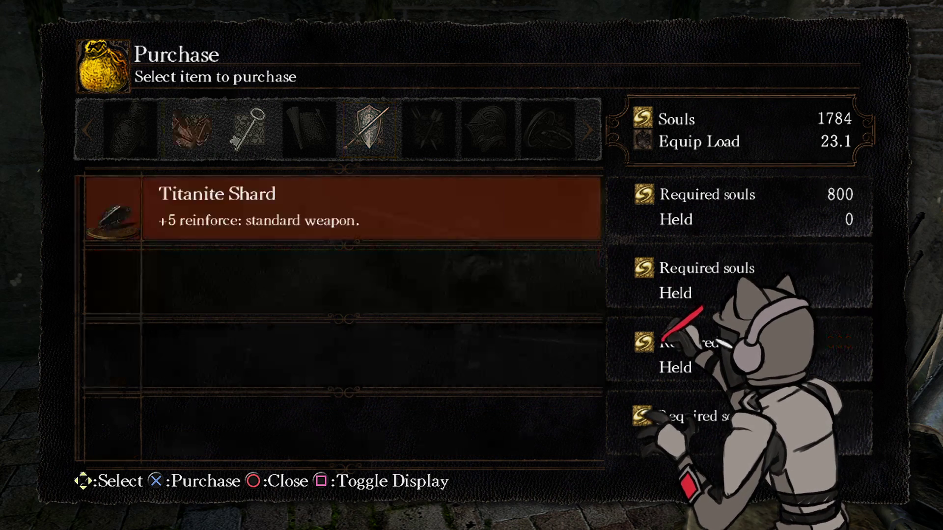
key(Right)
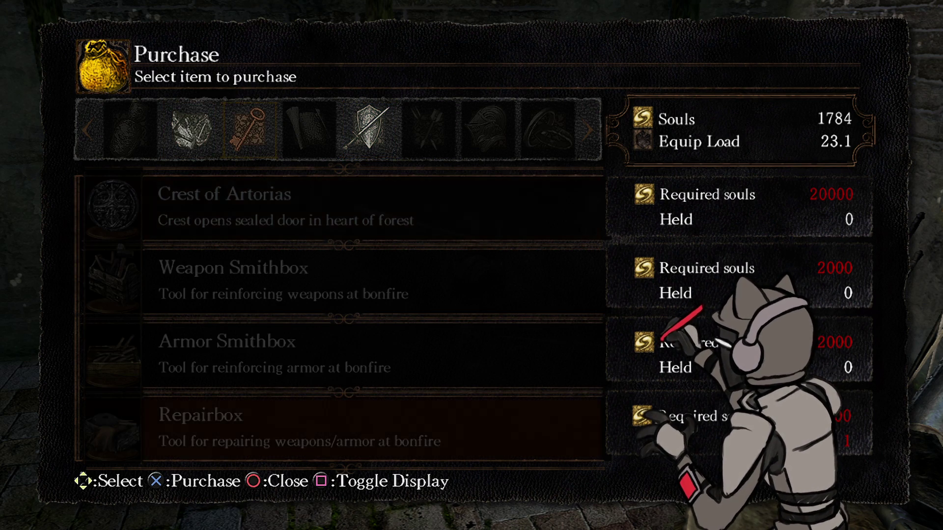
key(Left)
key(Return)
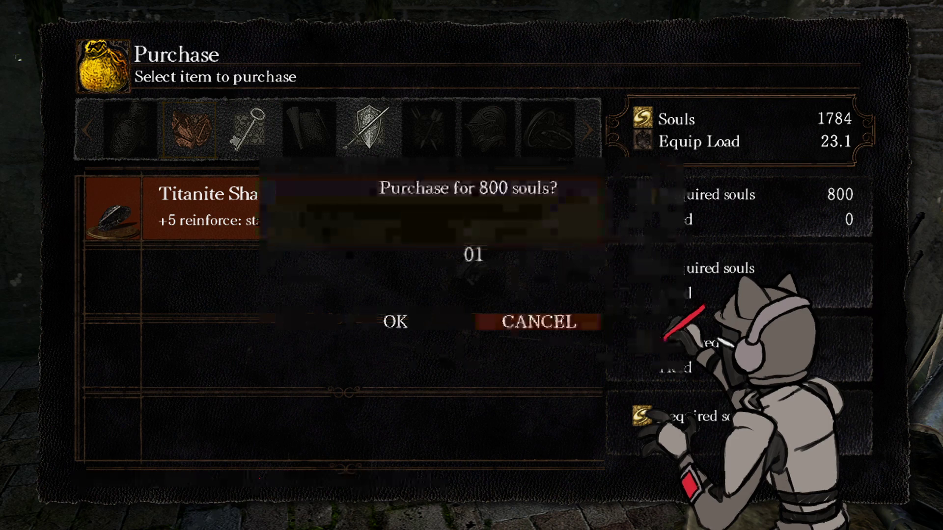
key(Up)
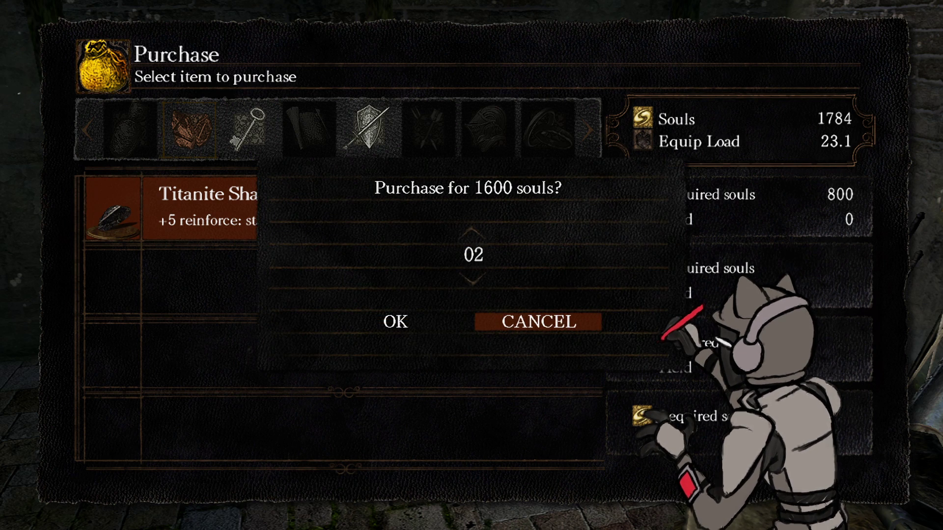
key(Left)
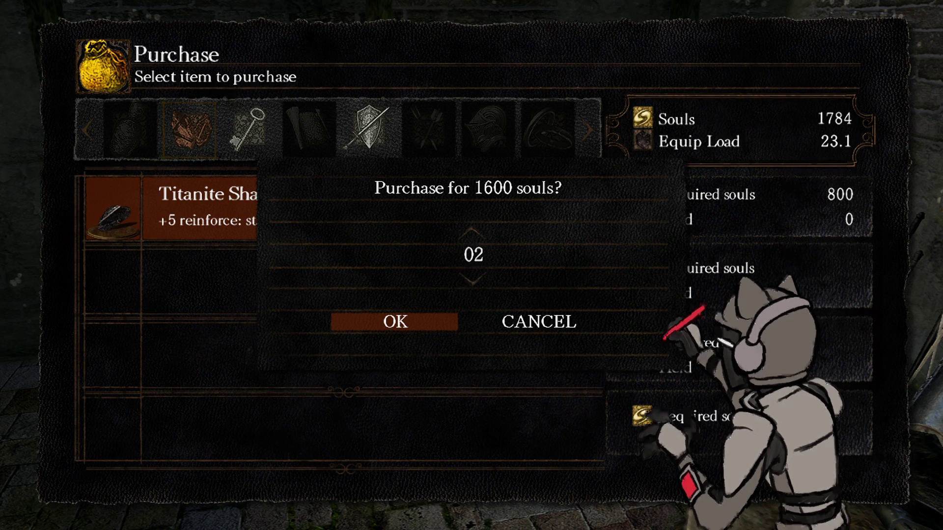
key(Escape)
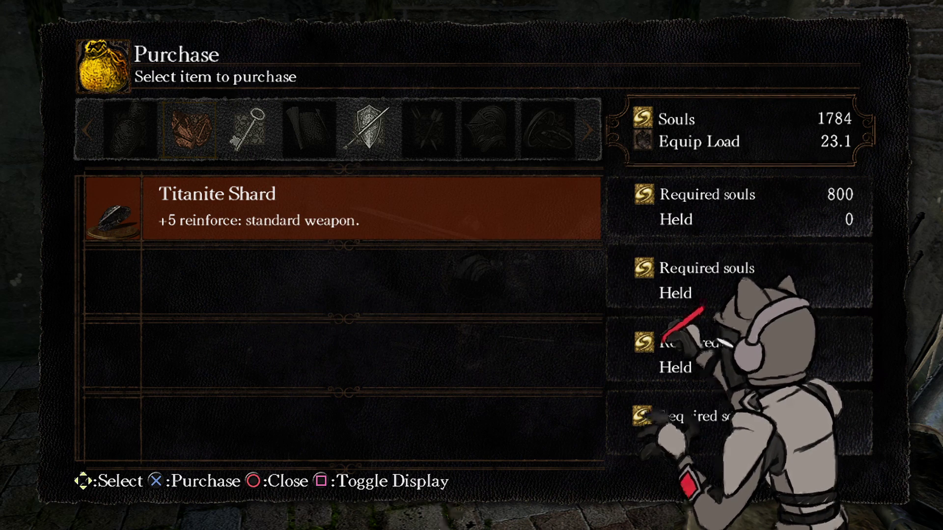
key(Escape)
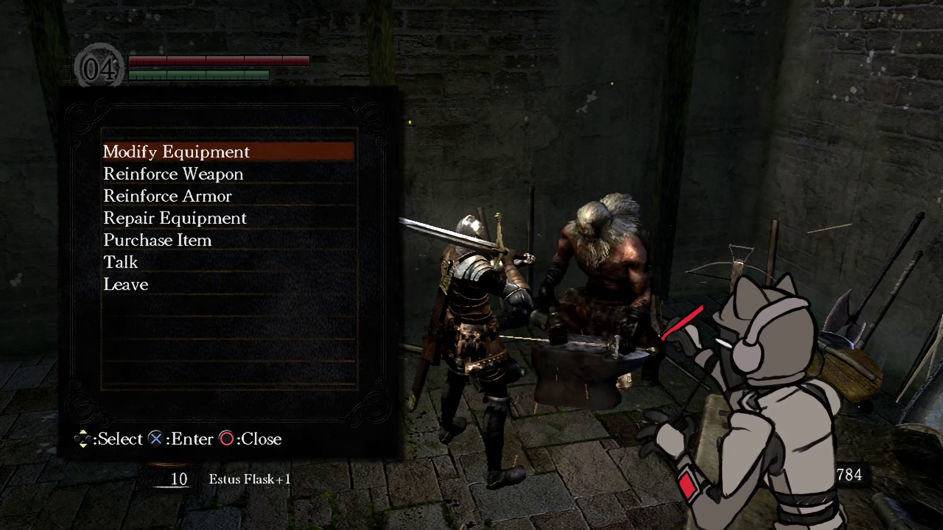
Step: Open the repair list and review the damaged weapons and armor pieces
key(Down)
key(Down)
key(Down)
key(Return)
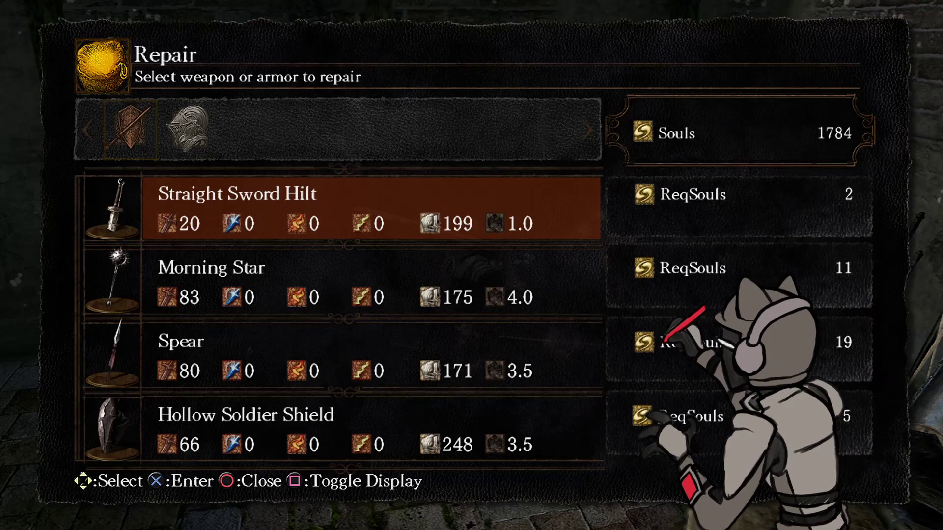
key(Right)
key(Left)
key(Up)
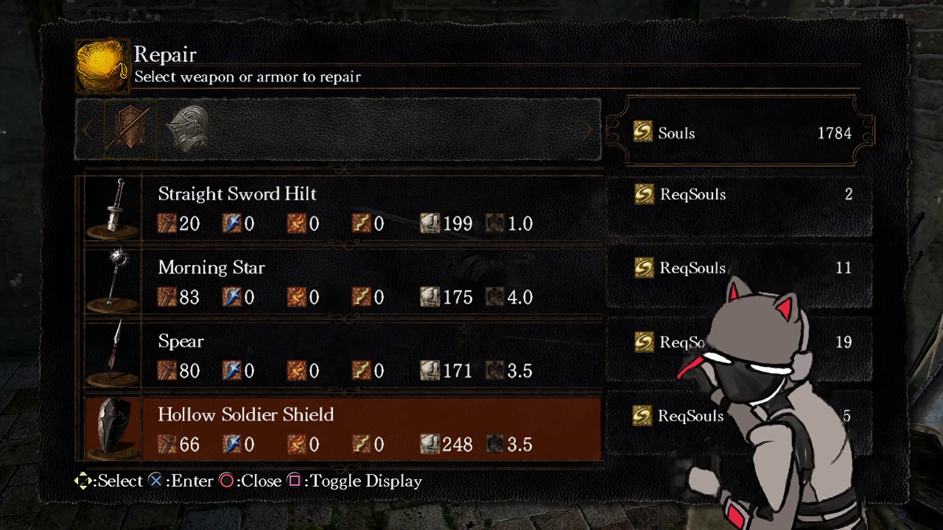
key(Right)
key(Down)
key(Down)
key(Down)
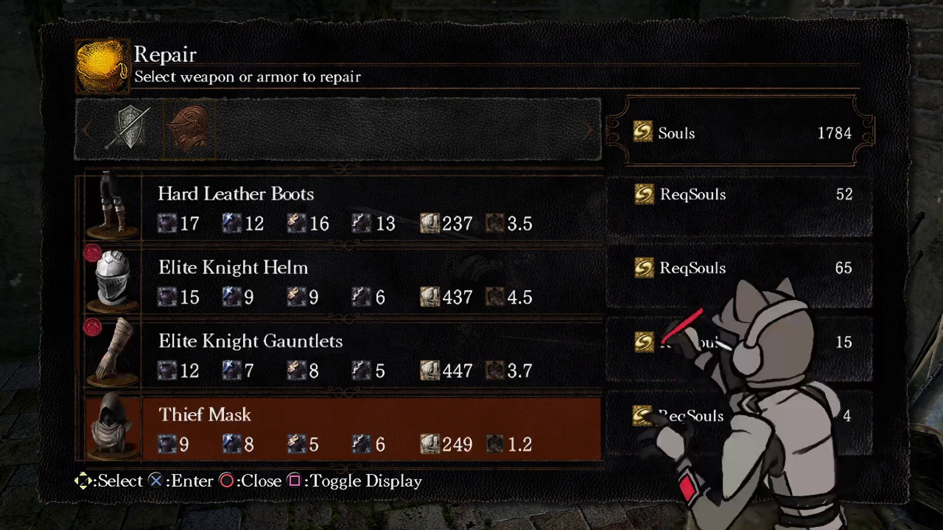
key(Down)
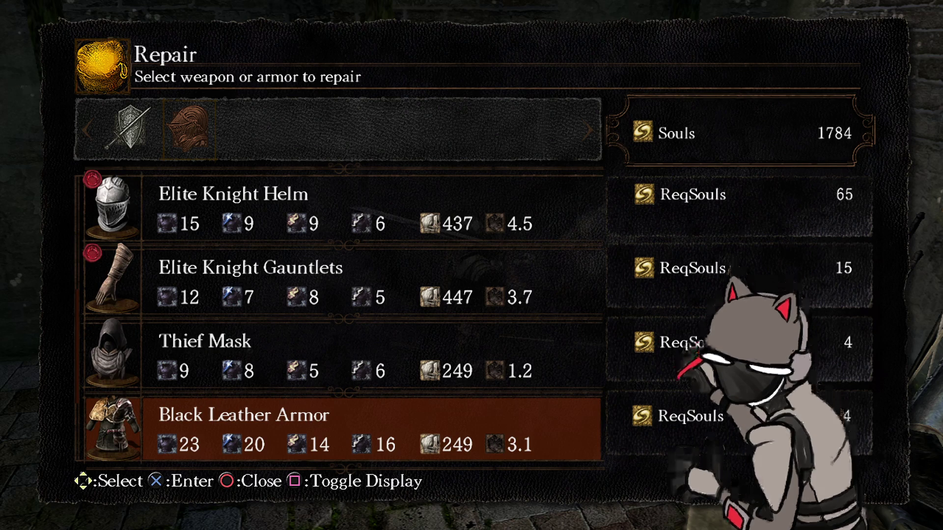
key(Down)
key(Down)
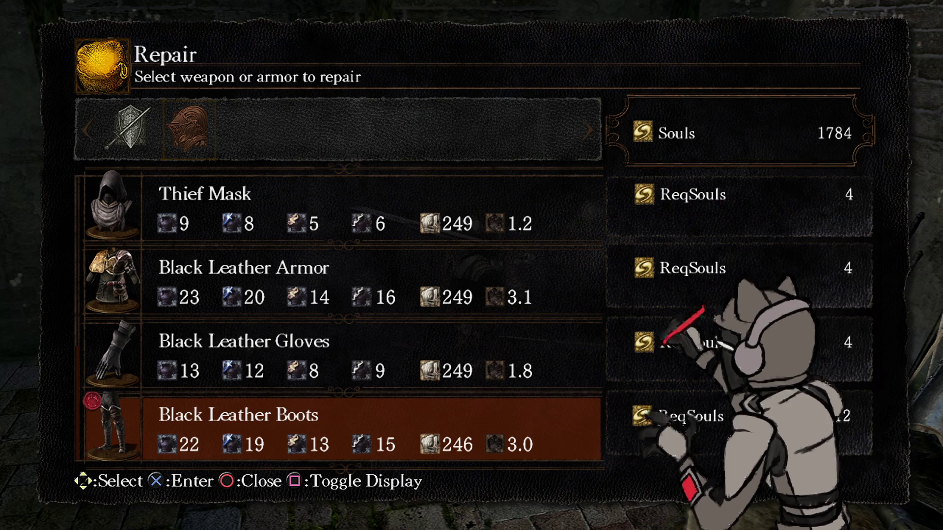
key(Up)
key(Up)
key(Up)
key(Up)
key(Up)
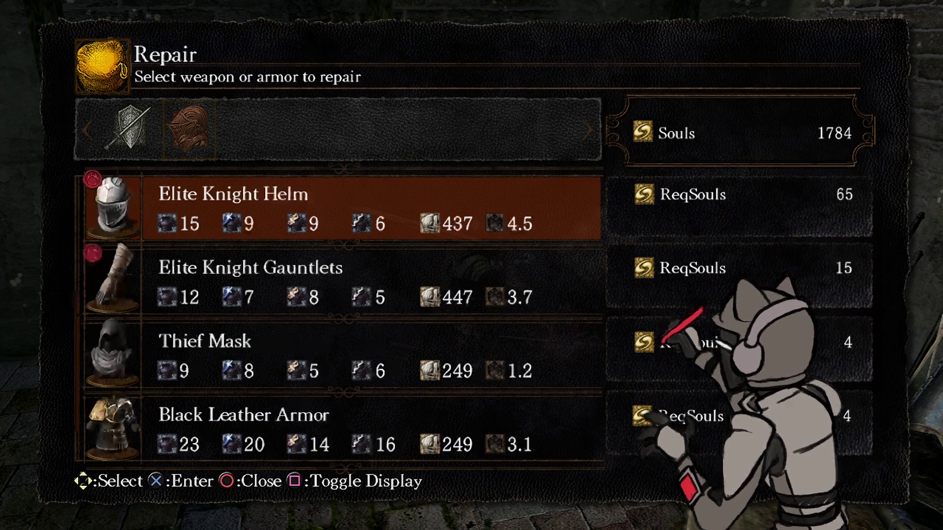
Step: Repair the Elite Knight Helm for 65 souls, the next Elite Knight piece, and the Gauntlets
key(Down)
key(Return)
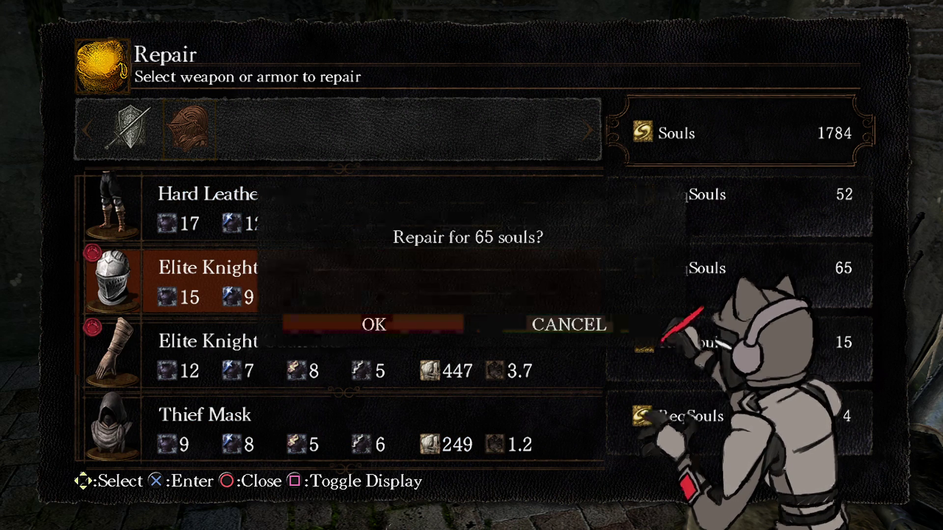
key(Return)
key(Up)
key(Return)
key(Left)
key(Return)
key(Down)
key(Down)
key(Down)
key(Up)
key(Up)
key(Down)
key(Down)
key(Return)
key(Left)
key(Return)
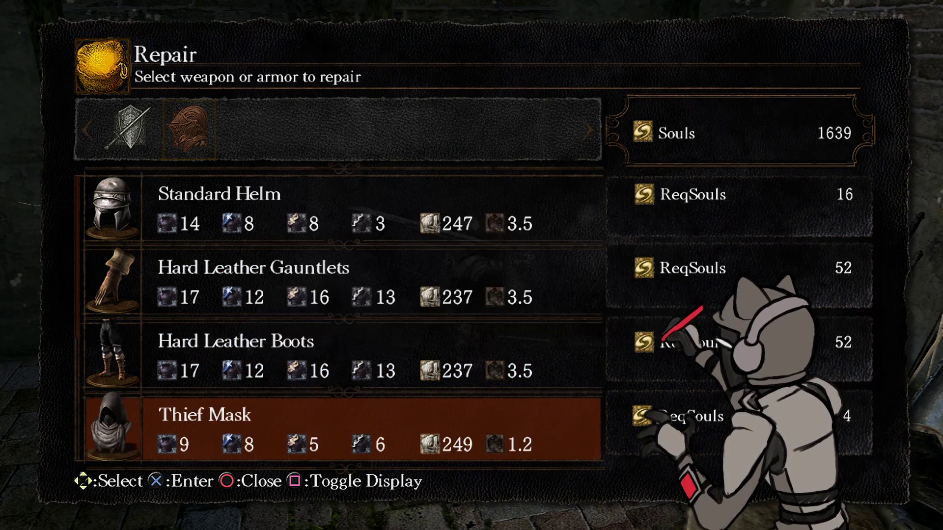
Step: Repair the Black Leather Boots, Black Leather Gloves, Black Leather Armor and Thief Mask
key(Down)
key(Down)
key(Down)
key(Return)
key(Left)
key(Return)
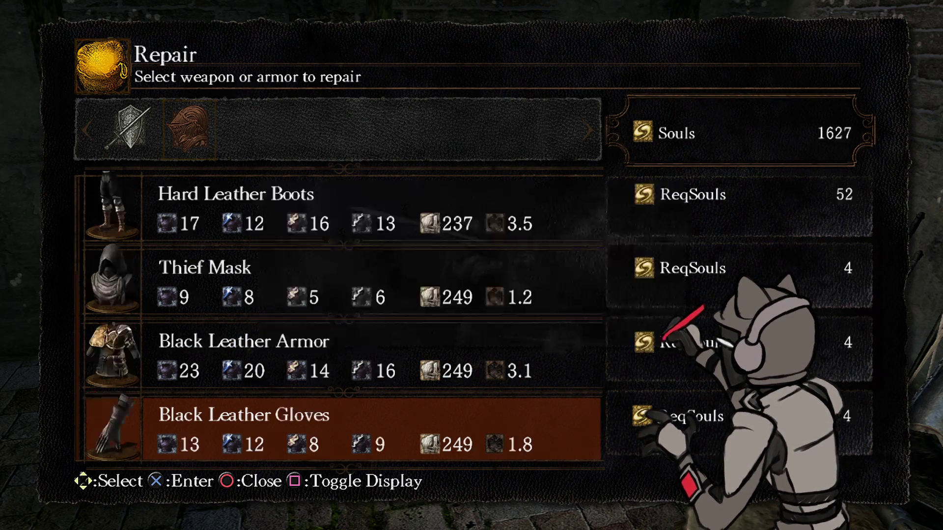
key(Return)
key(Left)
key(Return)
key(Return)
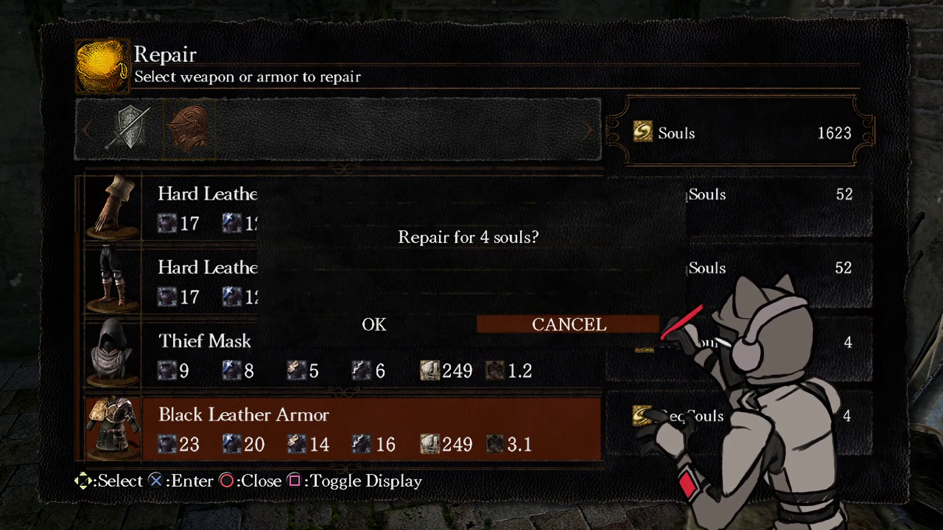
key(Left)
key(Return)
key(Return)
key(Left)
key(Return)
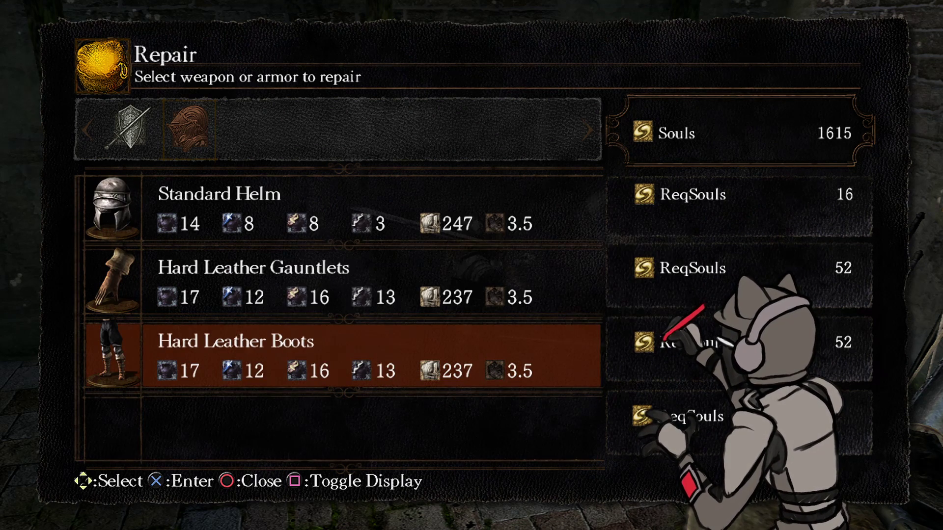
key(Return)
Step: Skip the 52-soul Hard Leather Boots repair, check the weapons tab, and leave with 1615 souls
key(Escape)
key(Up)
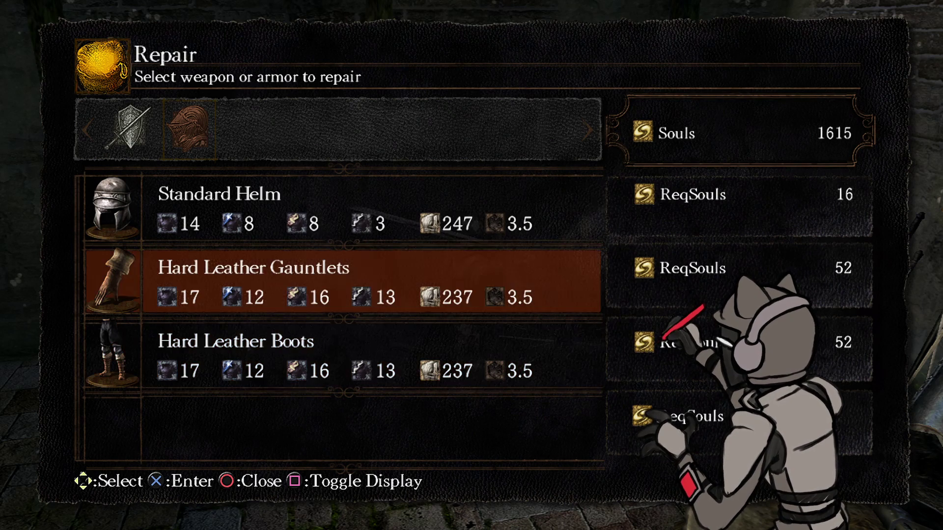
key(Up)
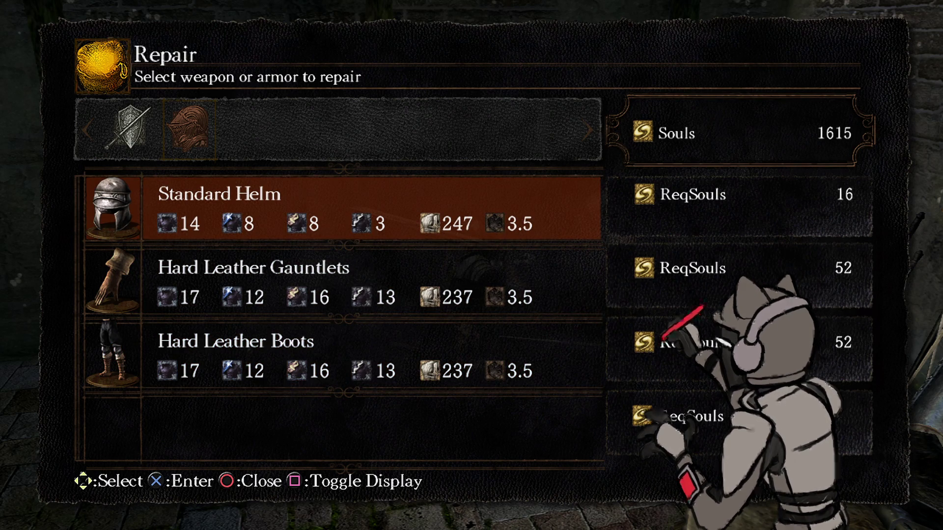
key(Left)
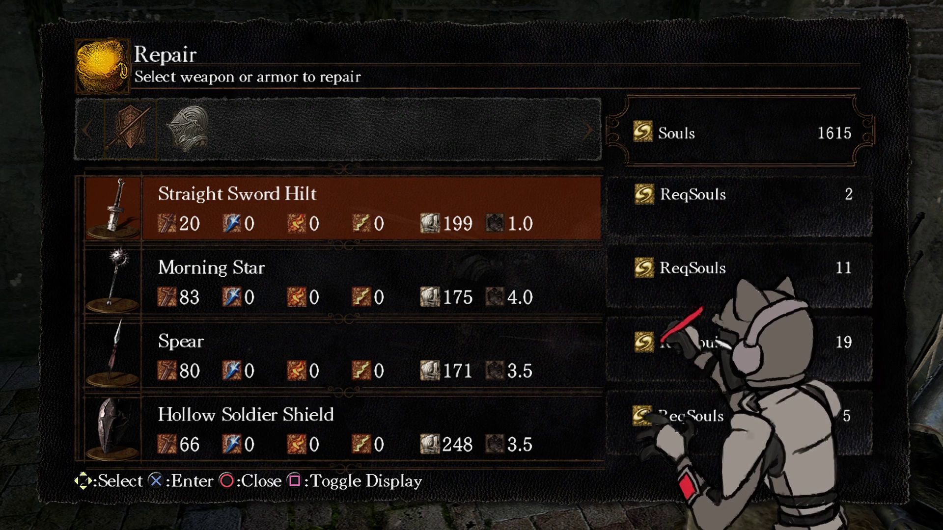
key(Down)
key(Down)
key(Down)
key(Escape)
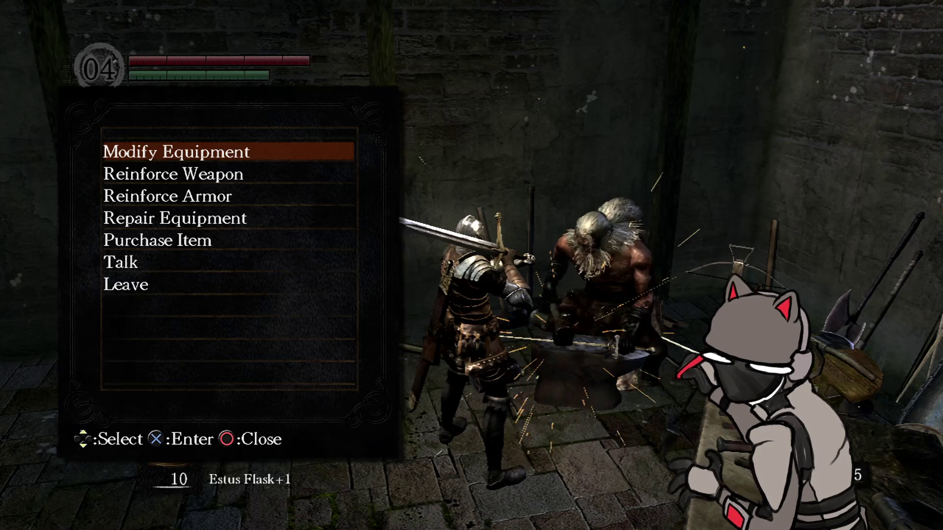
key(Down)
key(Down)
key(Down)
key(Return)
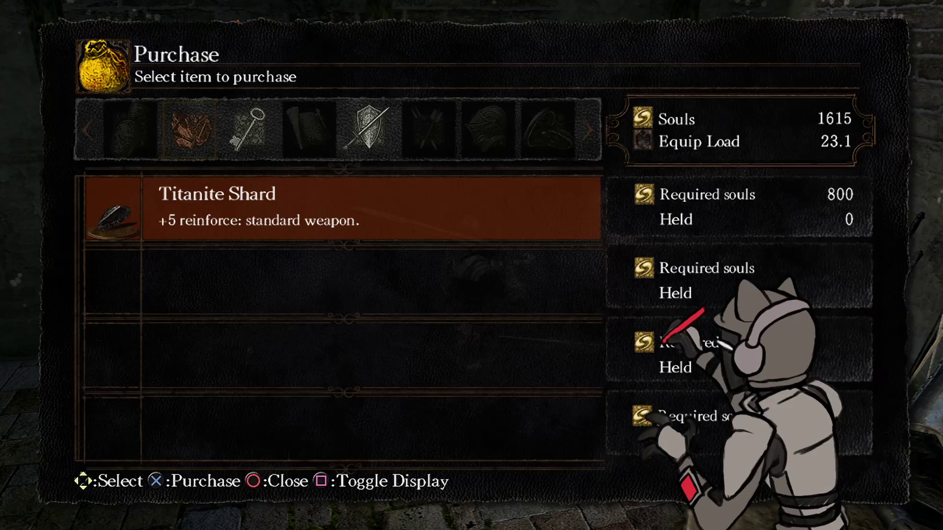
key(Escape)
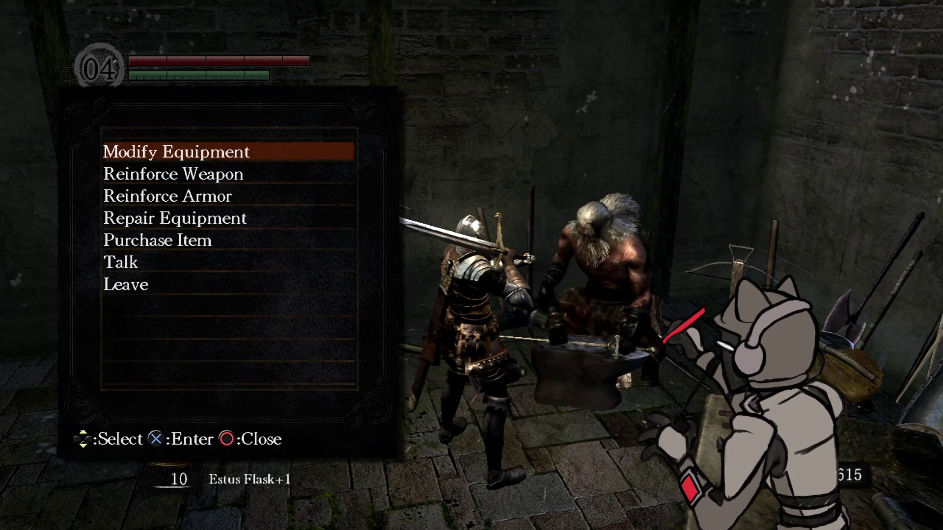
key(Down)
key(Down)
key(Return)
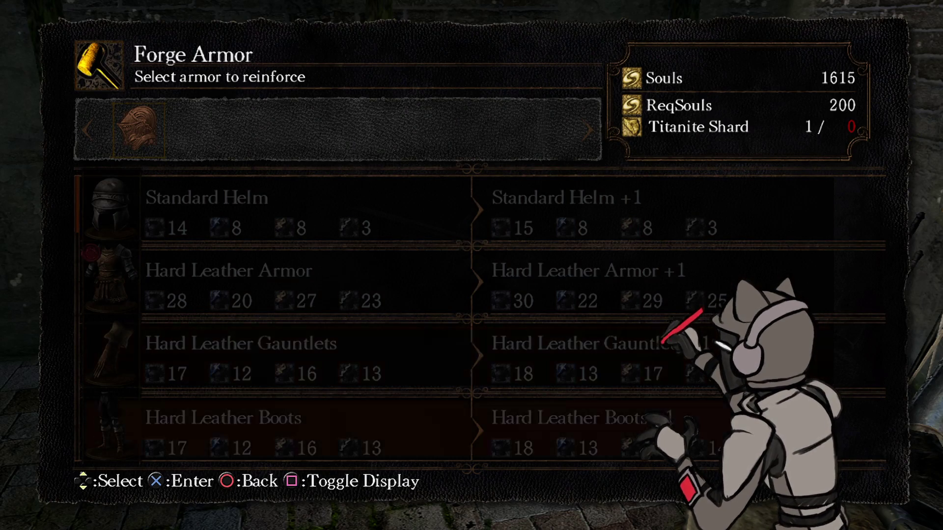
key(Down)
key(Down)
key(Down)
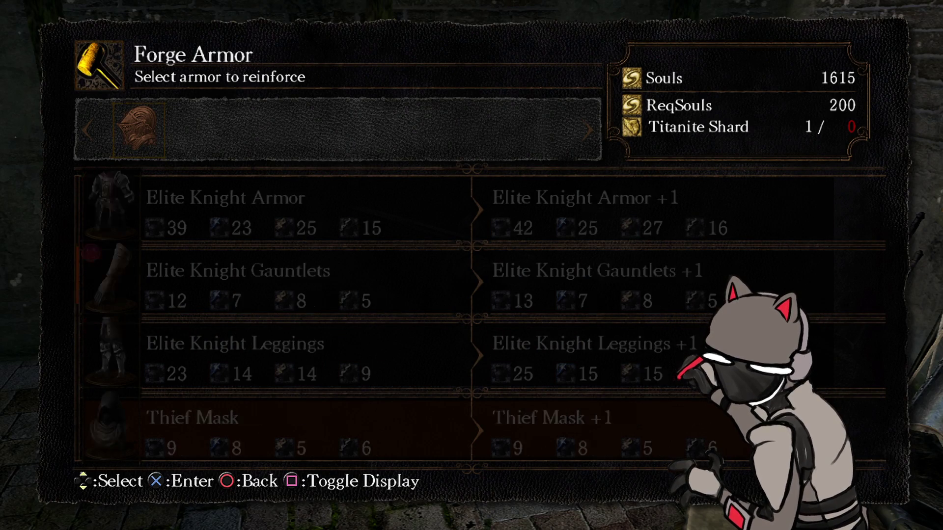
key(Down)
key(Down)
key(Down)
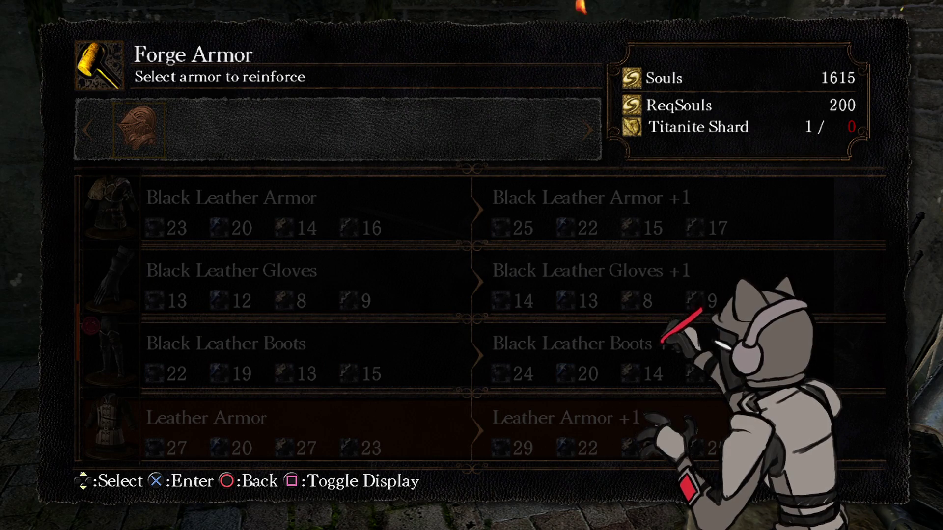
key(Escape)
key(Down)
key(Down)
key(Down)
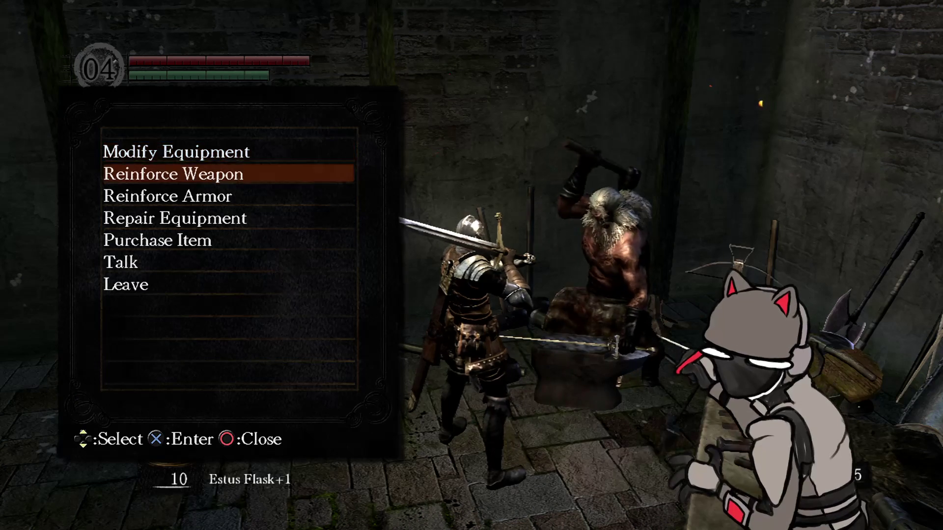
key(Down)
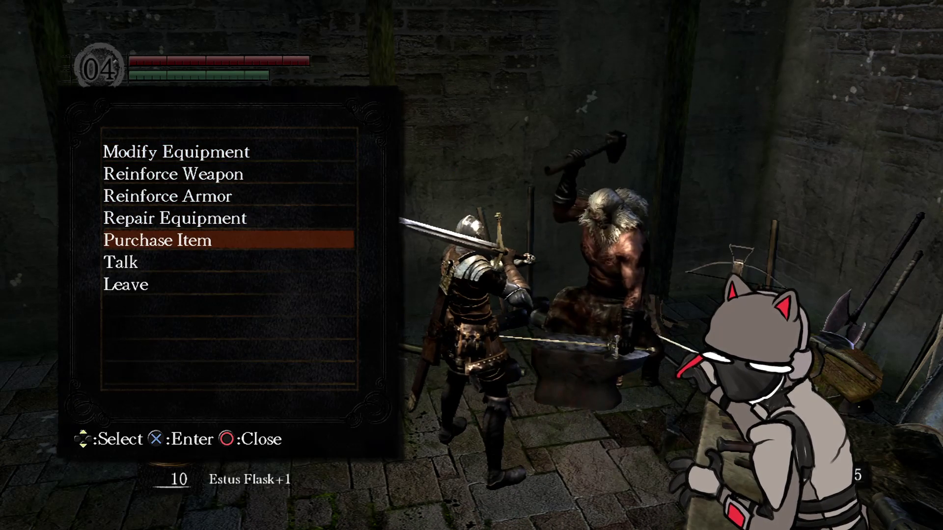
key(Return)
key(Right)
key(Right)
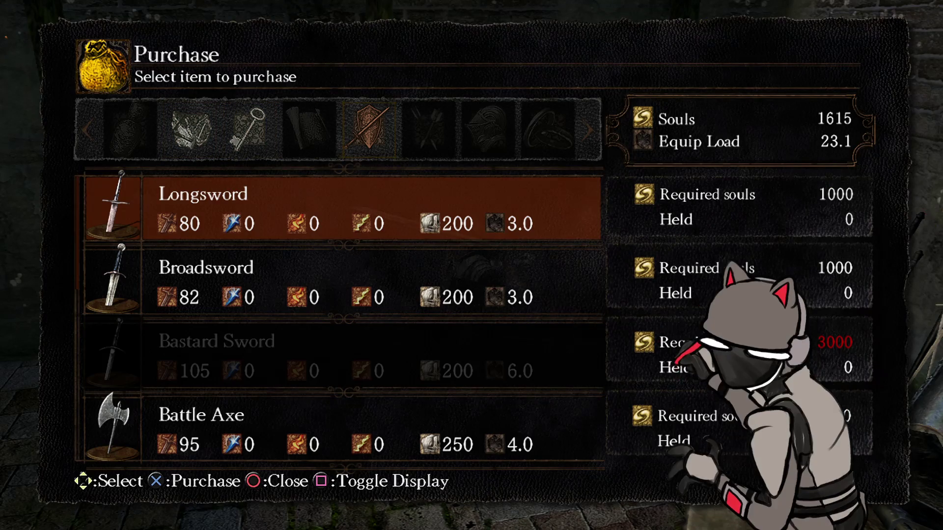
key(Left)
key(Left)
key(Left)
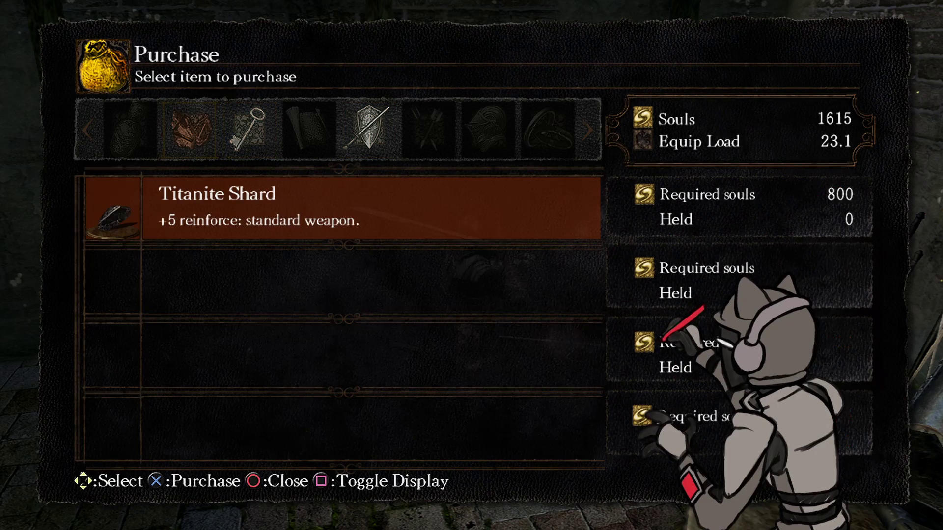
key(Escape)
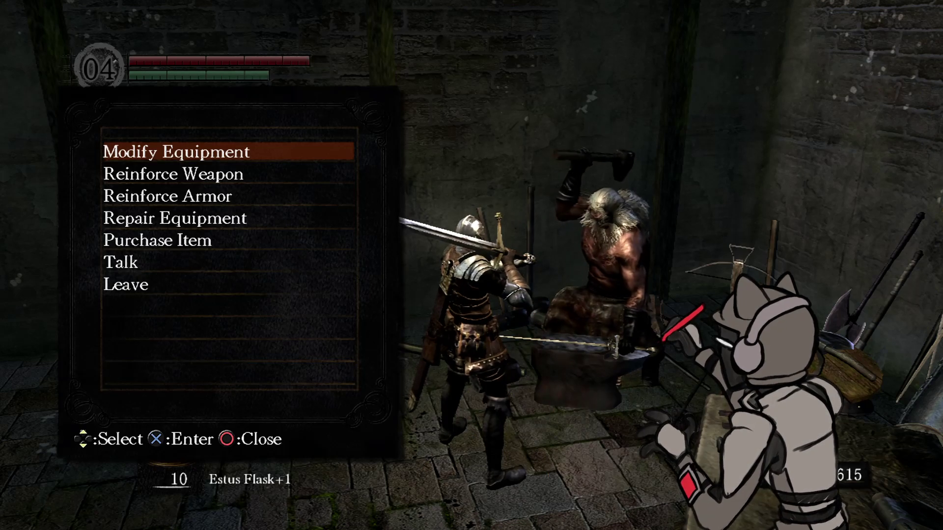
Step: Raise Faith from 9 to 10 at the bonfire, reaching level 15 with 170 souls
key(Escape)
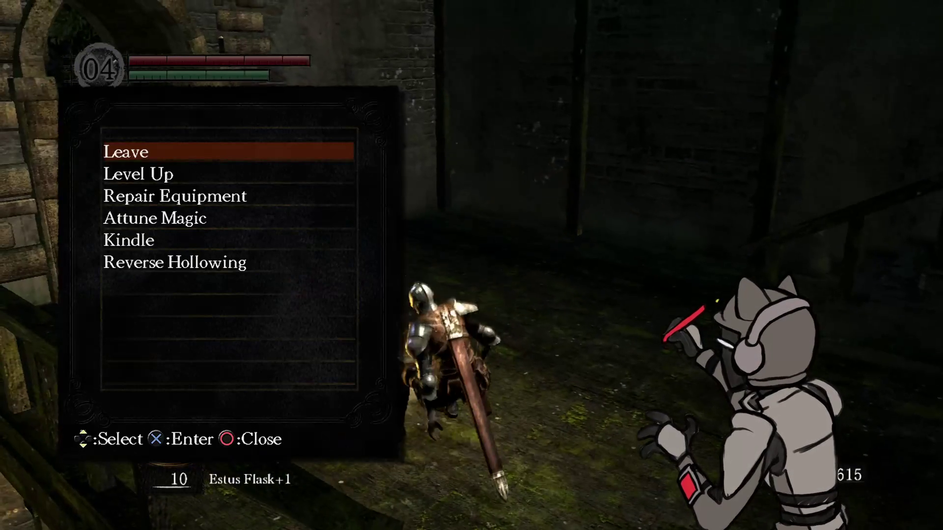
key(Down)
key(Return)
key(Up)
key(Up)
key(Up)
key(Down)
key(Right)
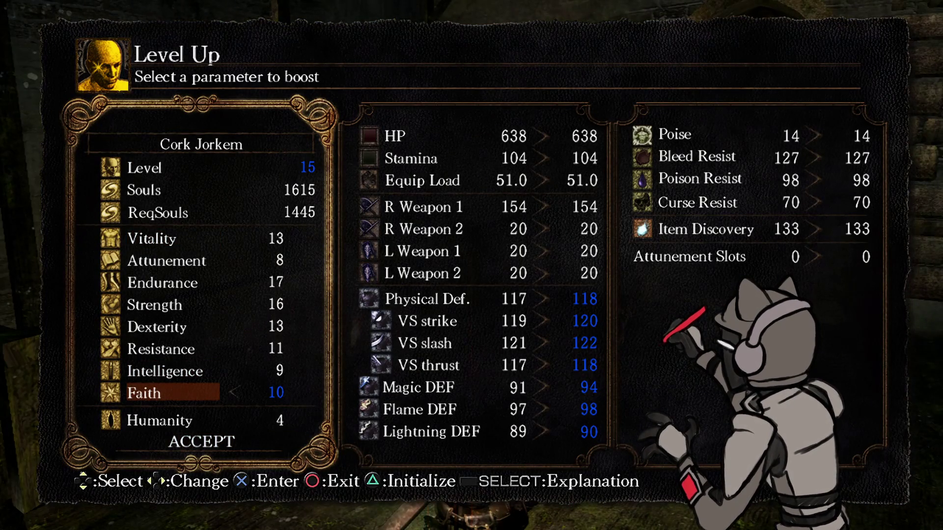
key(Down)
key(Return)
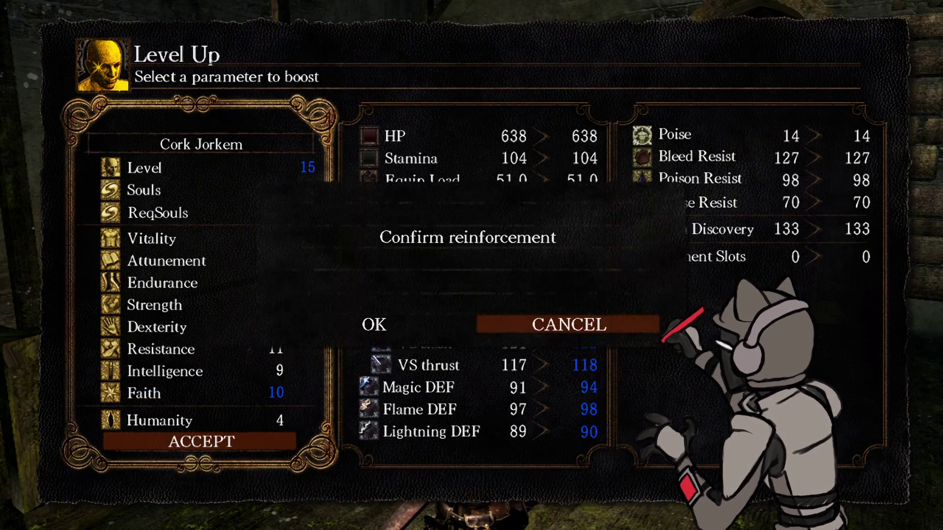
key(Left)
key(Return)
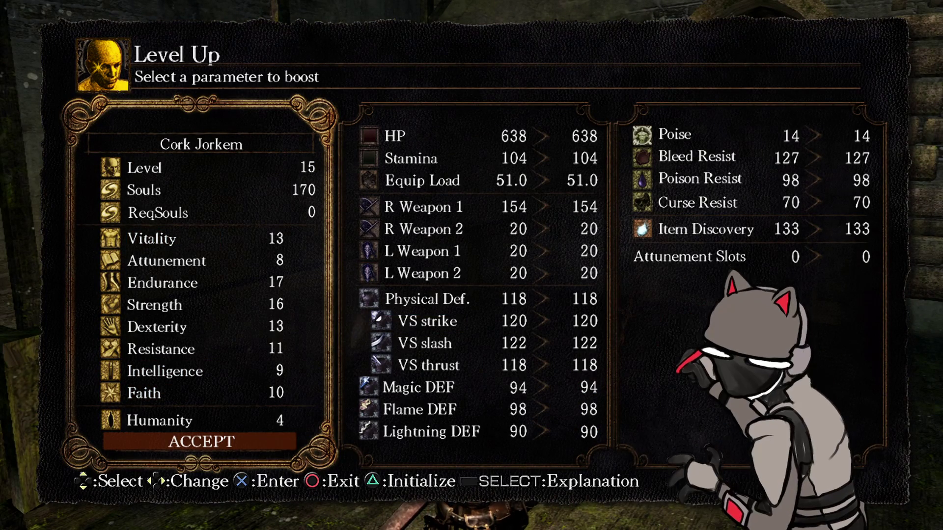
Step: Review the attributes, exit the level up screen and bonfire, and stand up
key(Up)
key(Up)
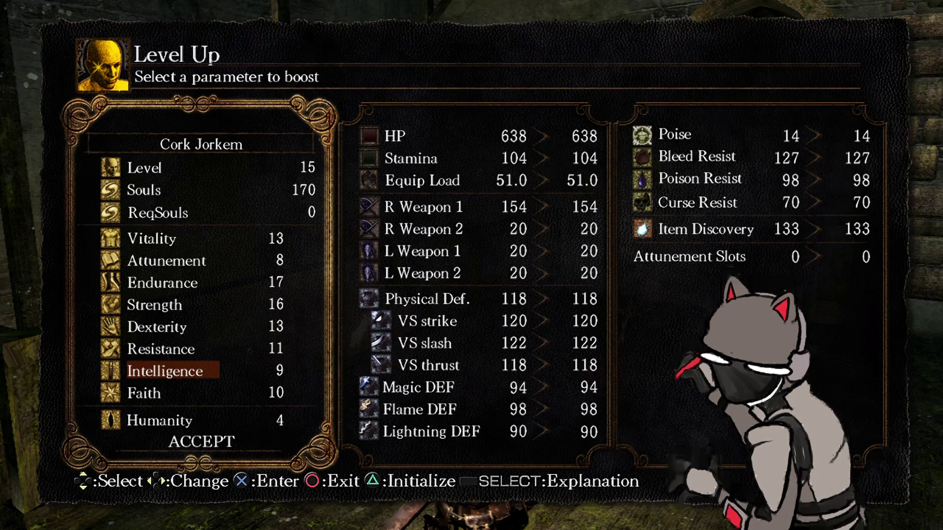
key(Down)
key(Escape)
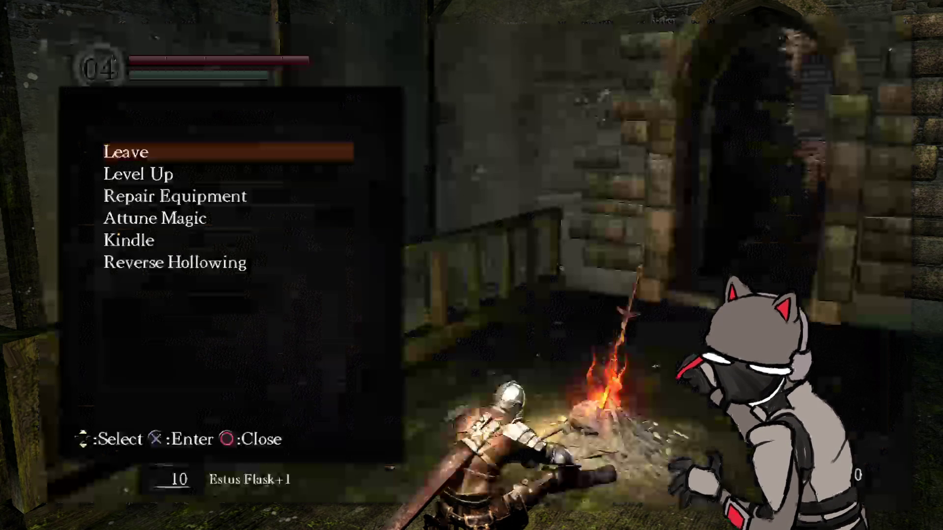
key(Escape)
key(w)
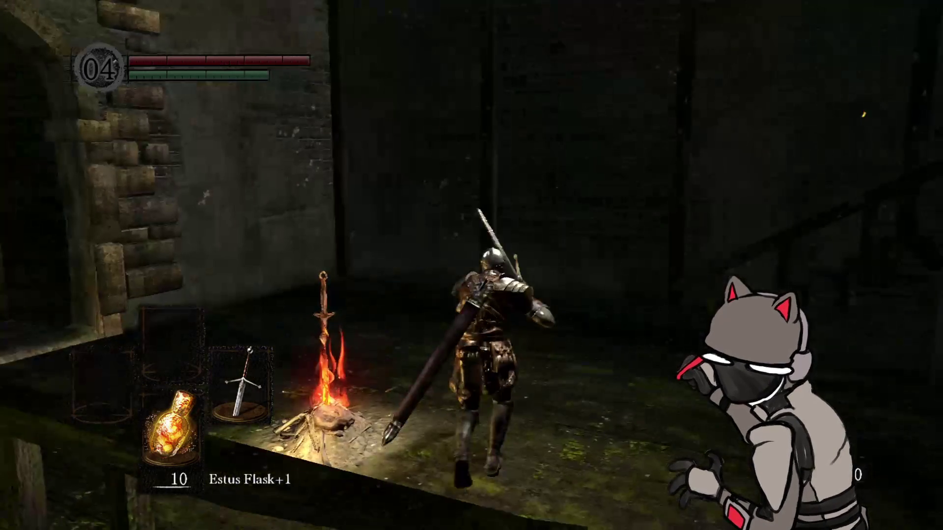
Step: Check the knight's full character status, then walk toward the stairs
key(Tab)
key(Right)
key(Right)
key(Return)
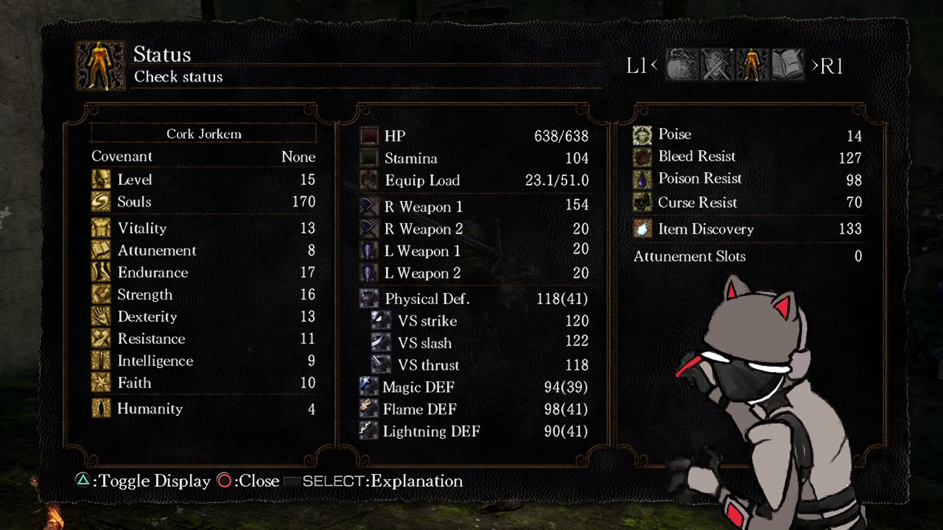
key(Escape)
key(w)
key(Escape)
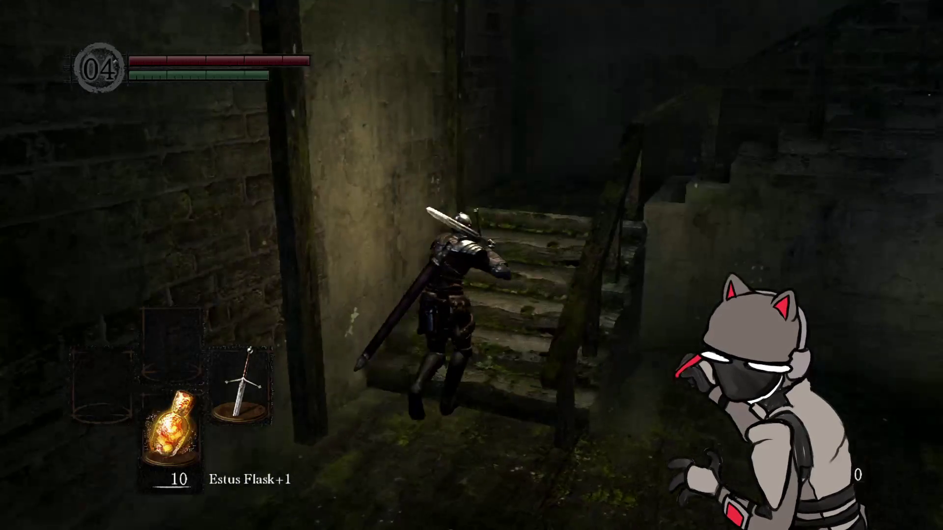
Step: Climb the stone staircase, run the upper walkway and pass through the archway onto the bridge
key(w)
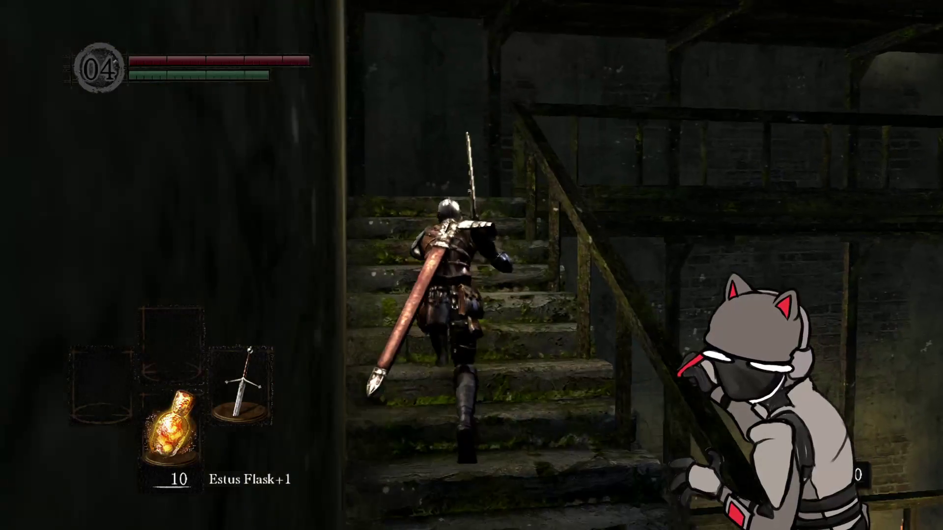
key(w)
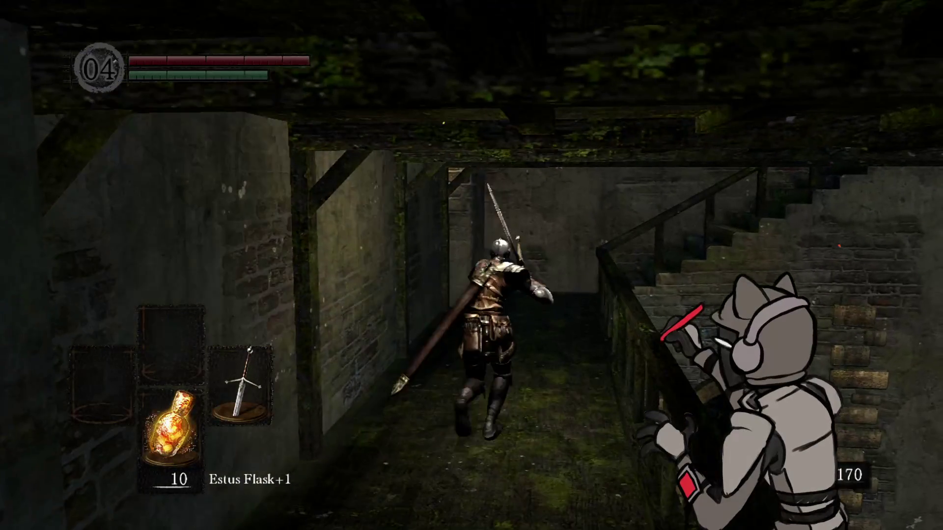
key(w)
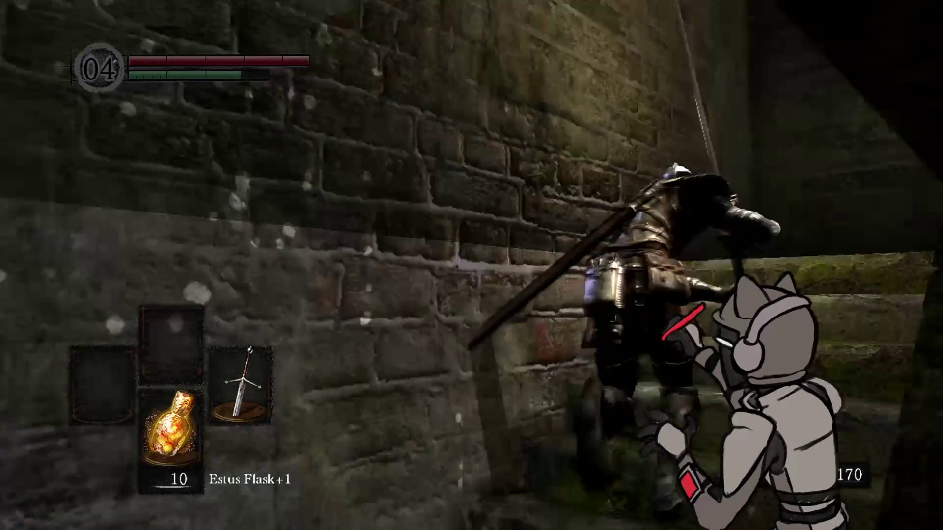
key(w)
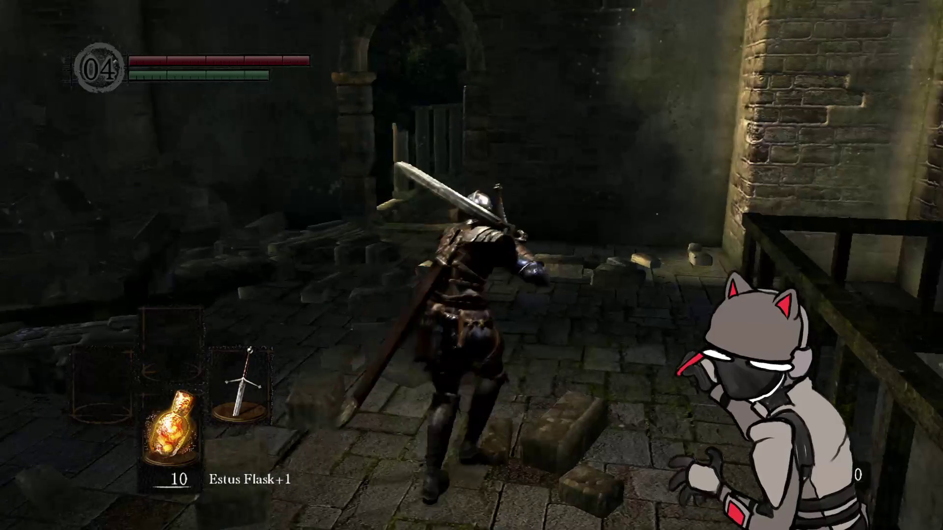
key(w)
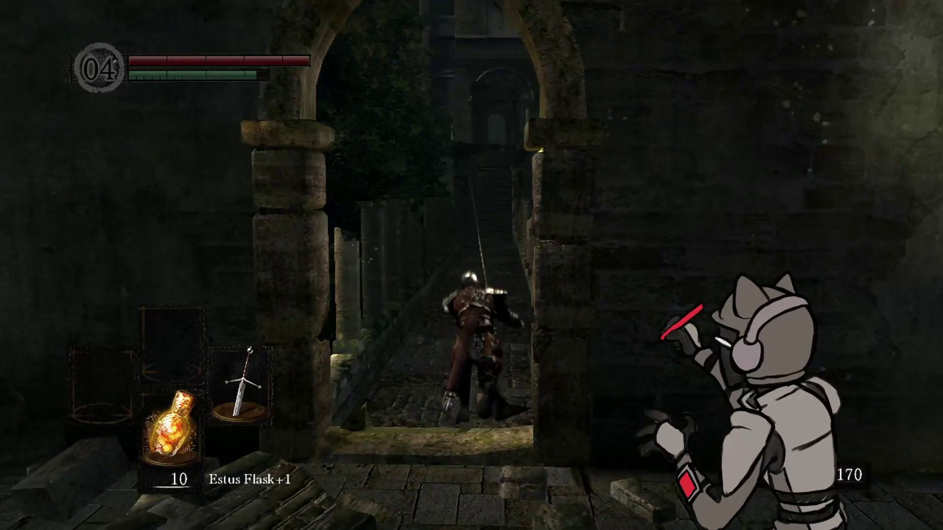
Step: Cross the colonnaded bridge and climb the stairs to the walkway and beyond the archway
key(w)
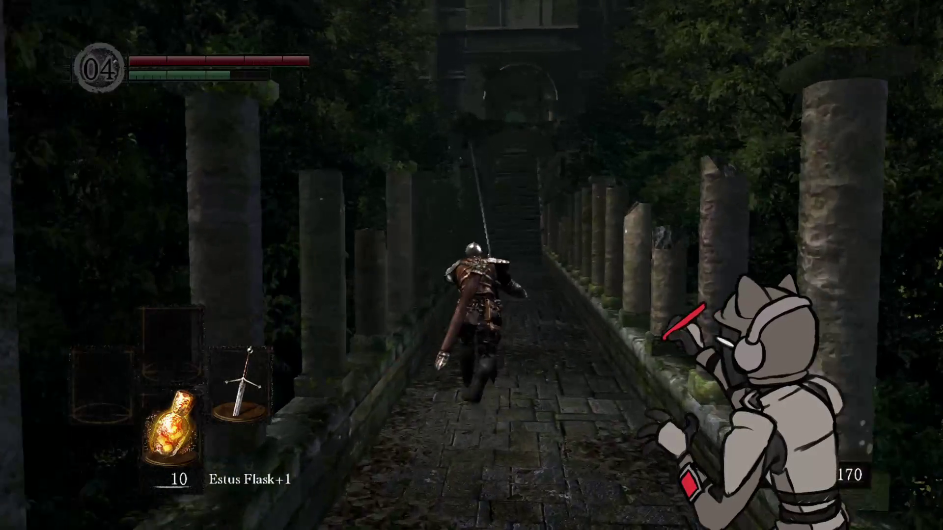
key(w)
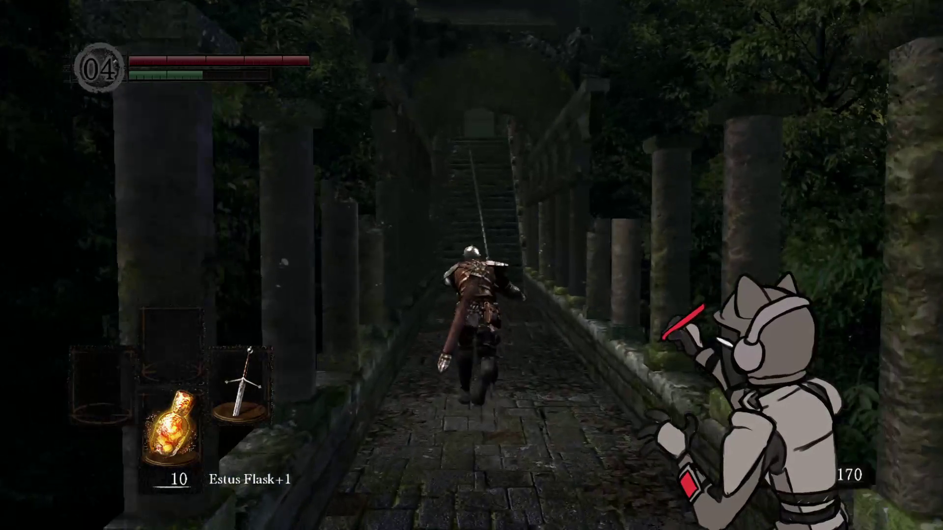
key(w)
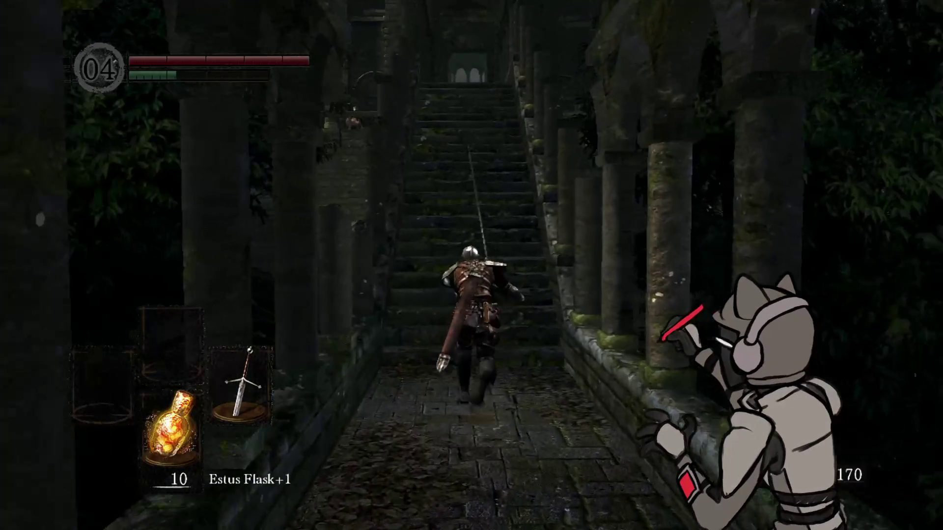
key(w)
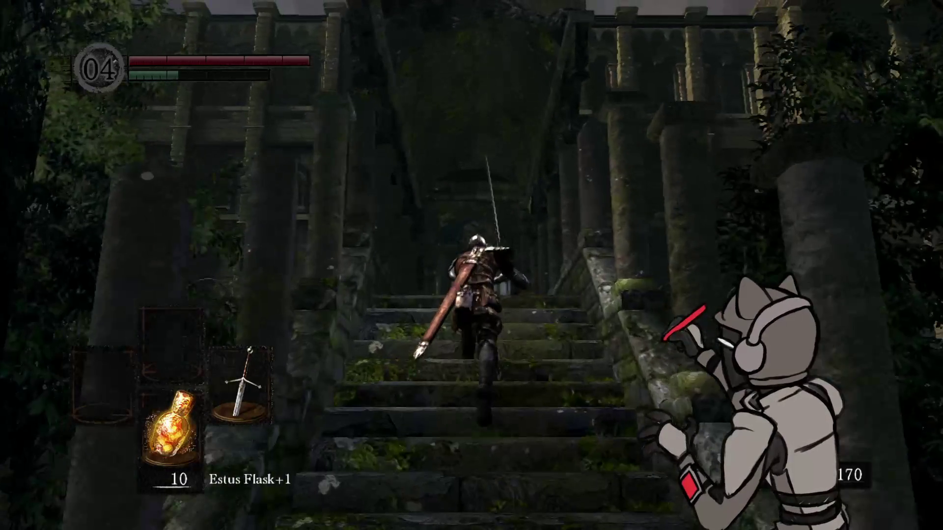
key(w)
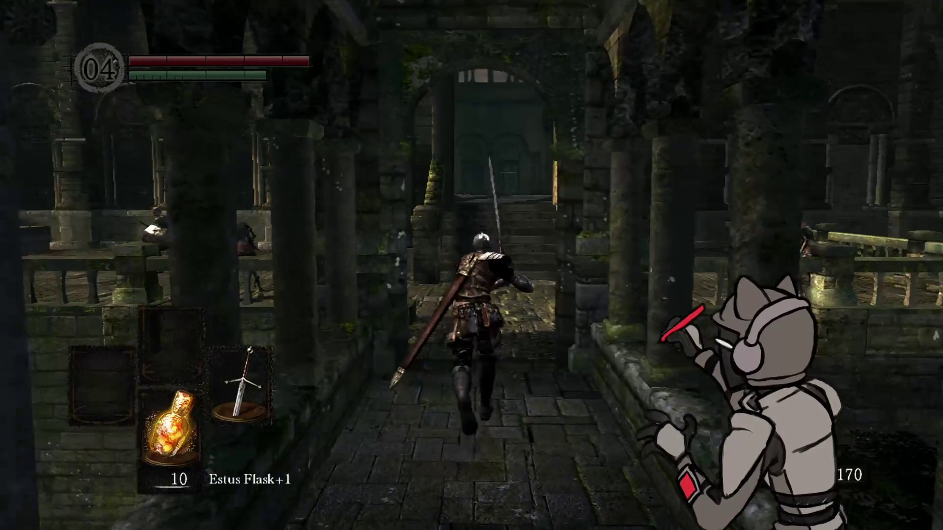
key(w)
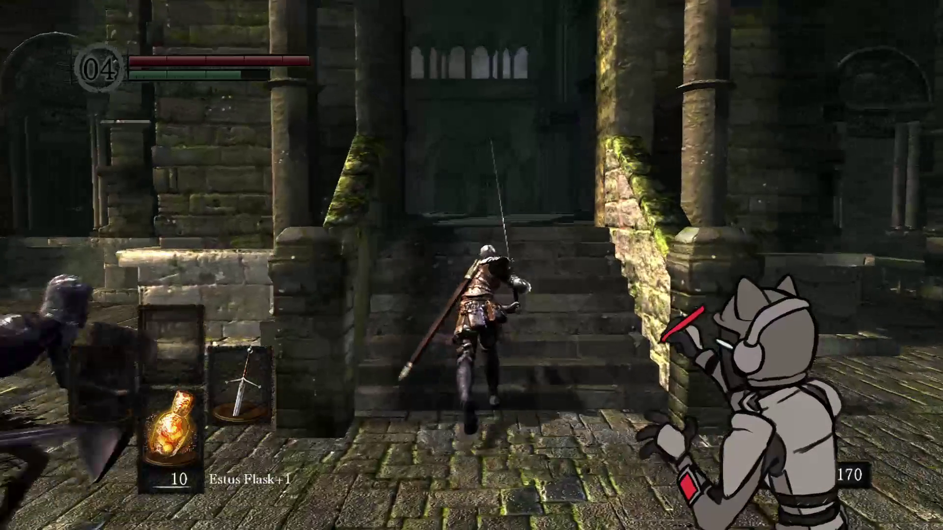
Step: Cross the pillared cathedral hall and the chained chamber, then step onto the elevator platform
key(w)
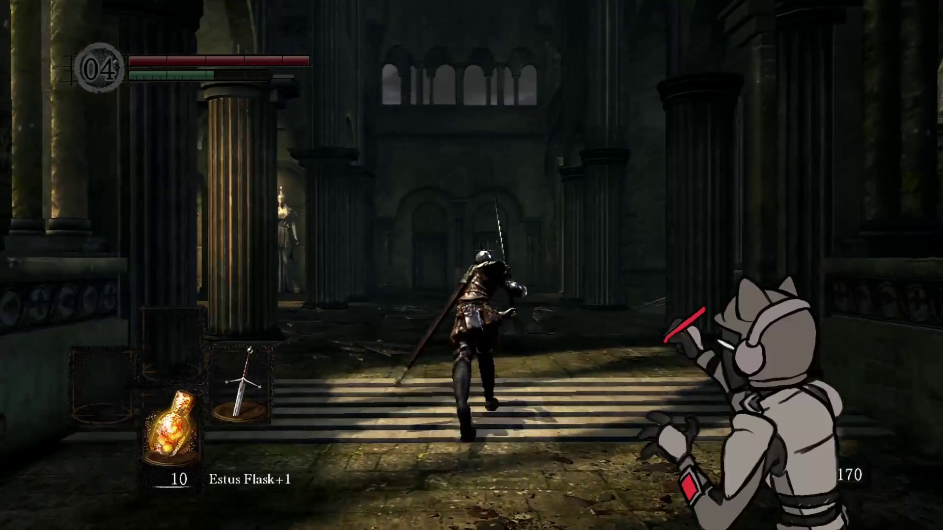
key(w)
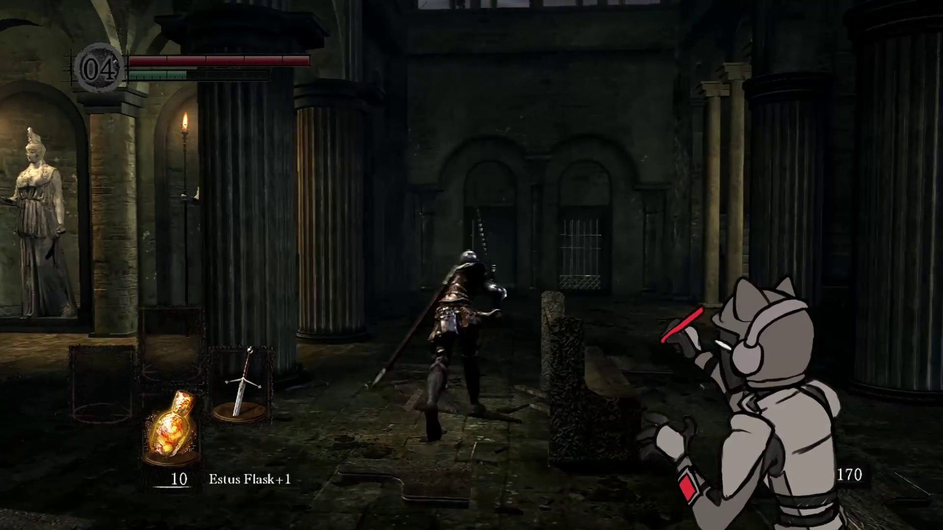
key(w)
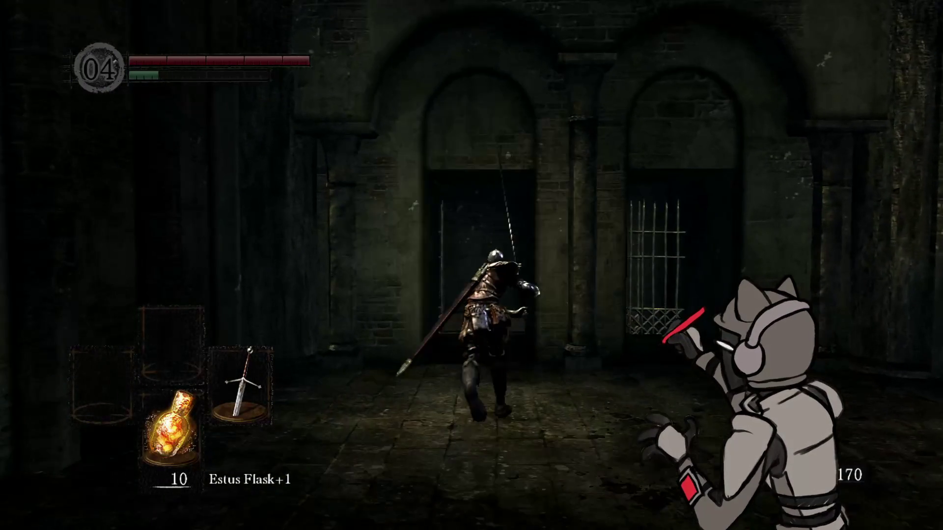
key(w)
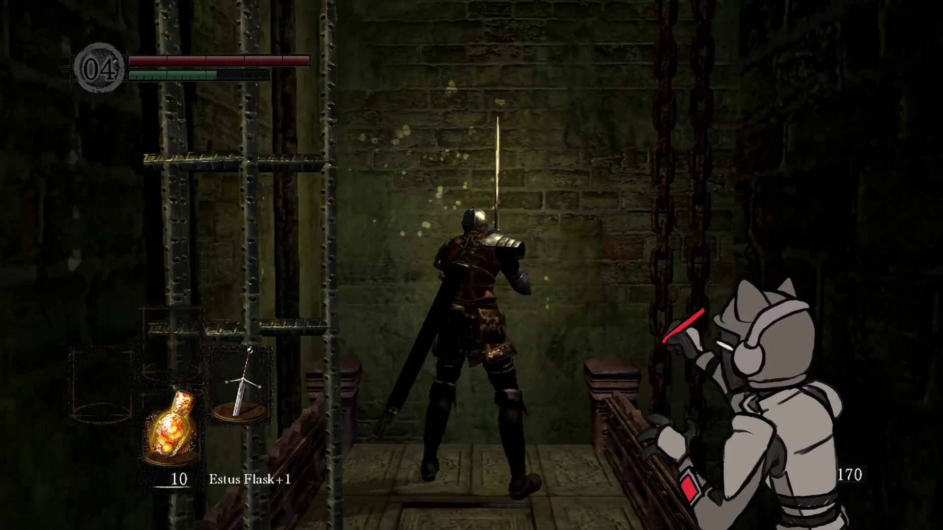
key(s)
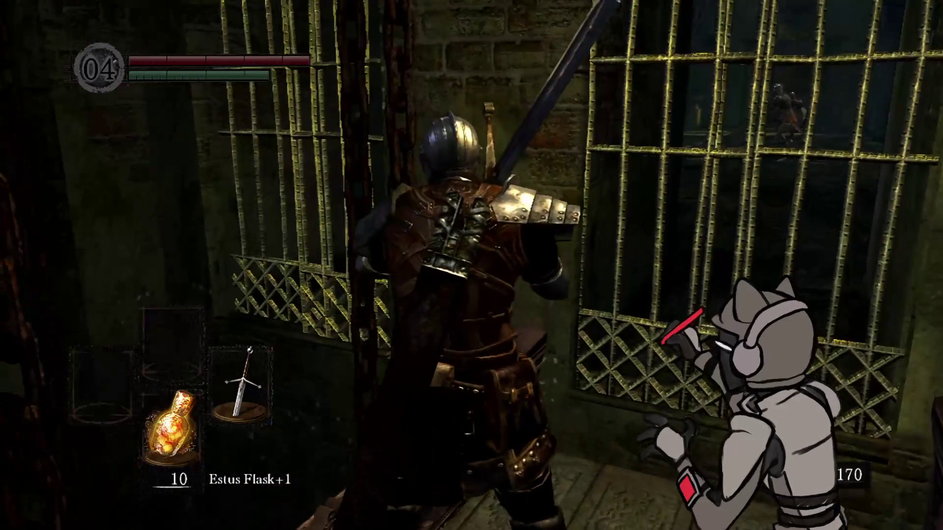
key(w)
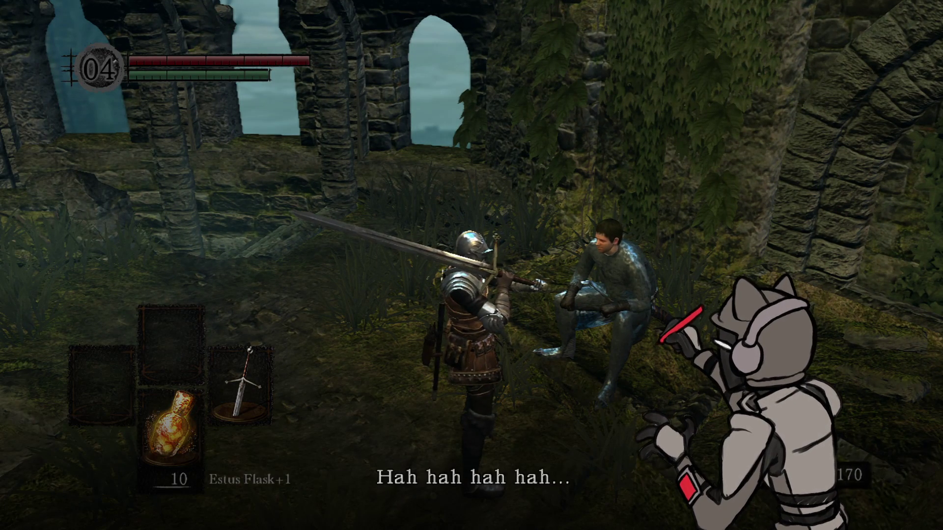
Step: Run from the seated warrior up the grassy path and cliff stairs onto the slope
key(w)
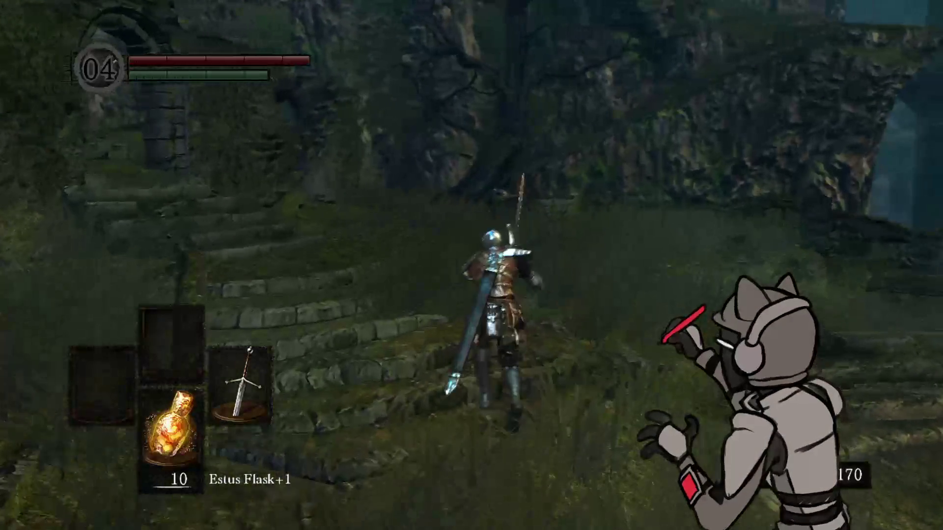
key(w)
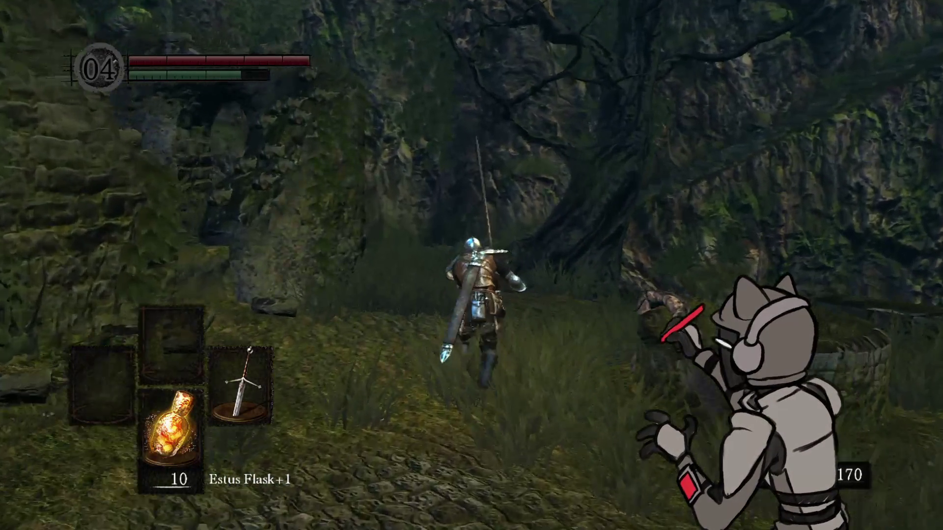
key(w)
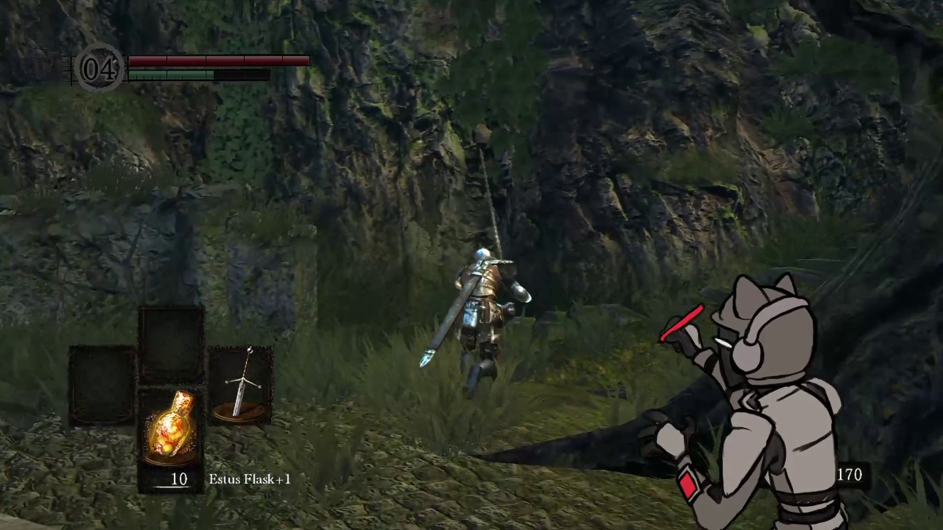
key(w)
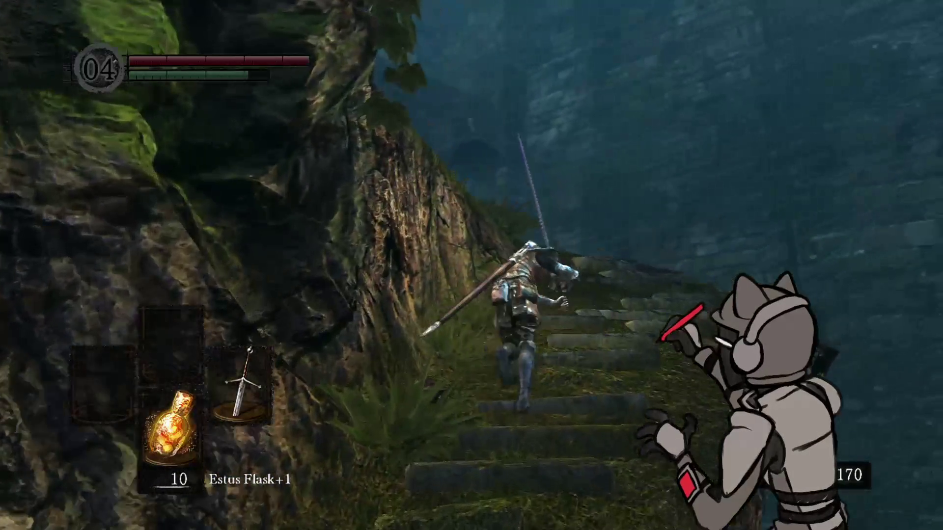
key(w)
Step: Lock on to the skeleton, close in and kill it with sword strikes, reaching 206 souls
key(q)
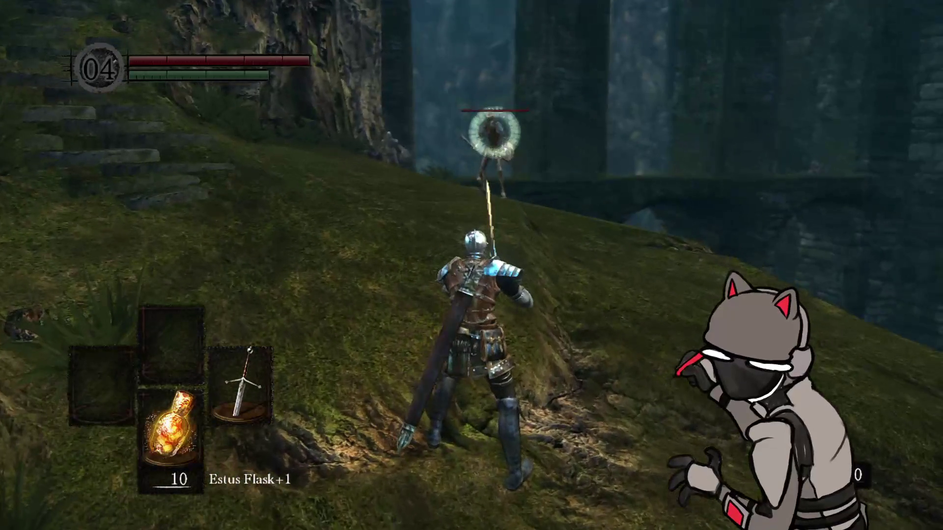
key(w)
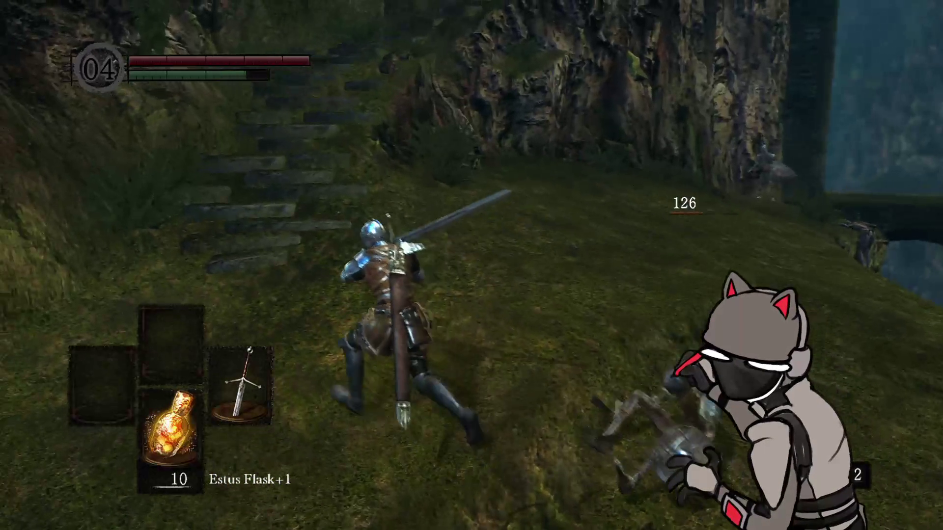
key(w)
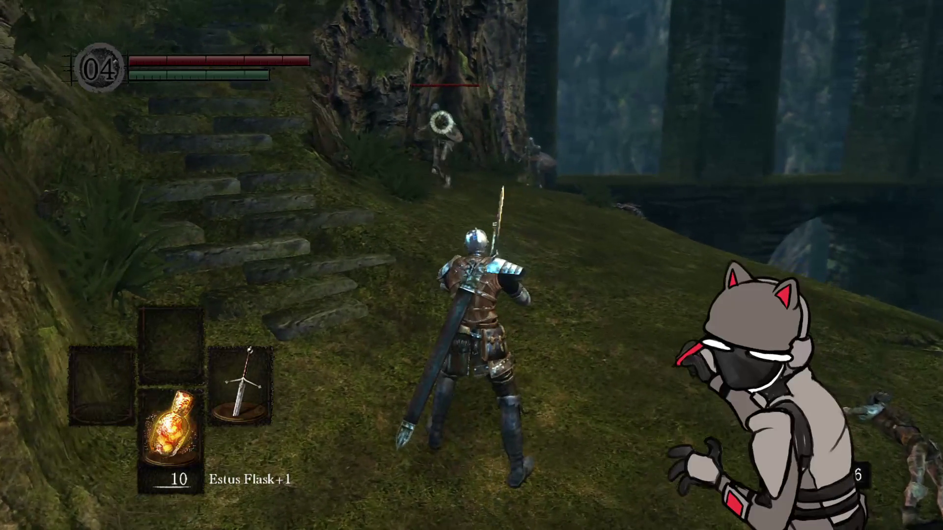
key(w)
key(h)
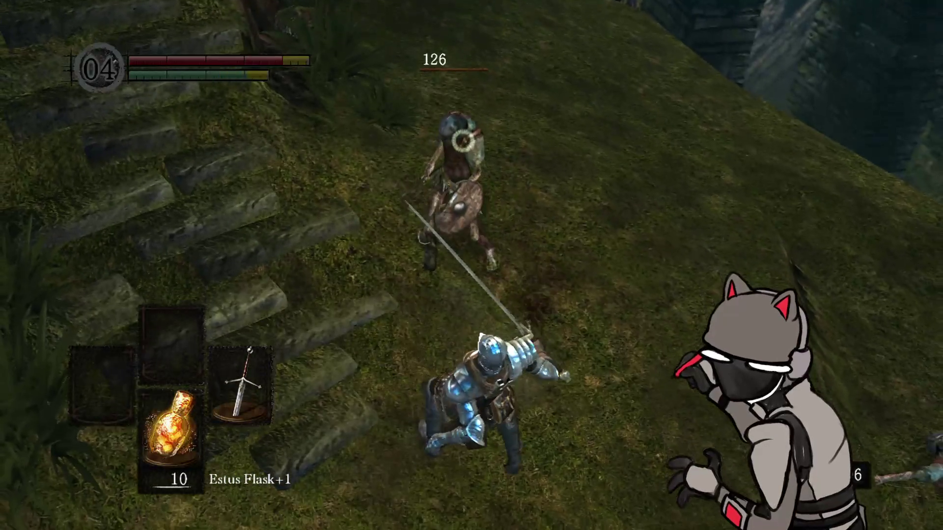
key(h)
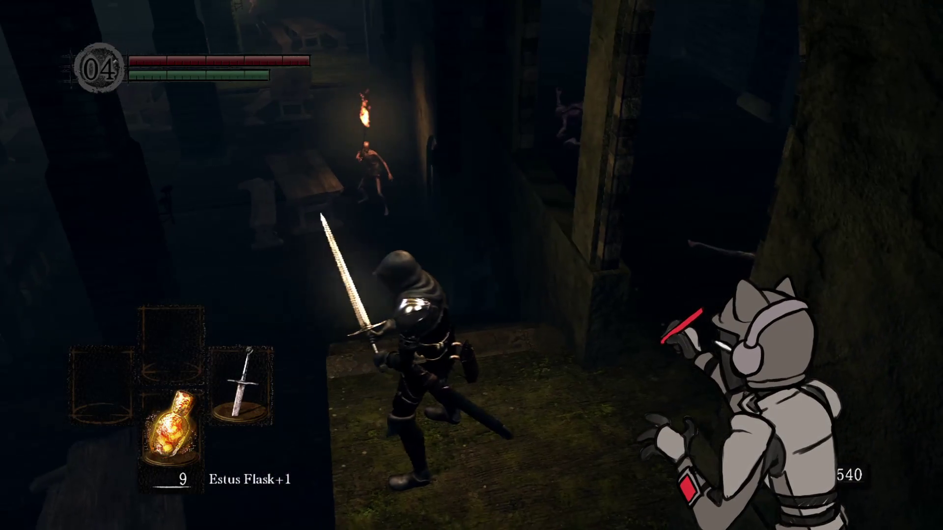
Step: Switch the quick item to Throwing Knife, throw it, then lock on and attack the first hollow
key(Down)
key(Down)
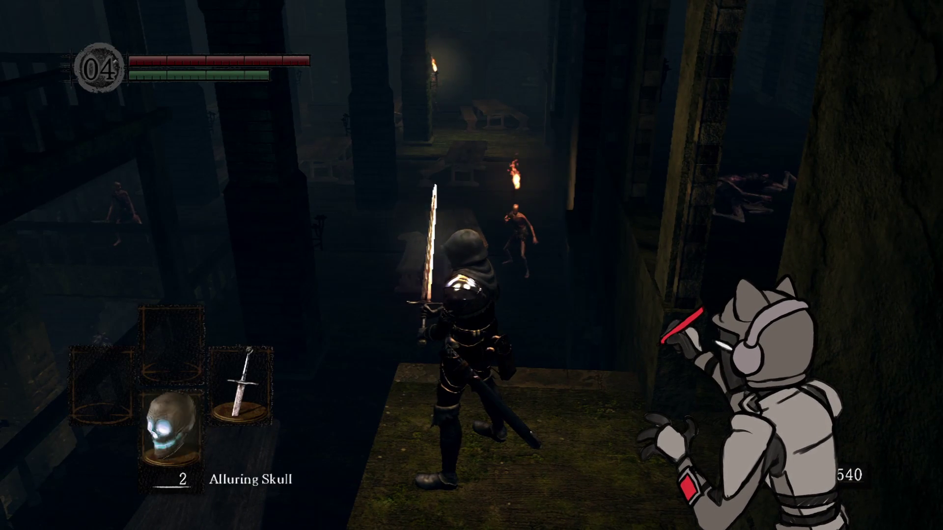
key(Down)
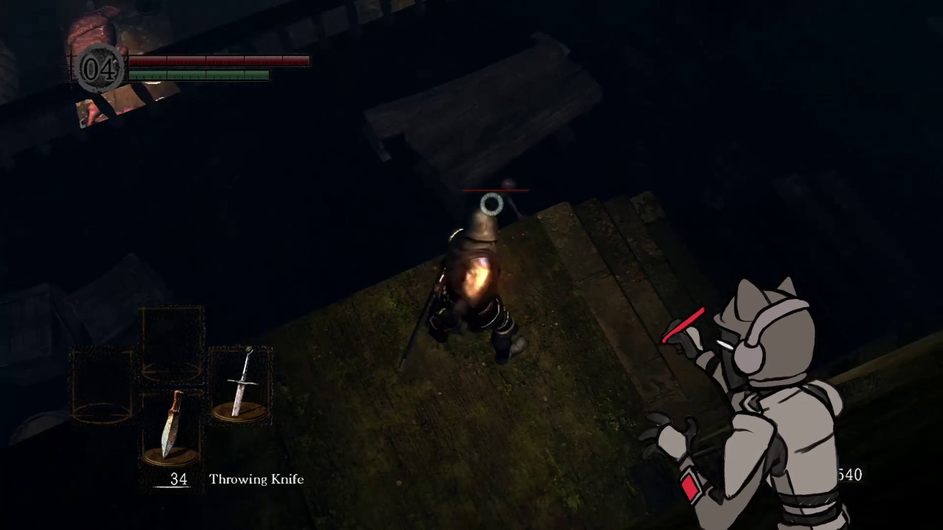
key(r)
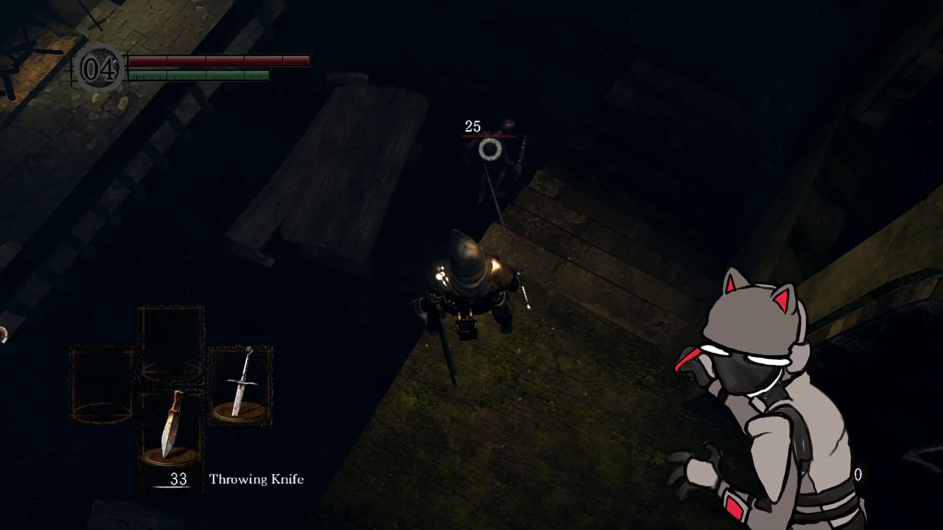
key(o)
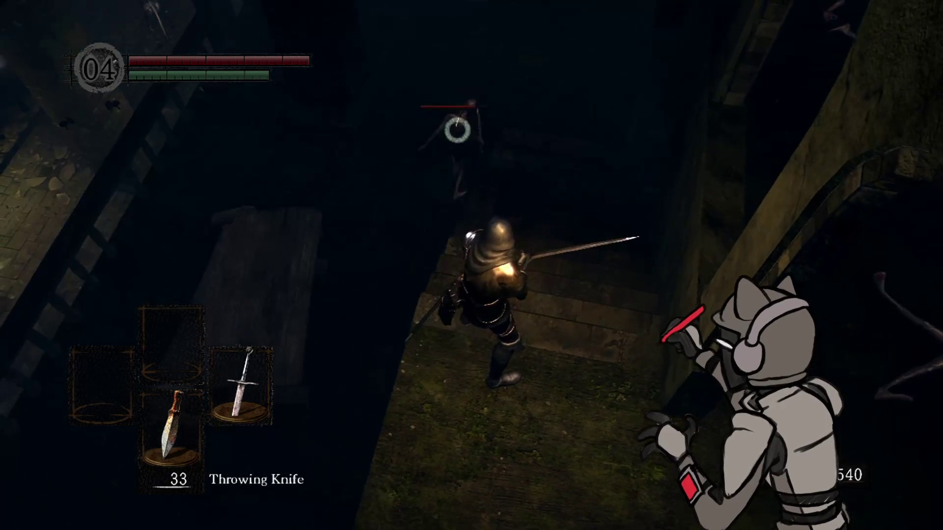
key(o)
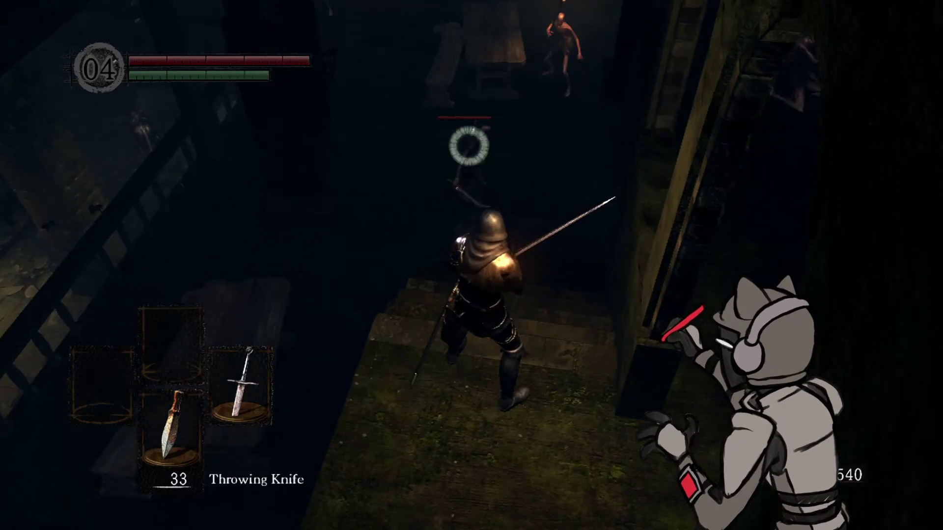
key(w)
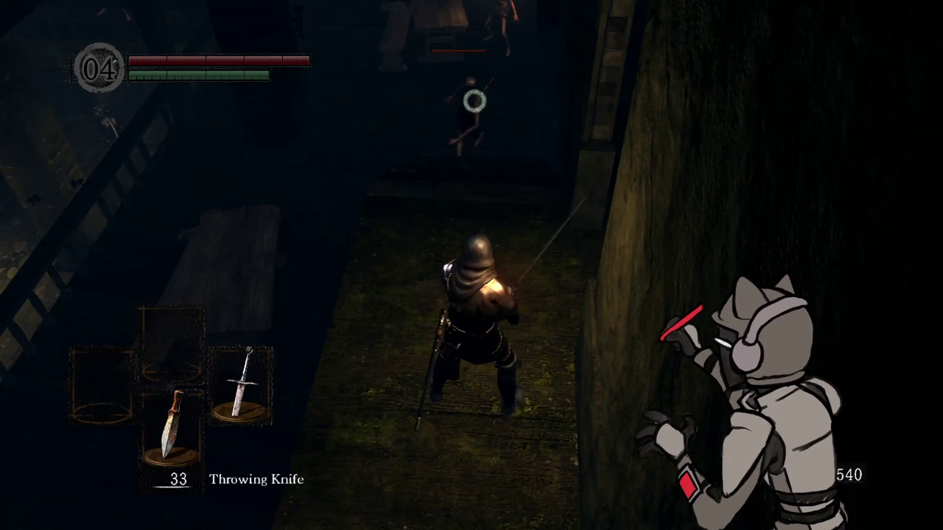
key(h)
key(h)
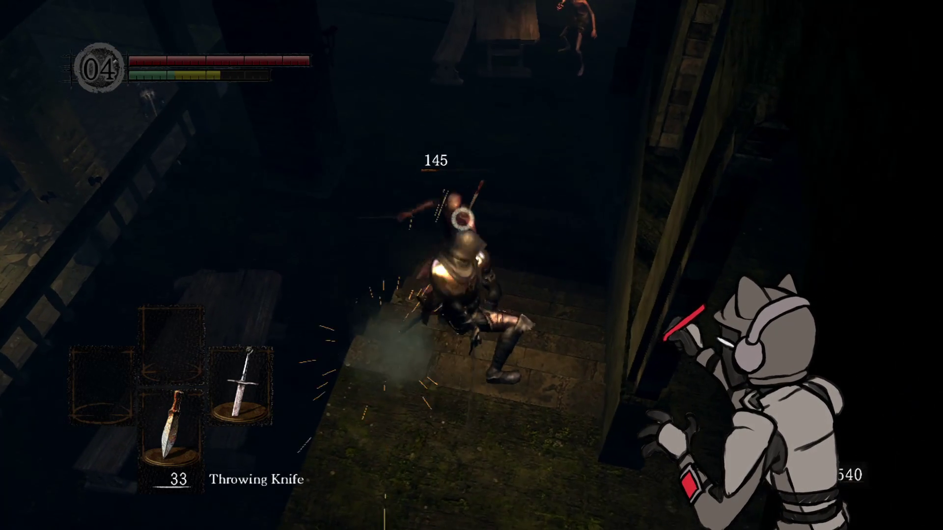
Step: Kill the next torch-bearing hollow up the stairs with a knife and sword strikes
key(w)
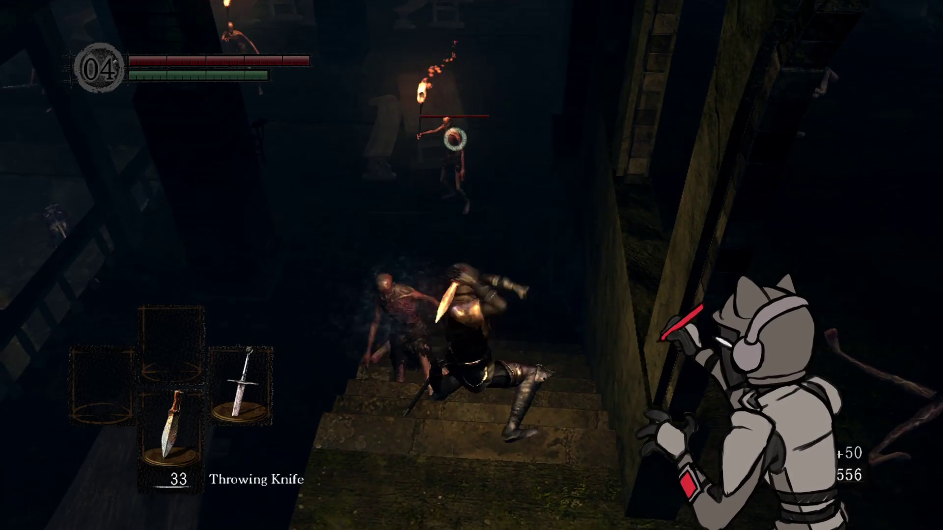
key(w)
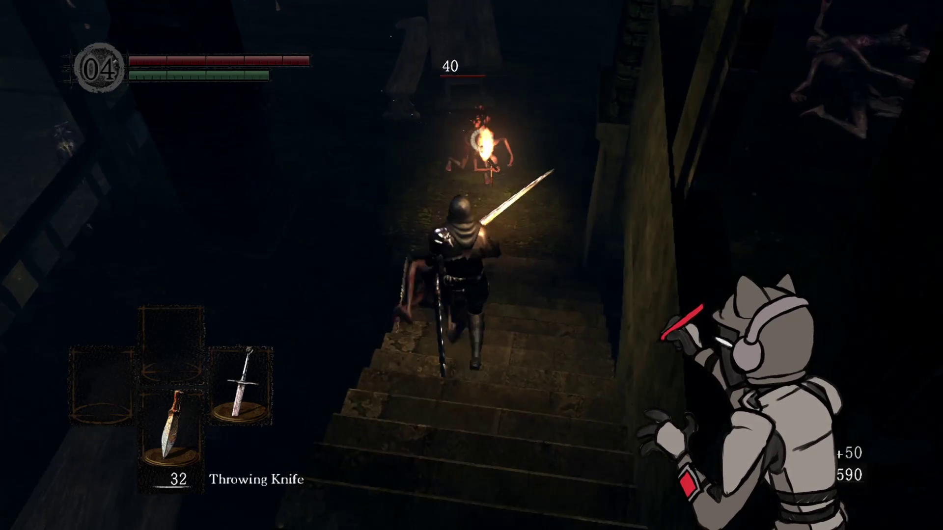
key(w)
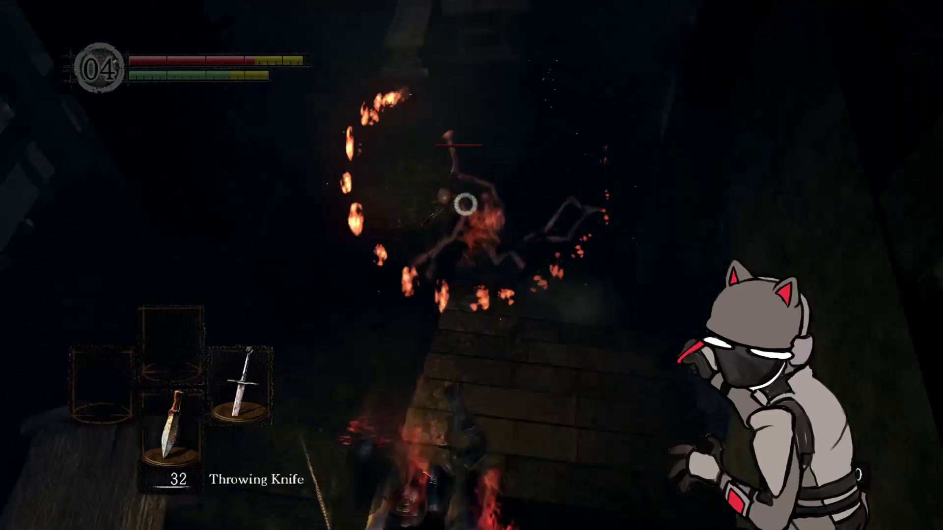
key(w)
key(h)
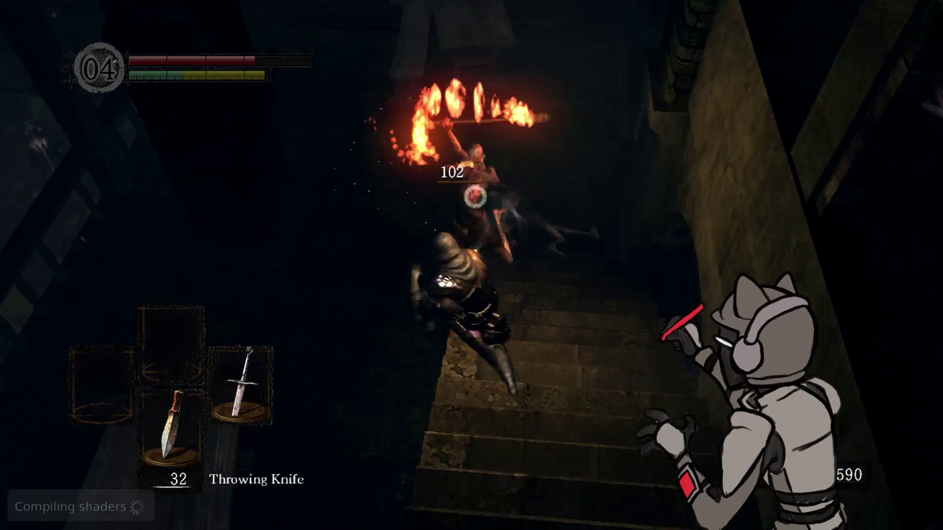
key(w)
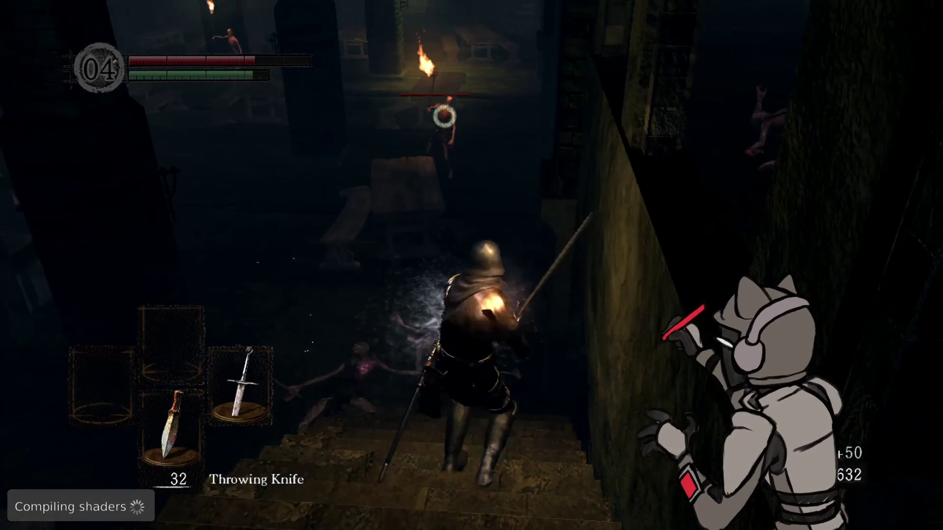
Step: Climb on and kill the torch hollow at the top of the stairs
key(w)
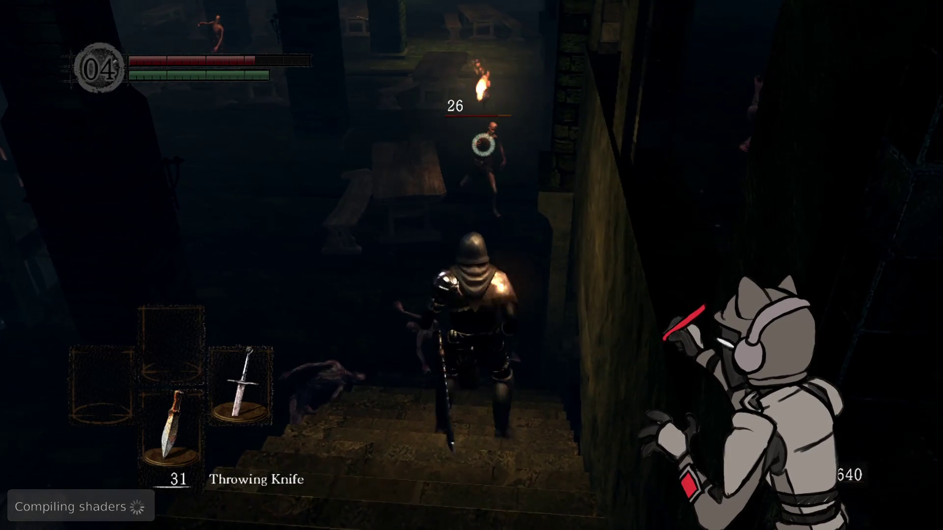
key(w)
key(r)
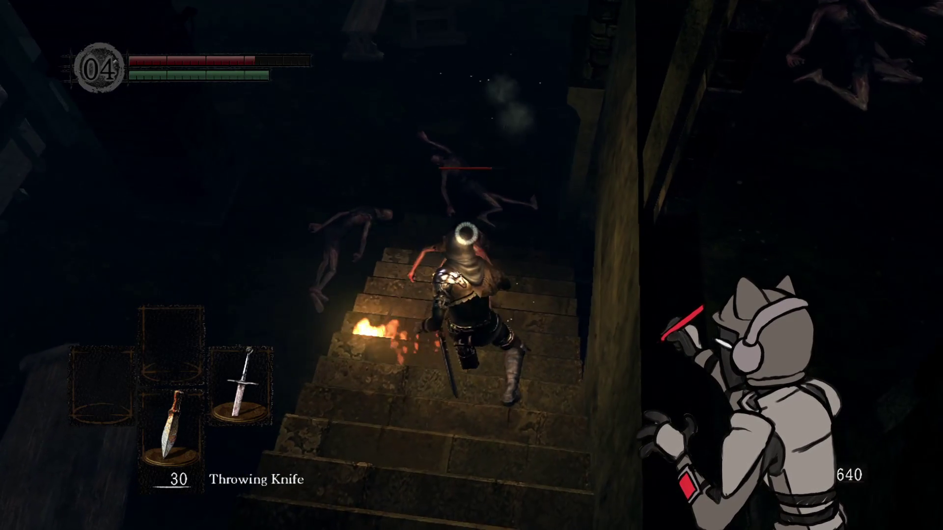
key(w)
key(h)
key(h)
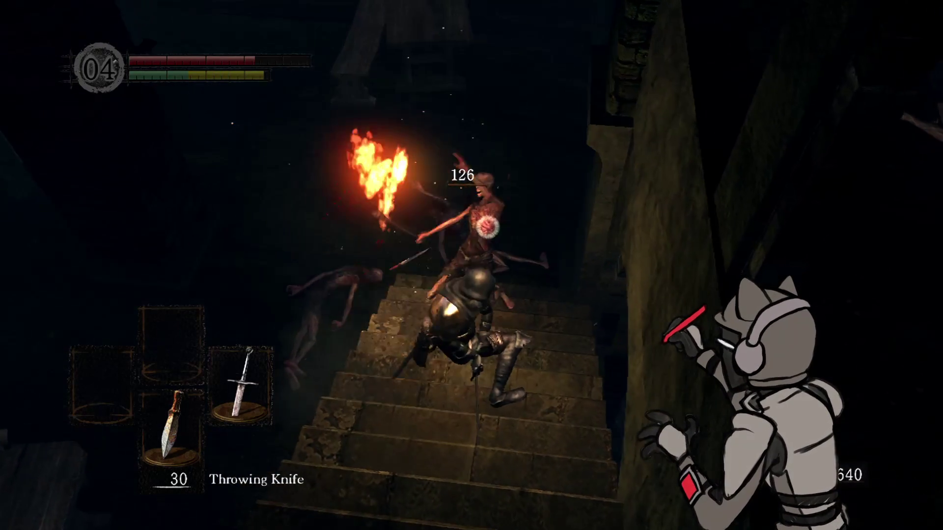
key(w)
Step: Throw two knives at the distant hollow, then run to the table and kill it
key(h)
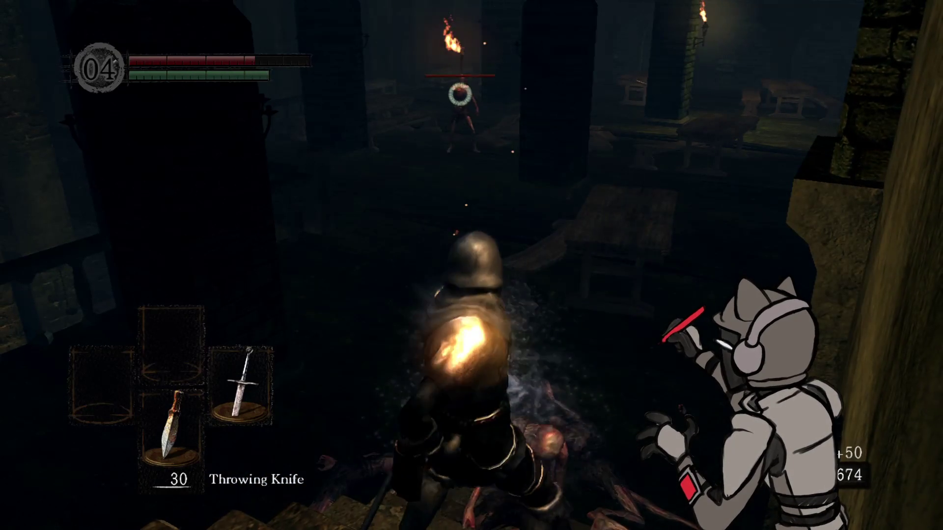
key(r)
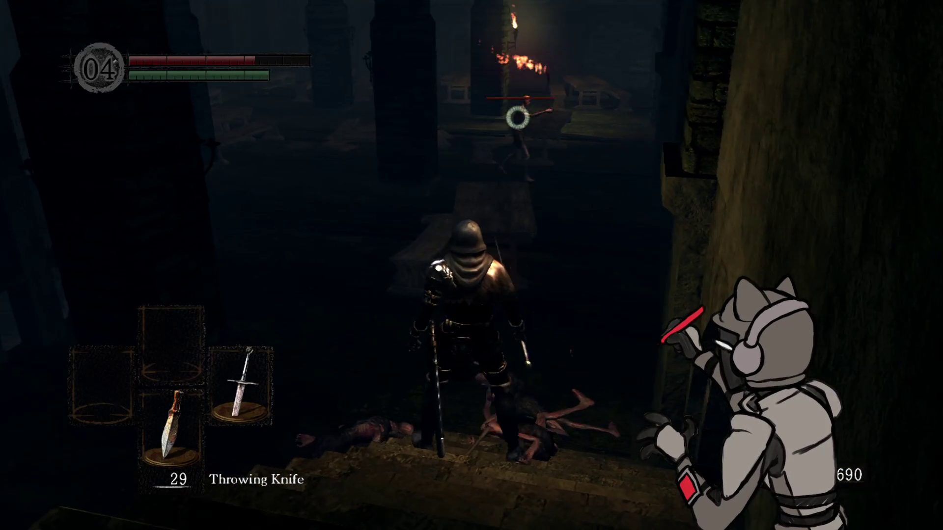
key(w)
key(r)
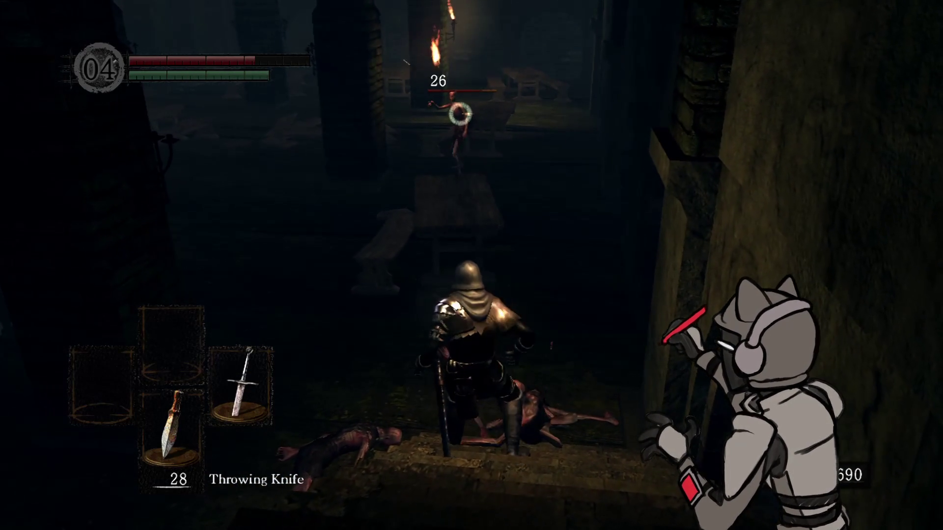
key(w)
key(h)
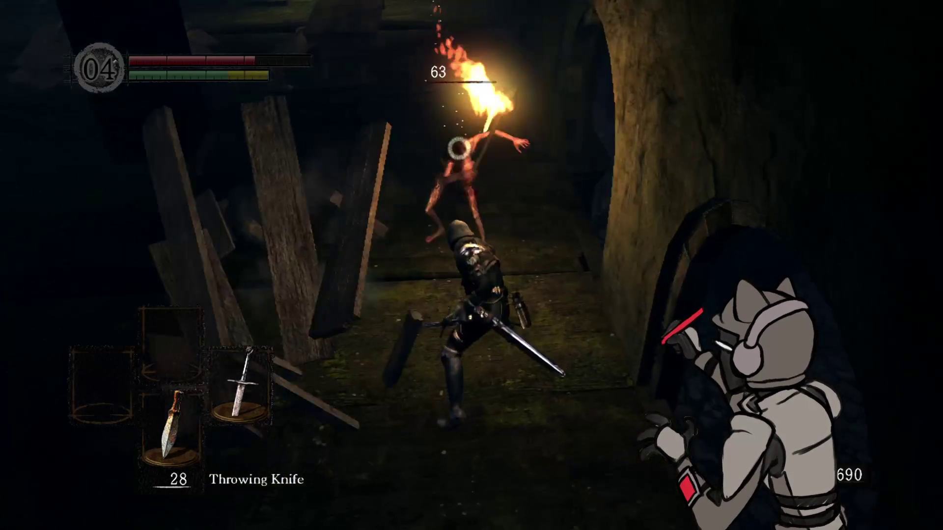
key(h)
key(h)
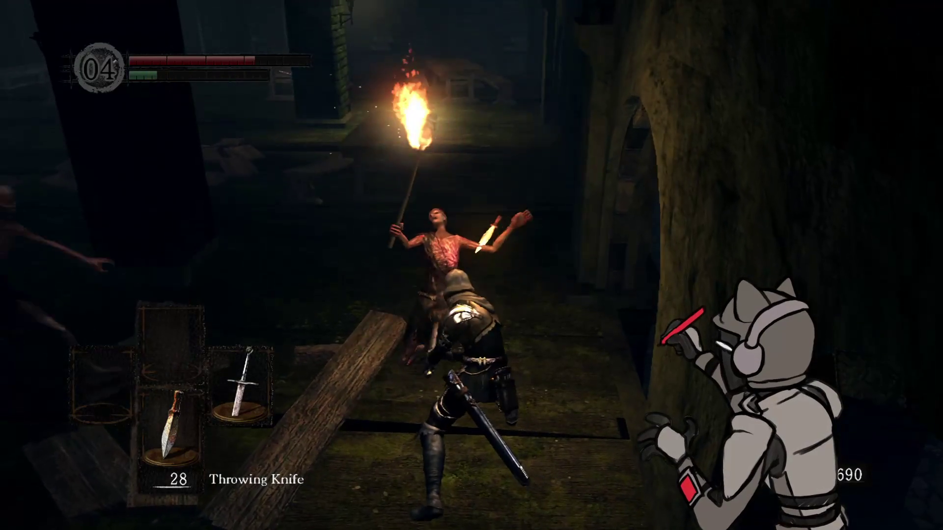
Step: Kill the remaining nearby hollows and walk past the table into the pillared hall
key(h)
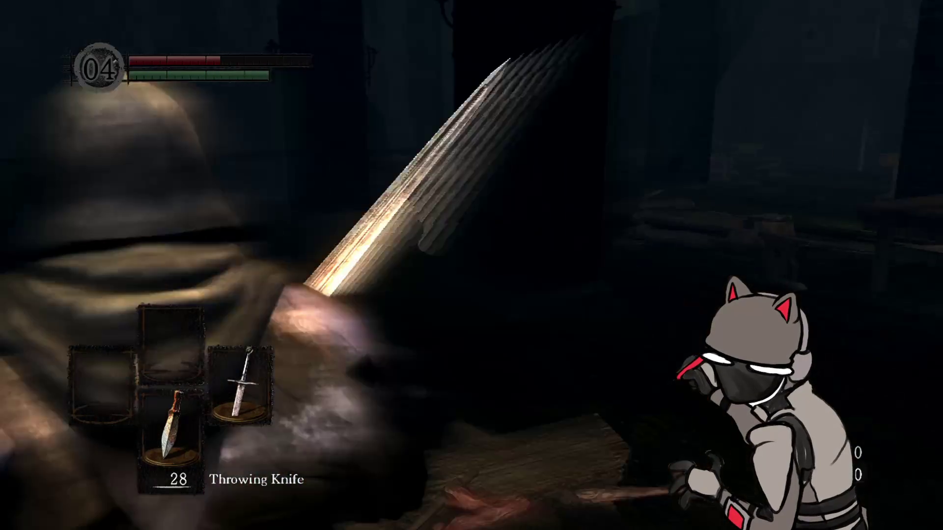
key(h)
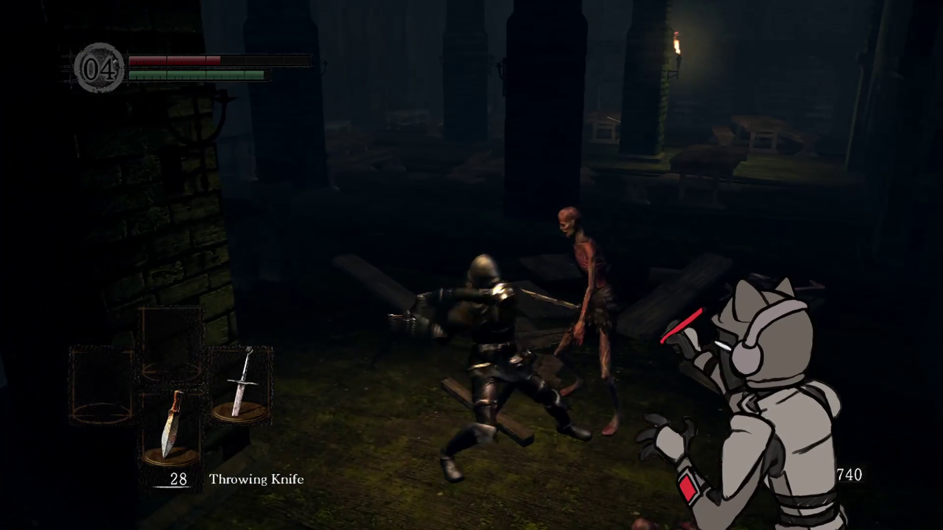
key(h)
key(h)
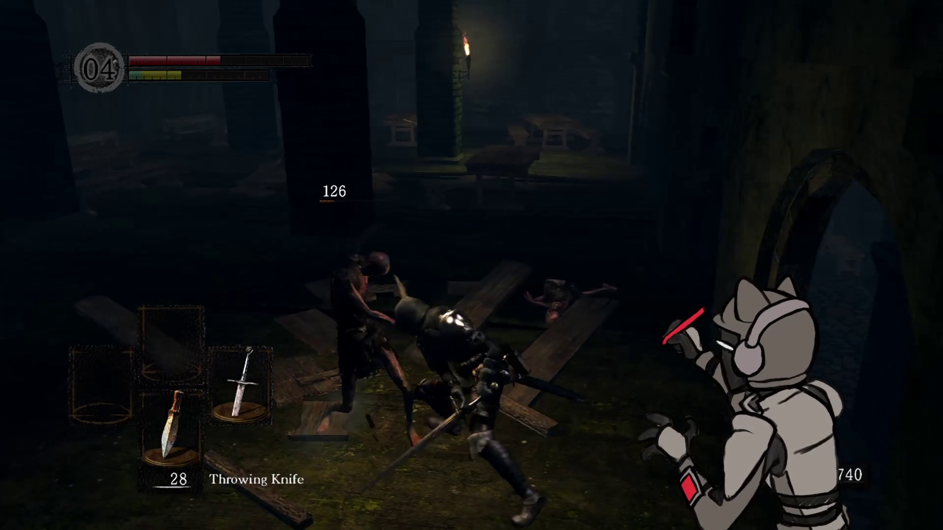
key(Down)
key(Down)
key(Down)
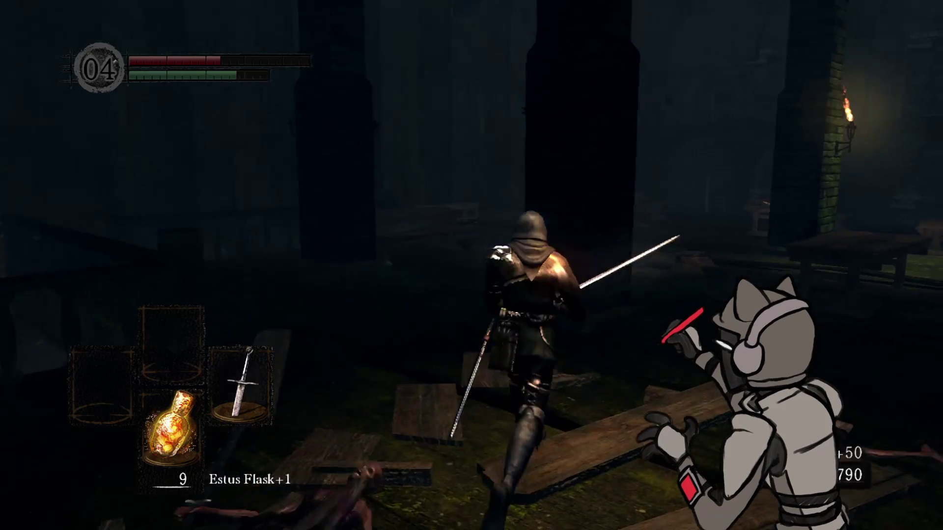
key(w)
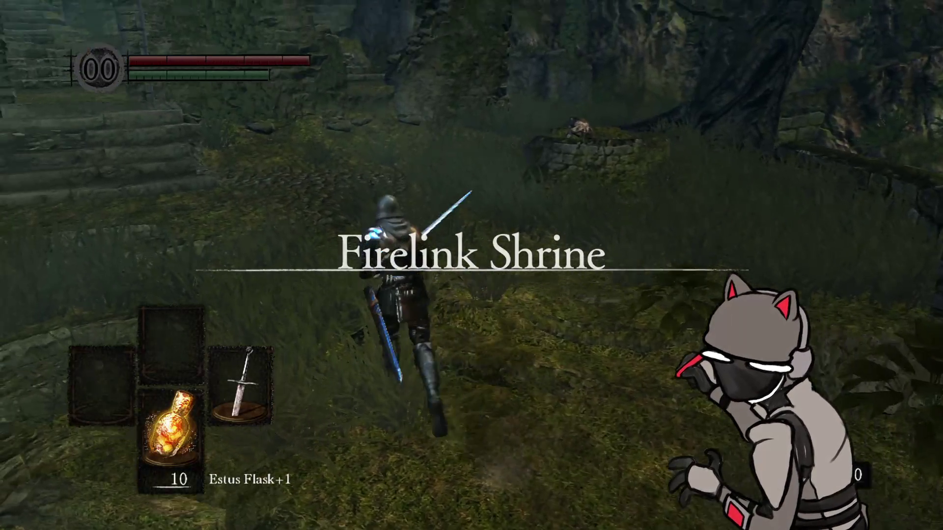
Step: Run back to Firelink Shrine and bring up the game menu
key(Escape)
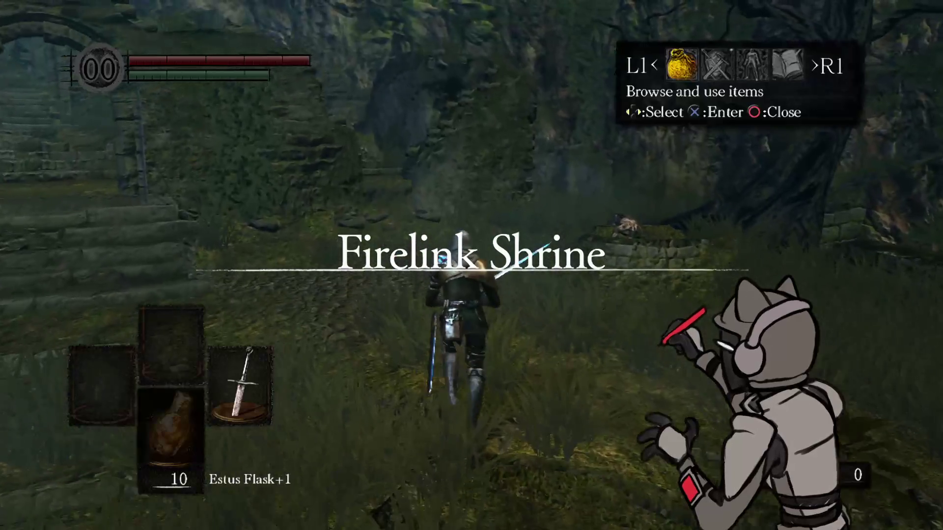
Step: Go to the Equipment screen and equip the Elite Knight Helm
key(Right)
key(Return)
key(Down)
key(Return)
key(Up)
Step: Equip the Hard Leather Armor and the Elite Knight Gauntlets
key(Return)
key(Right)
key(Return)
key(Up)
key(Up)
key(Return)
key(Right)
key(Return)
key(Up)
key(Return)
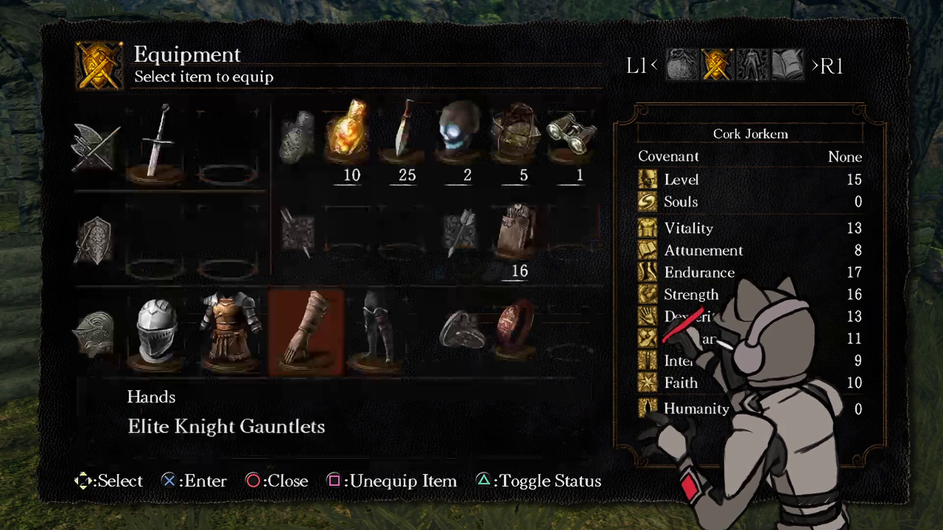
Step: Equip the Claymore+2 in the right hand and the Heater Shield in the left, then close the menu
key(Right)
key(Return)
key(Return)
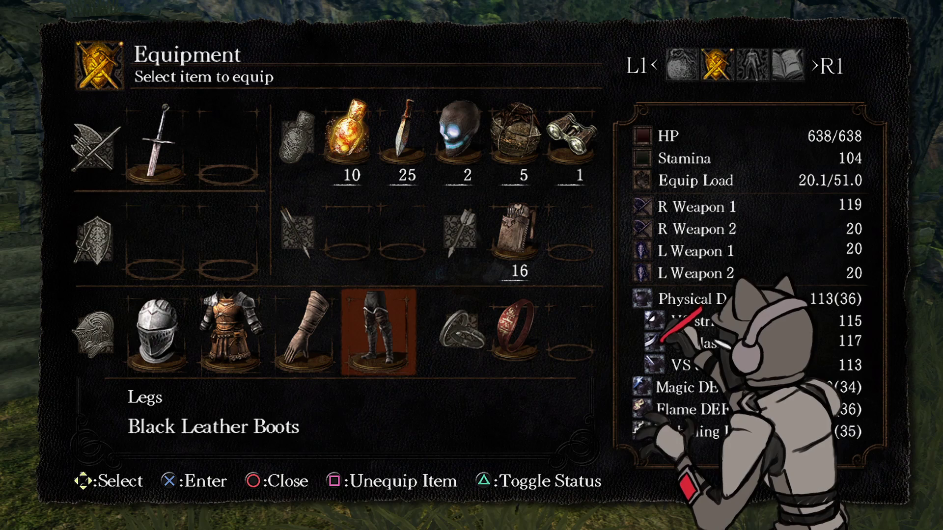
key(Up)
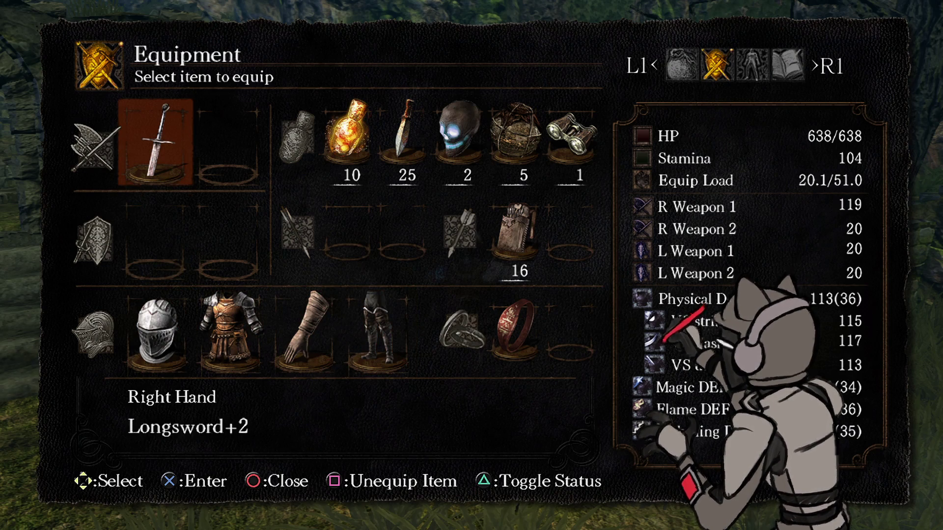
key(Return)
key(Down)
key(Down)
key(Down)
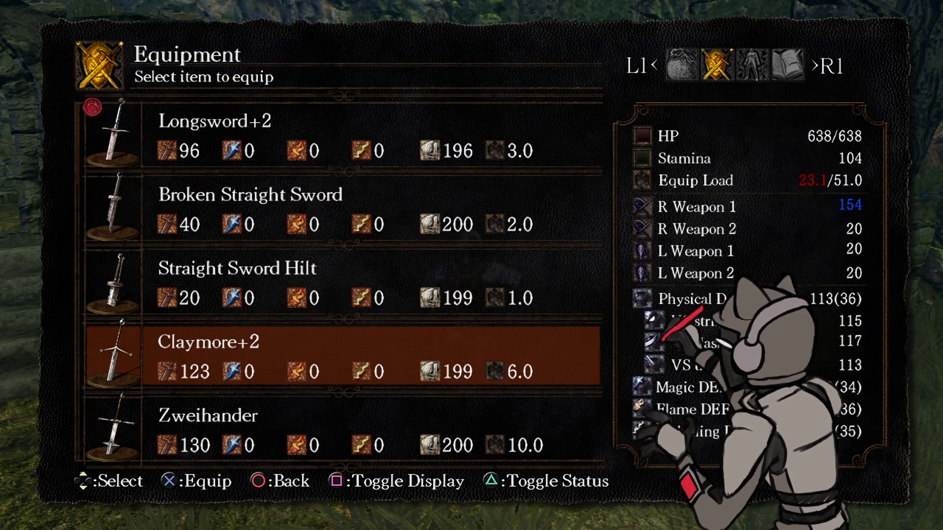
key(Return)
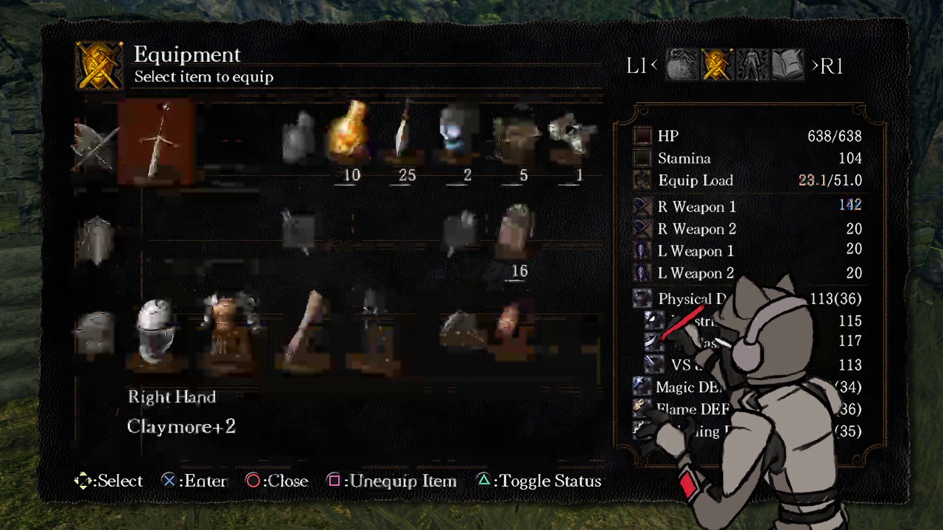
key(Return)
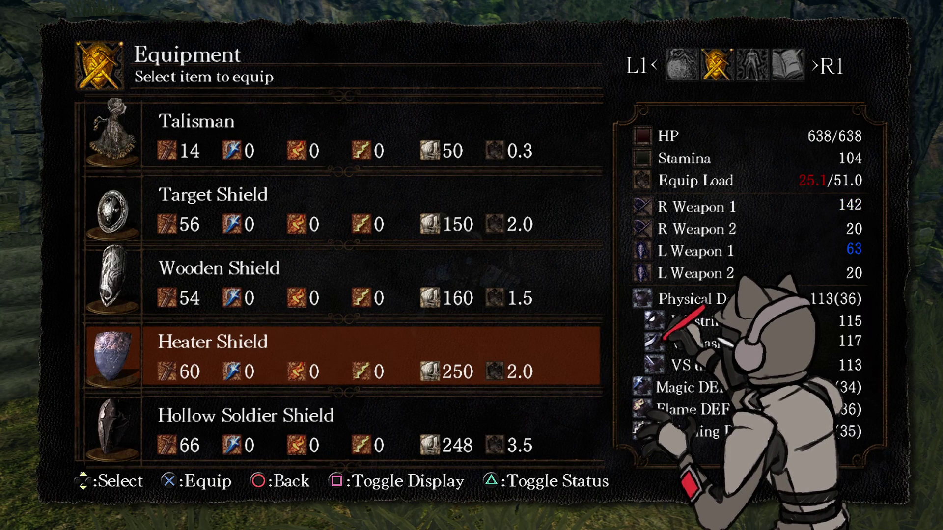
key(Escape)
key(Escape)
key(Escape)
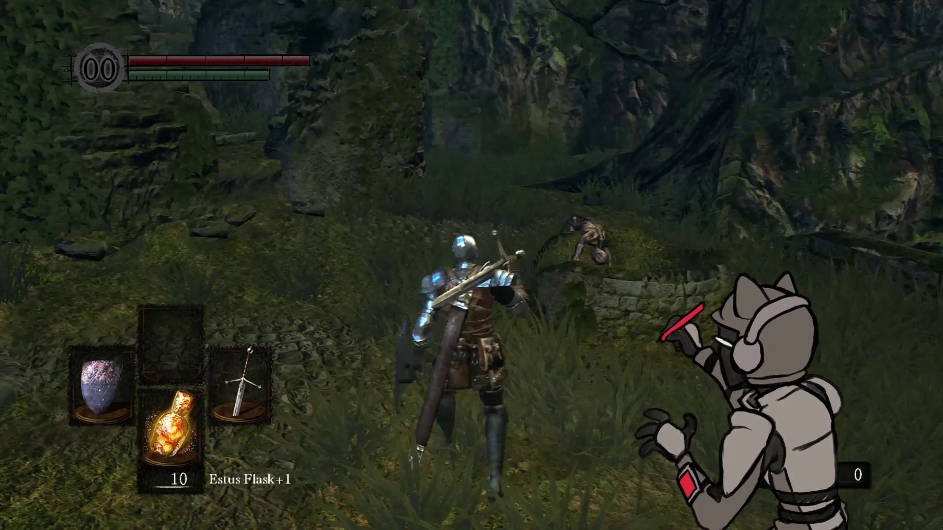
Step: Return to play, walk through the woods and climb the stone stairs toward the hollow on the slope
key(space)
key(w)
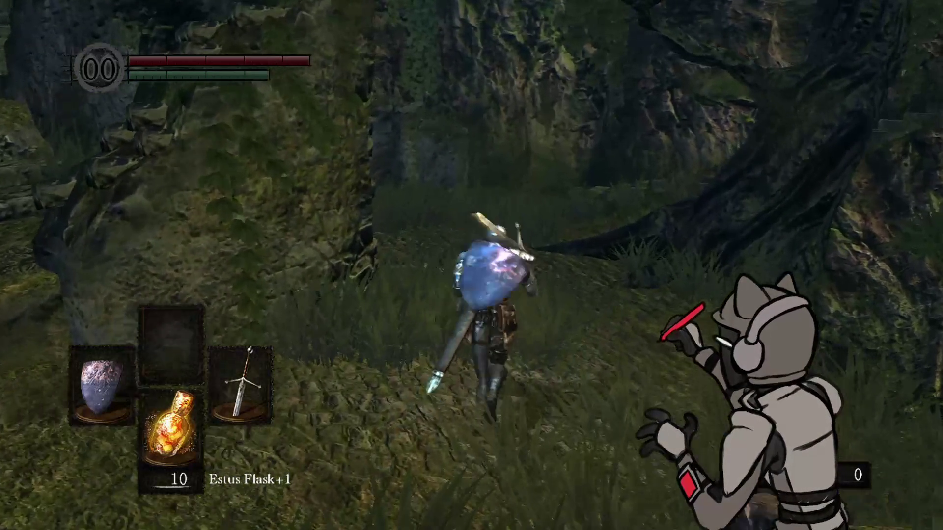
key(w)
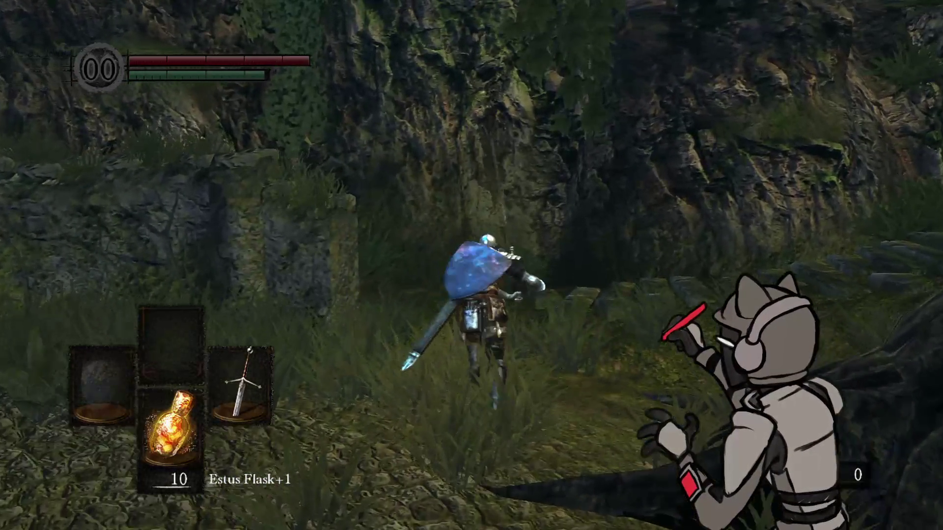
key(w)
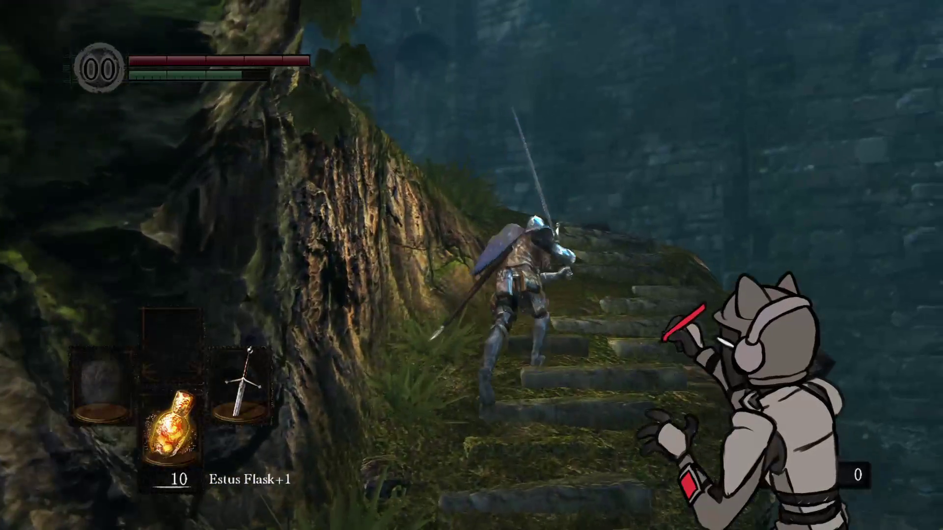
key(w)
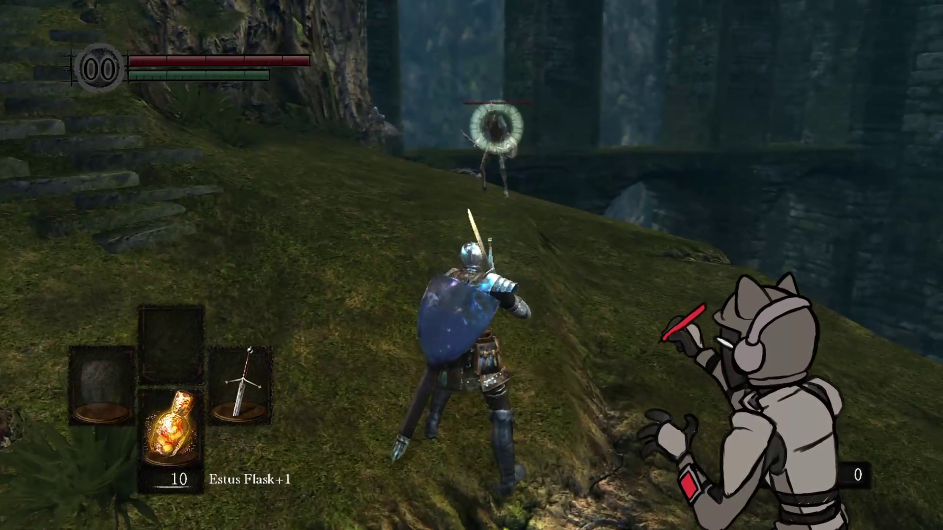
key(w)
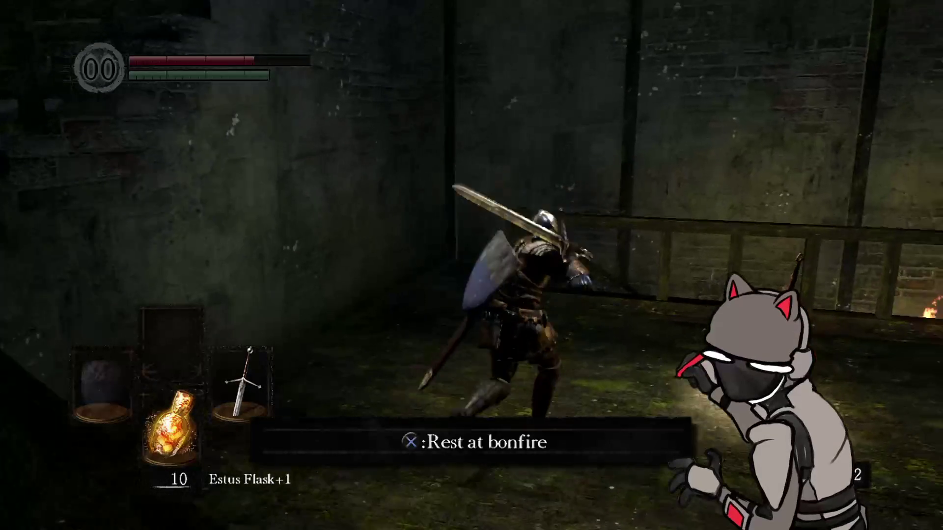
Step: Rest at the bonfire, leave it, and run along the ledge and down into the stone room
key(e)
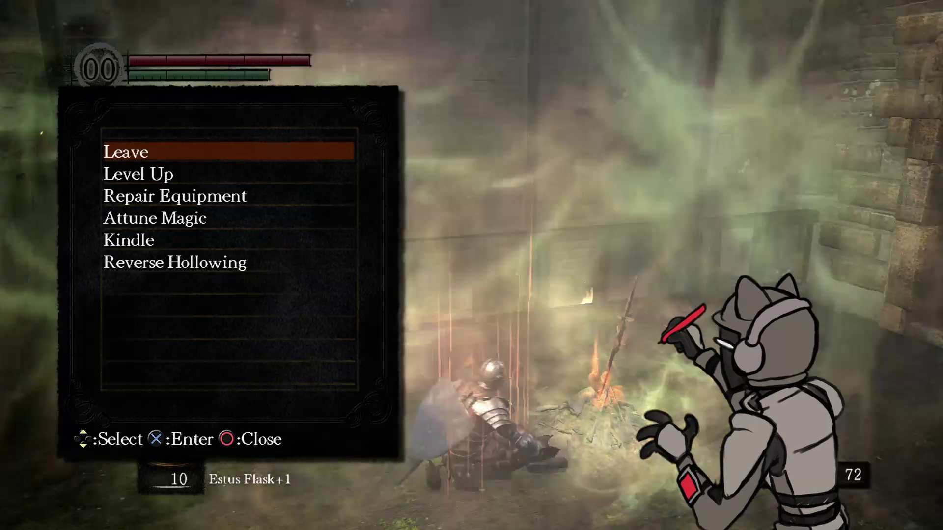
key(e)
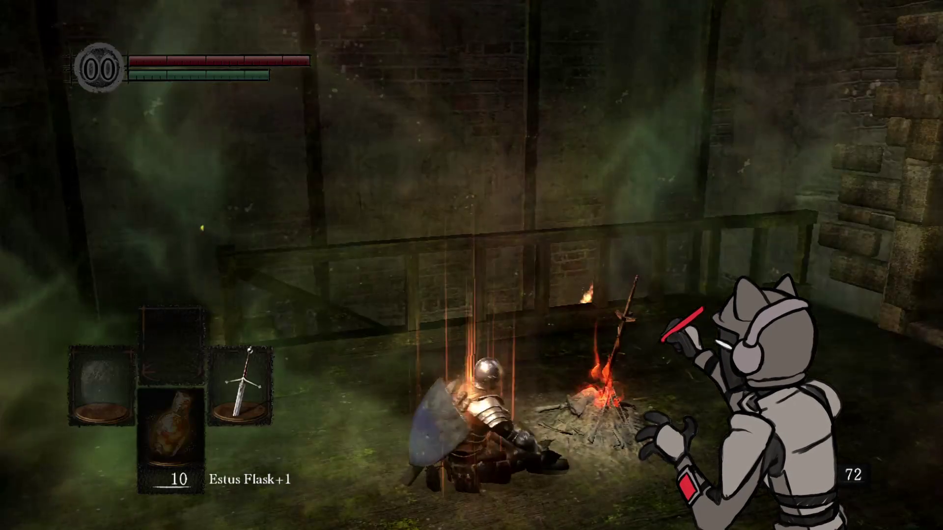
key(w)
key(w)
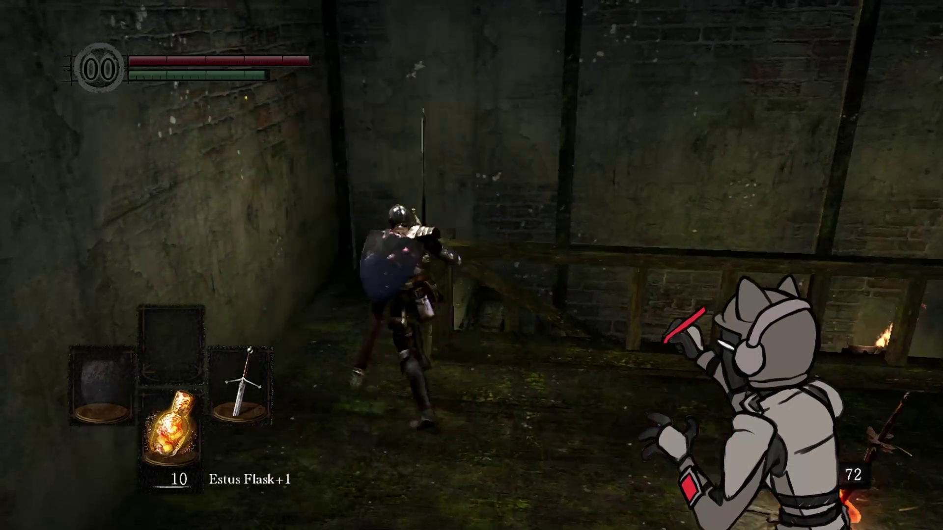
key(w)
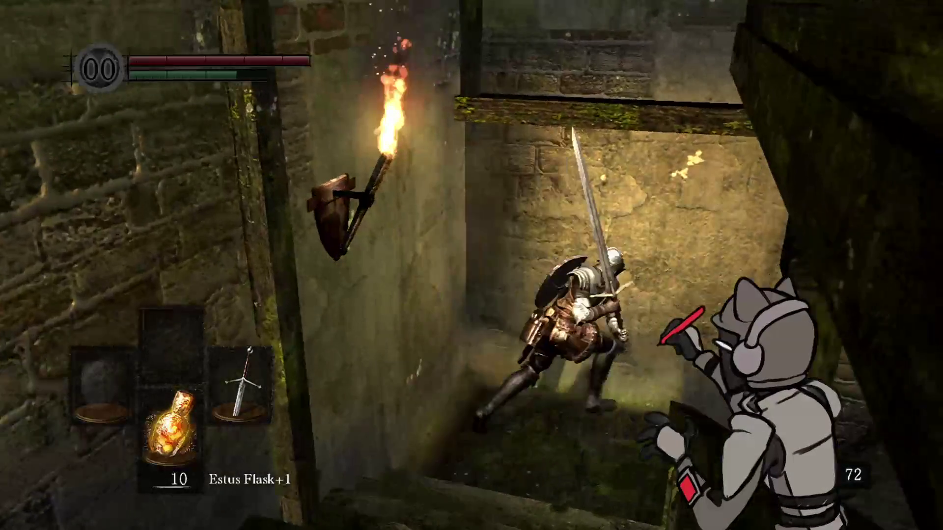
key(w)
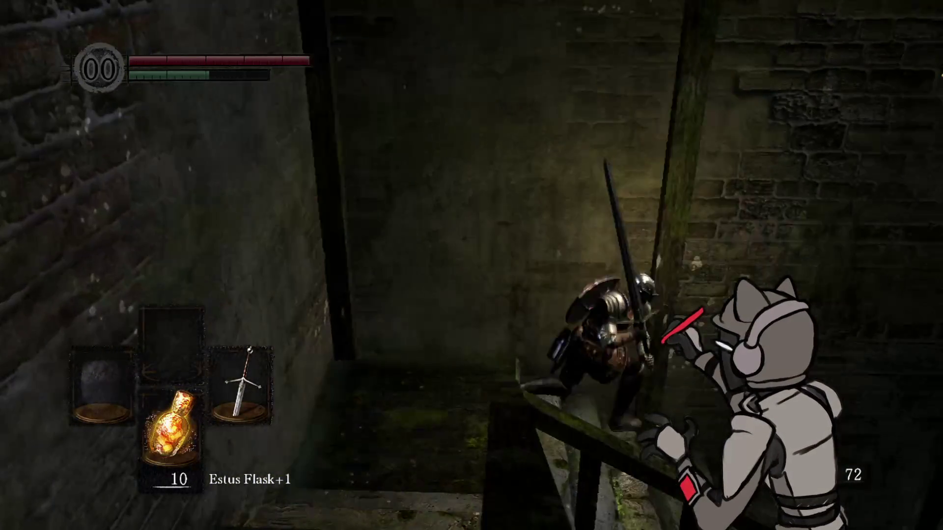
Step: Run through the arched tunnel, recover from the demon's knockdown and get past it
key(w)
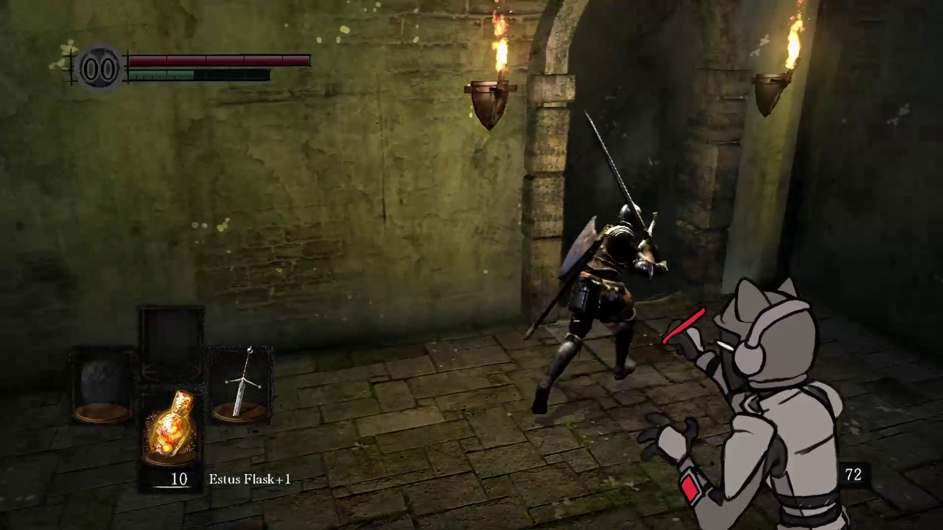
key(w)
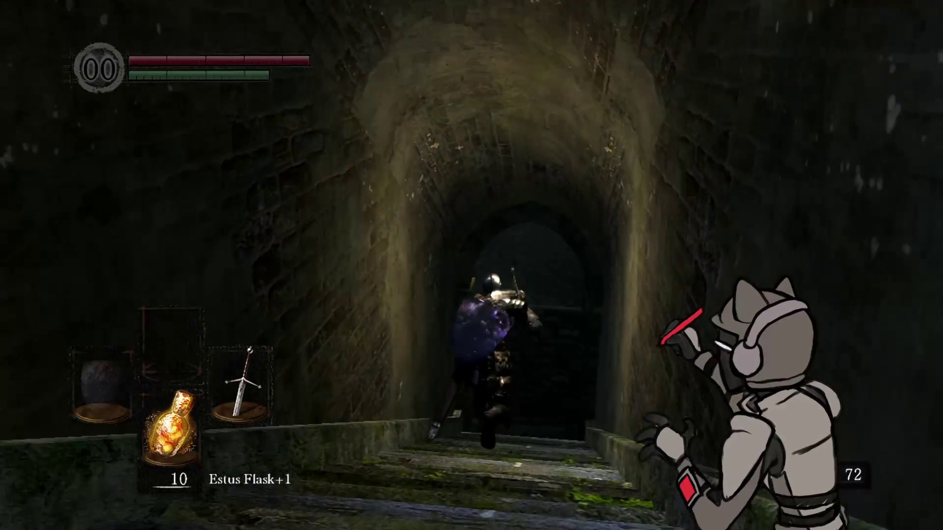
key(w)
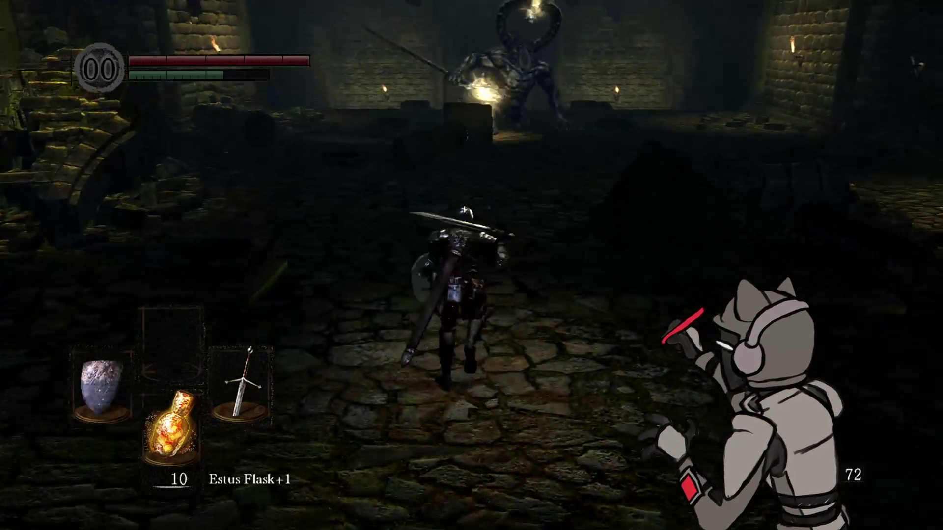
key(w)
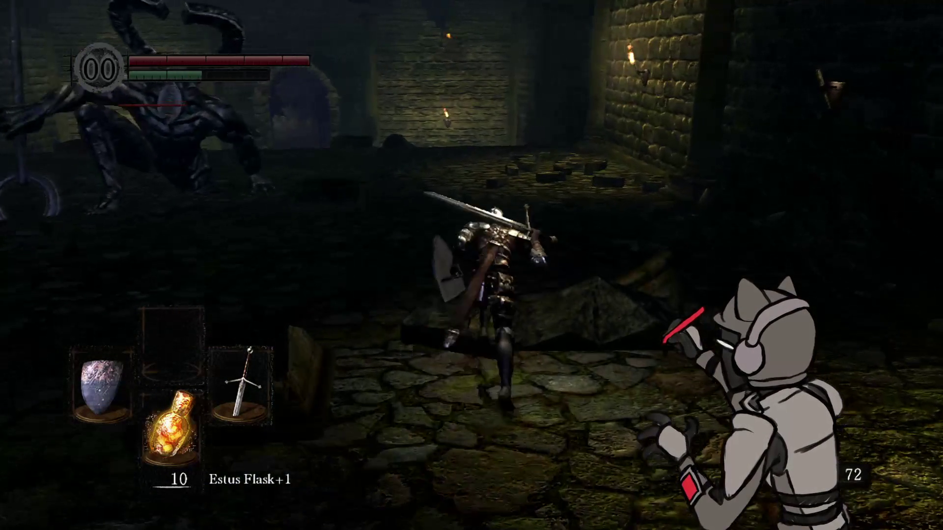
key(w)
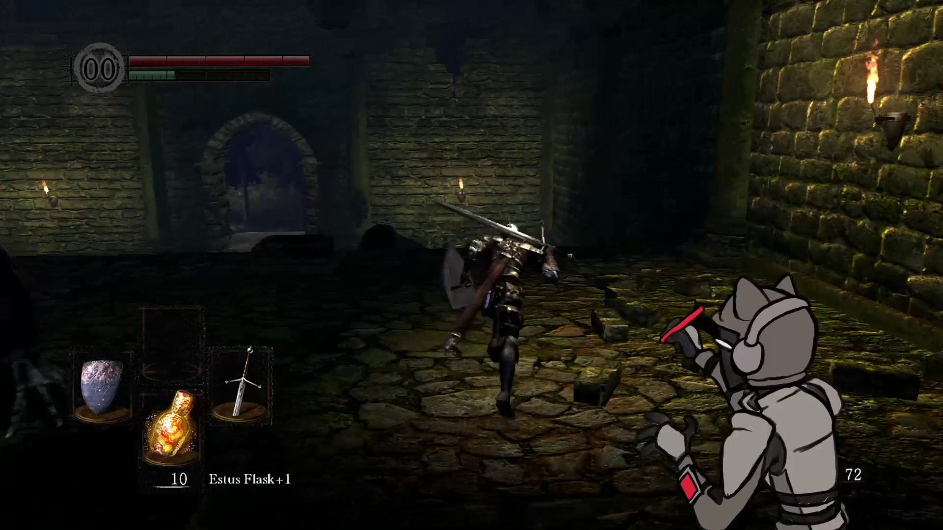
key(w)
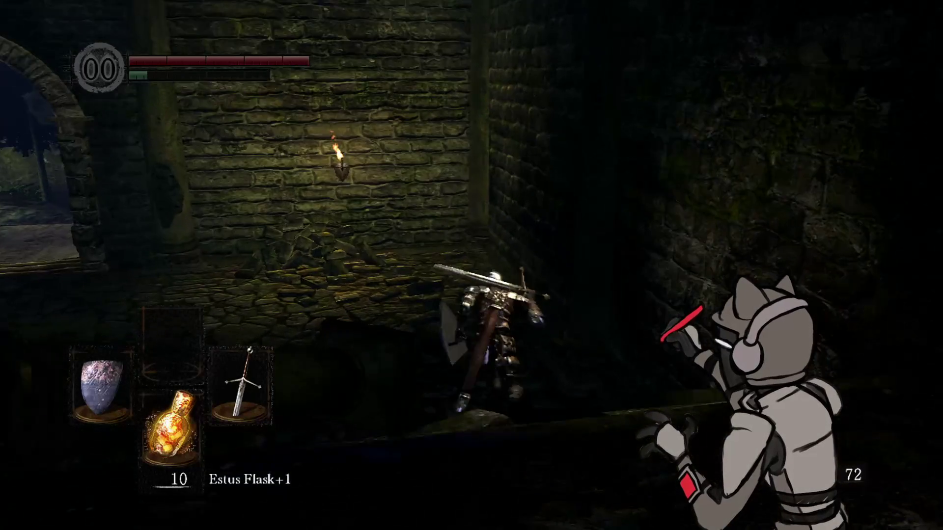
key(w)
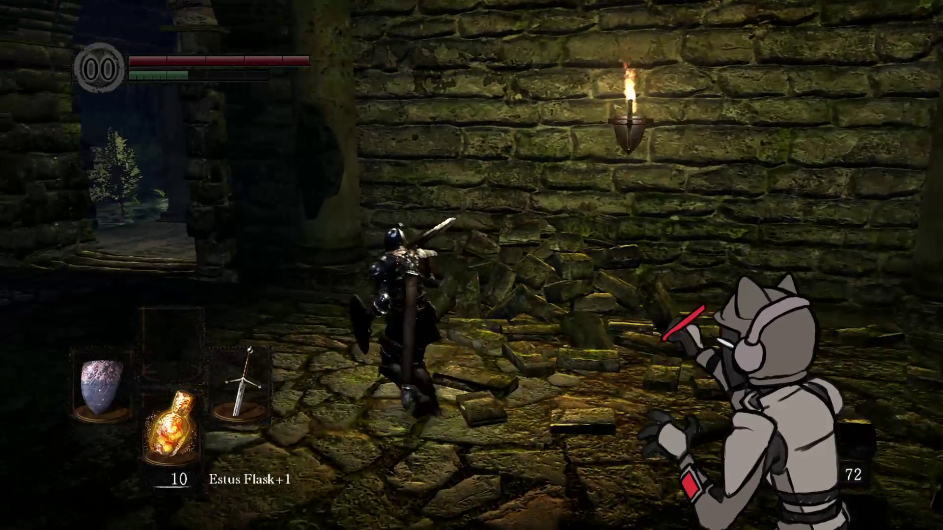
Step: Run through the archway out into the dark forest and up the path
key(w)
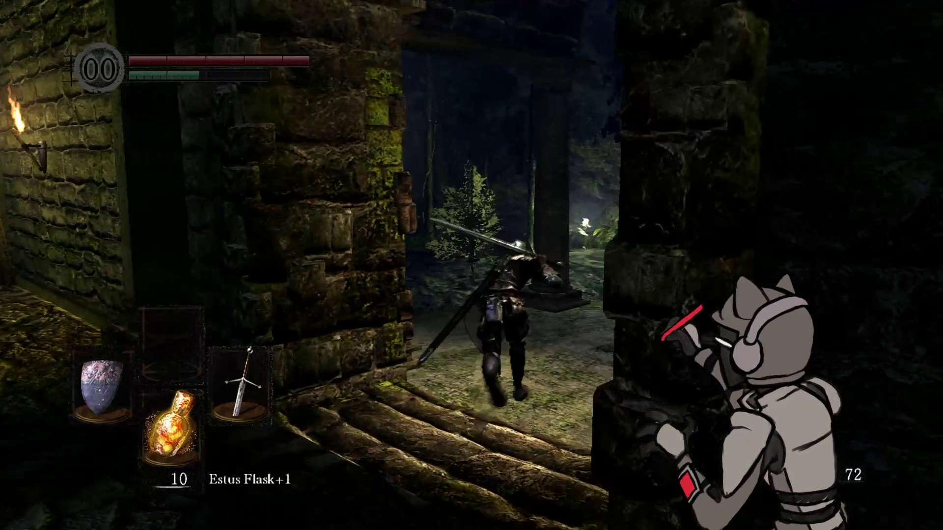
key(w)
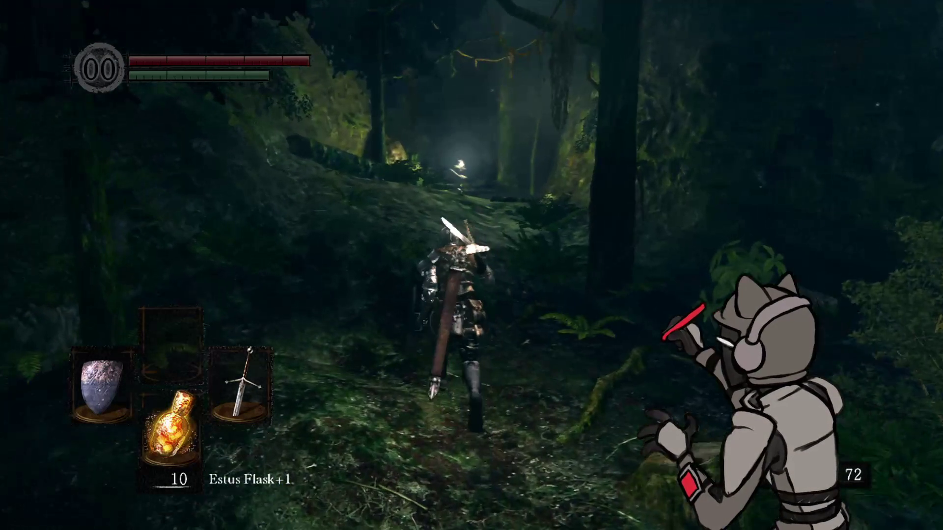
key(w)
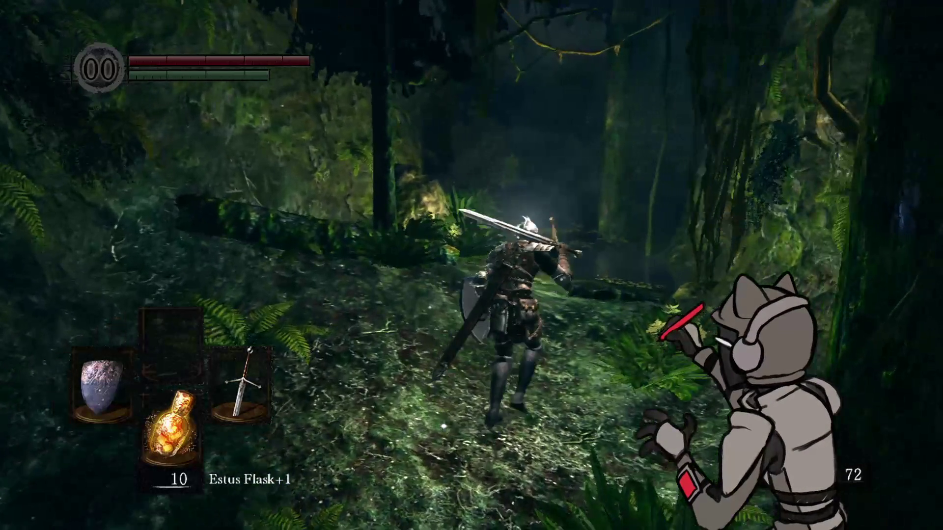
key(w)
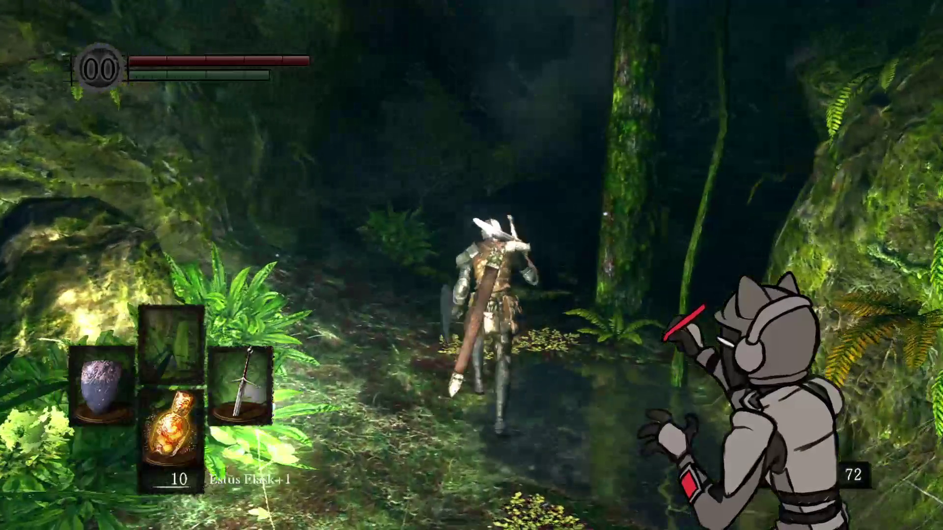
Step: Lock on and cut down the plant creature, then switch to a two-handed sword grip
key(w)
key(q)
key(h)
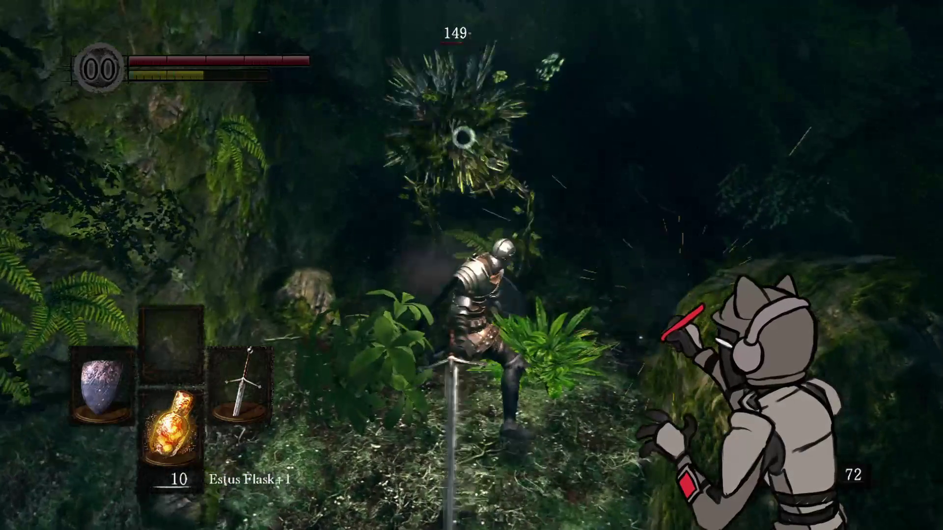
key(w)
key(h)
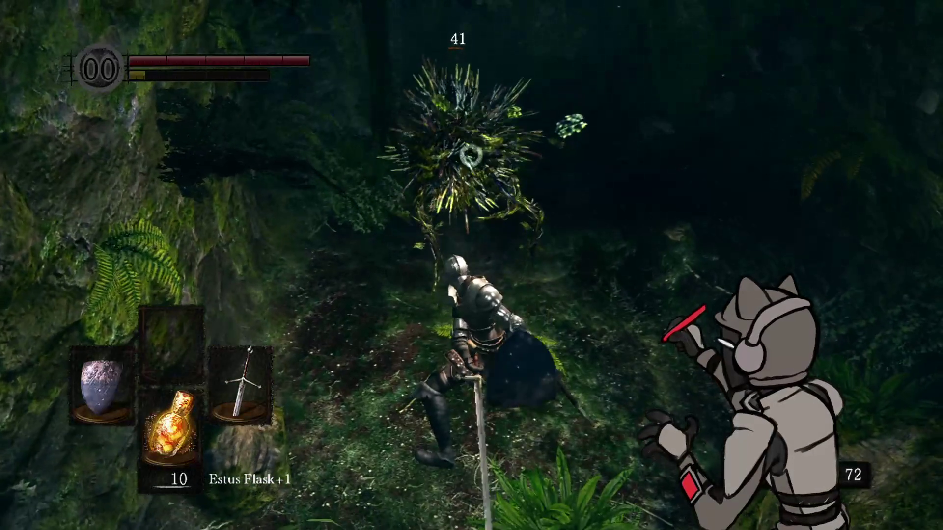
key(h)
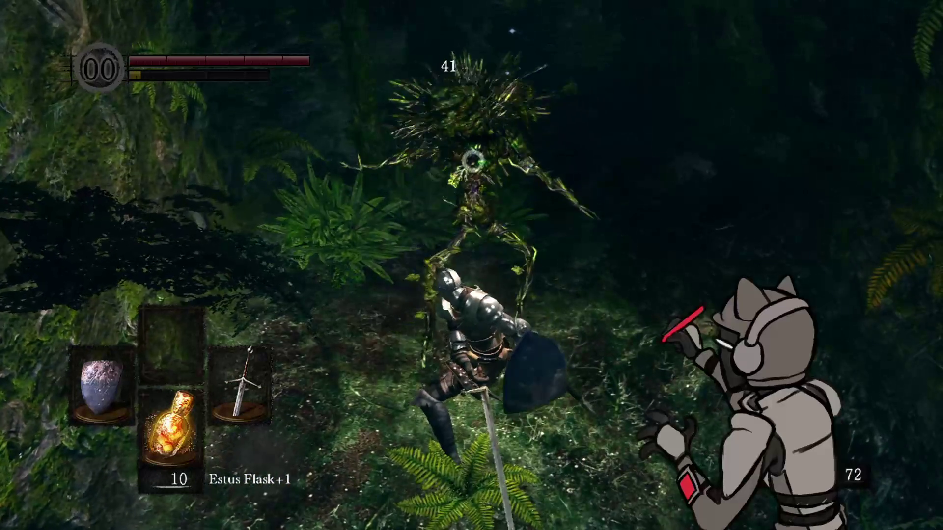
key(h)
key(w)
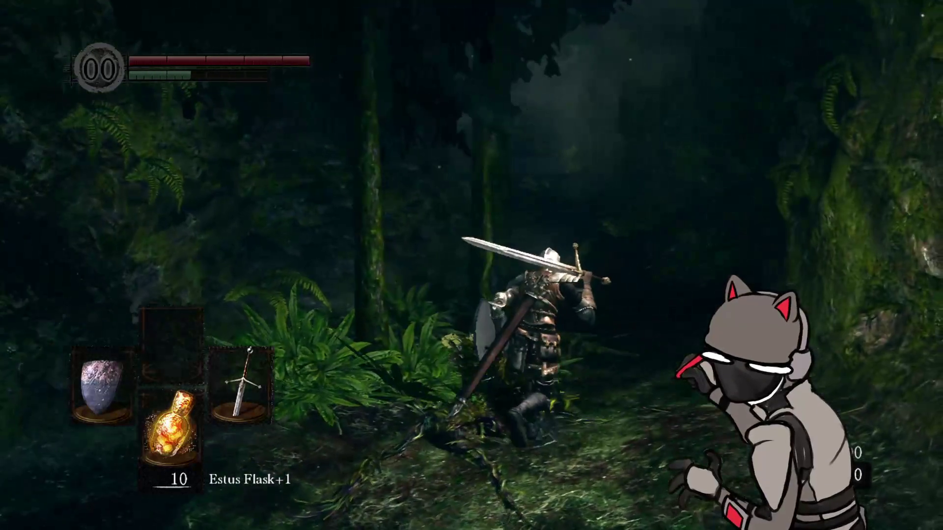
key(y)
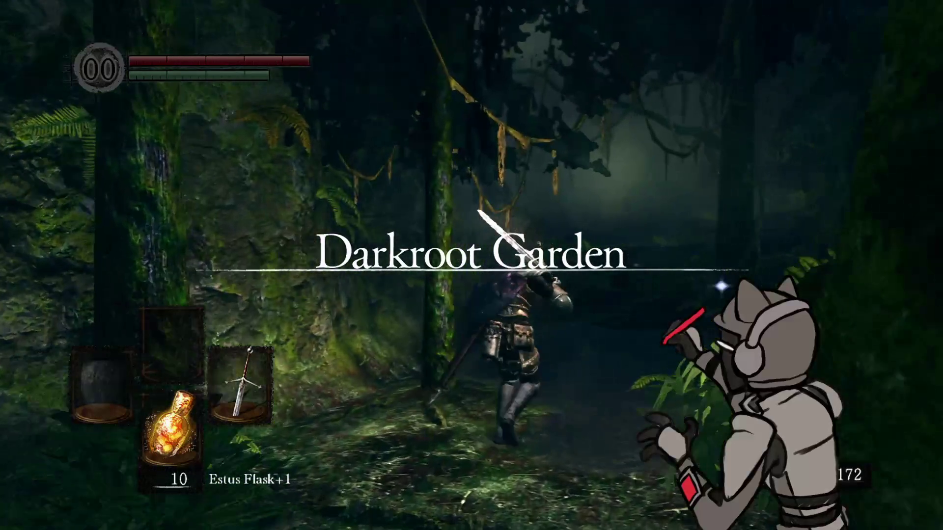
Step: Kill the bush enemy, then climb the mossy cliff path into the clearing
key(q)
key(h)
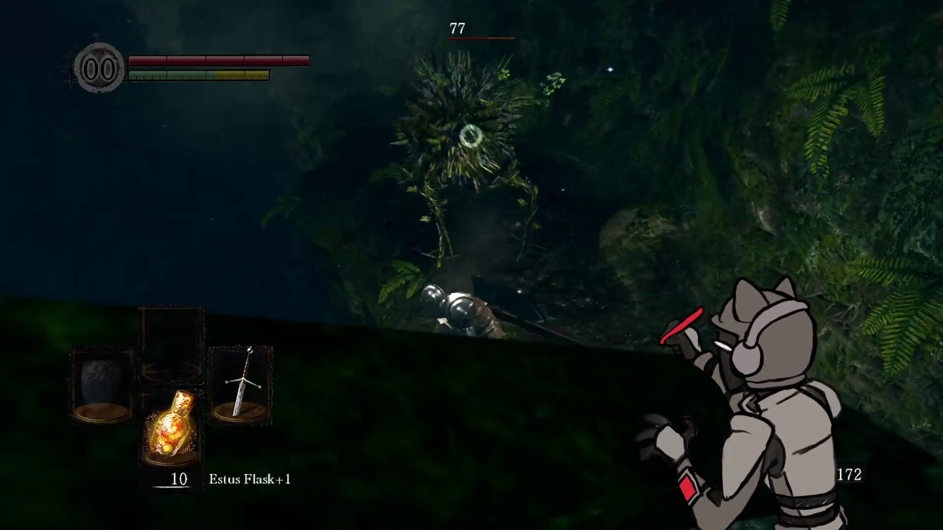
key(h)
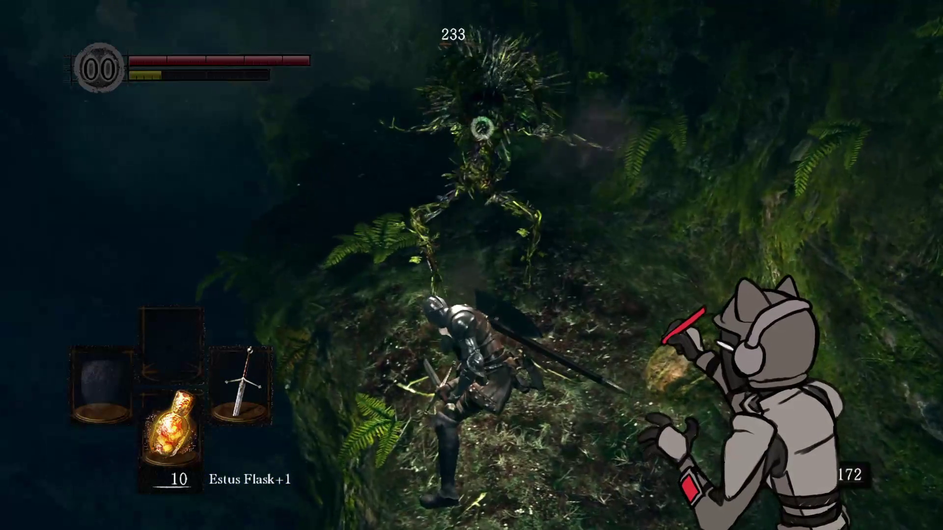
key(w)
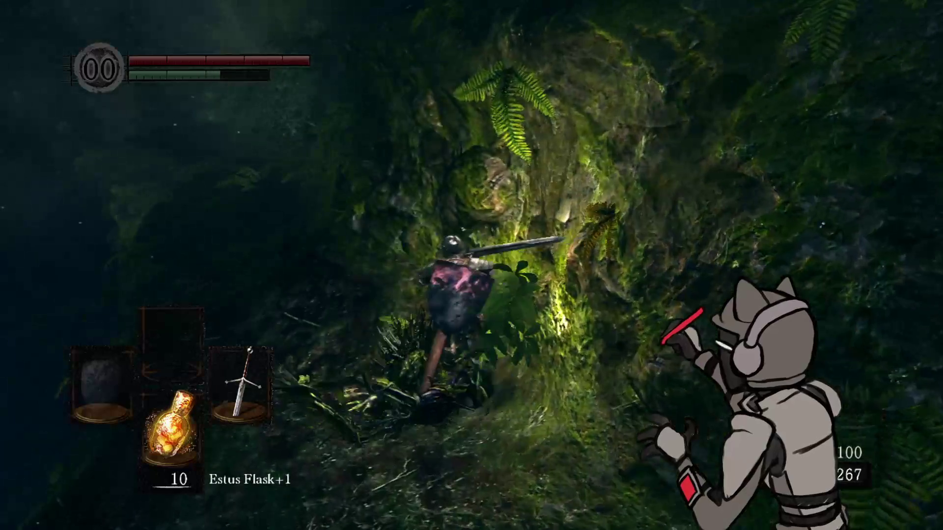
key(w)
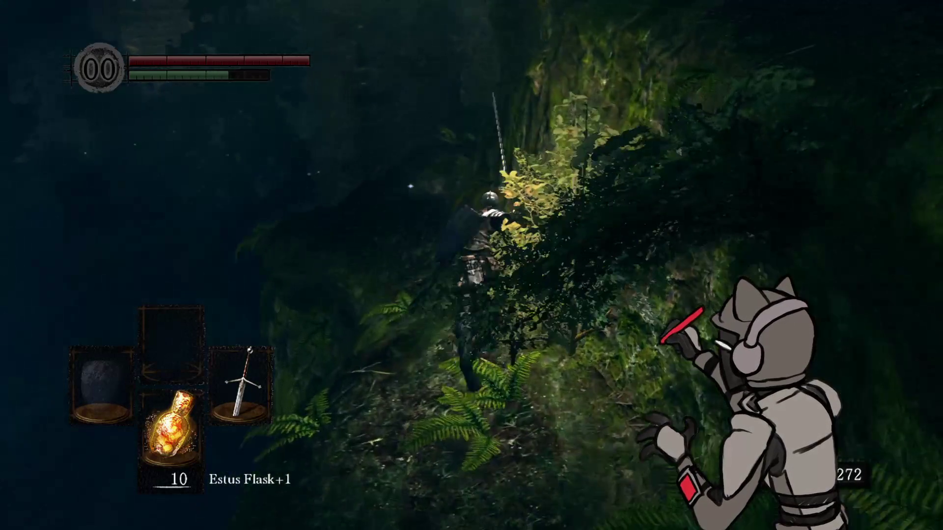
key(w)
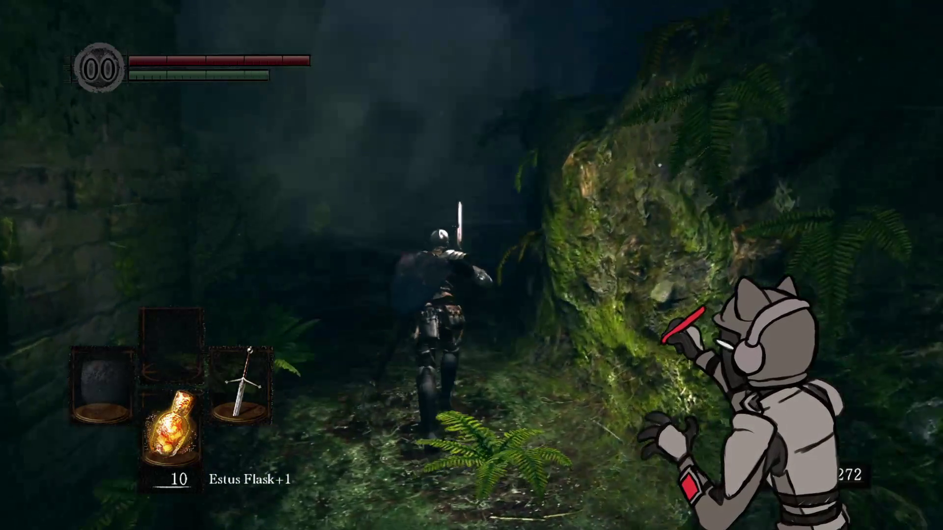
key(w)
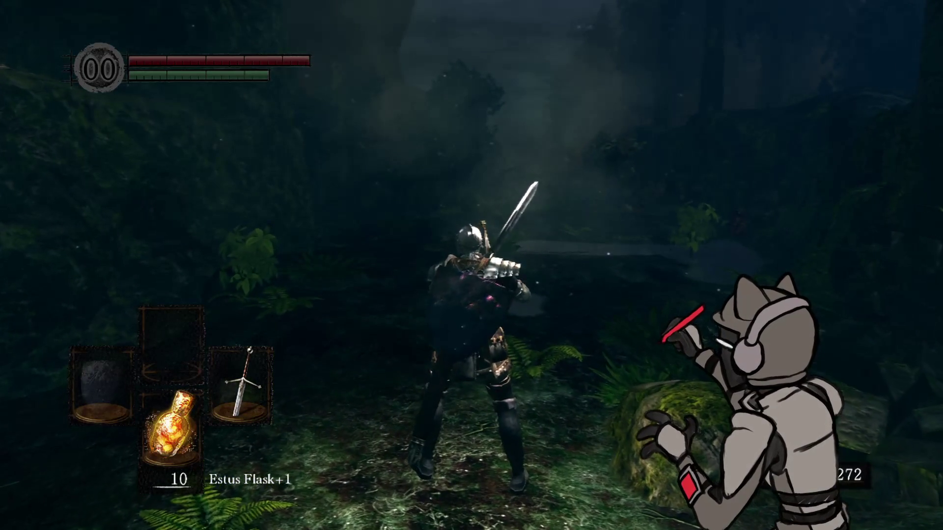
Step: Two-hand the sword and kill the locked-on enemy in the clearing for its souls
key(w)
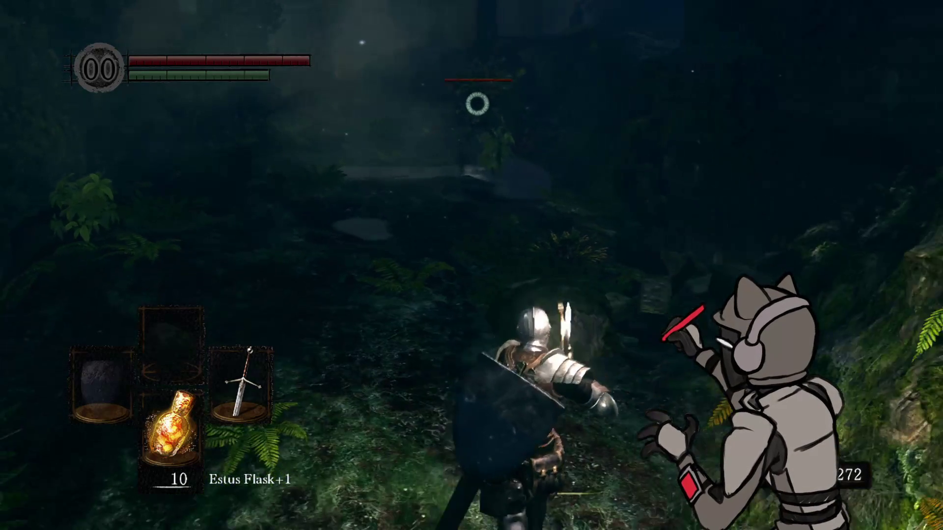
key(w)
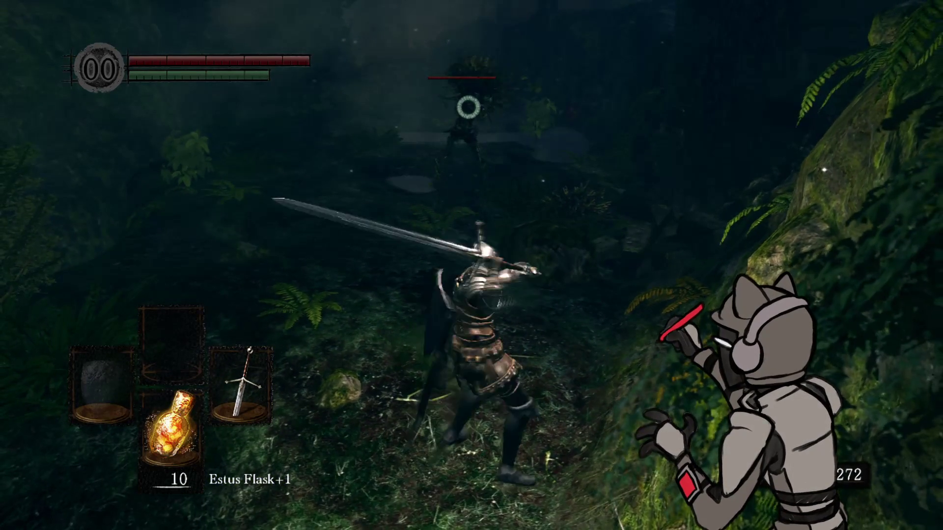
key(w)
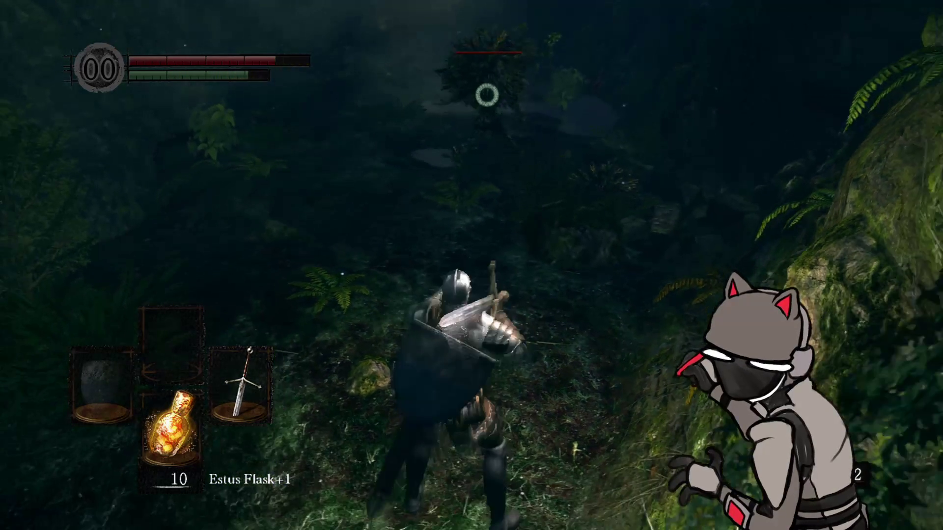
key(alt)
key(h)
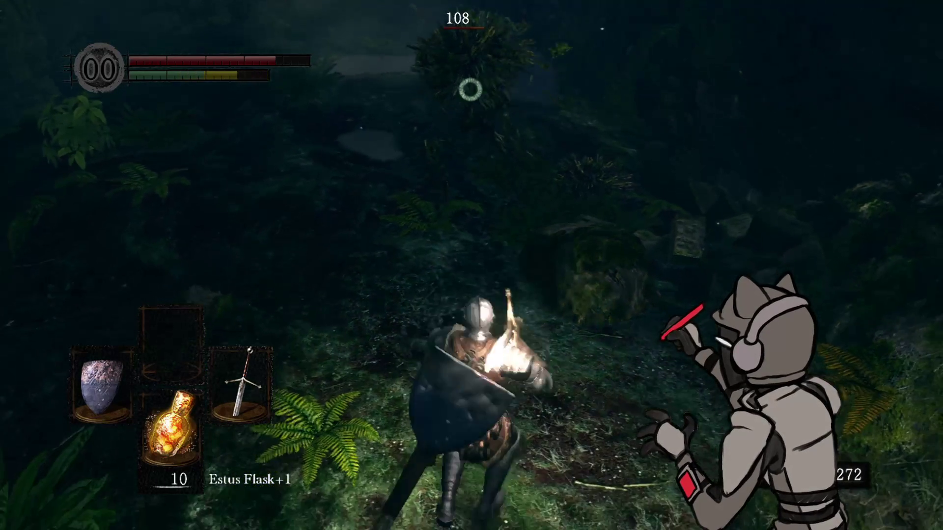
key(w)
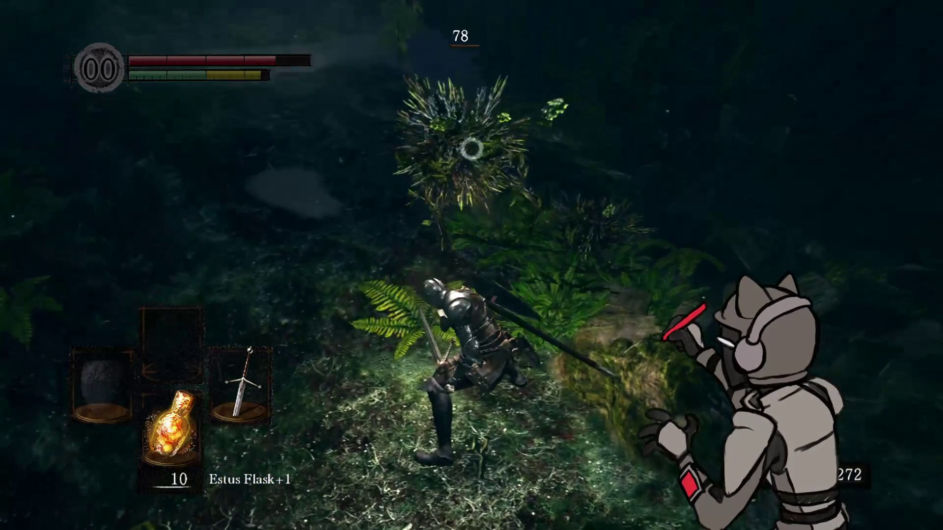
key(h)
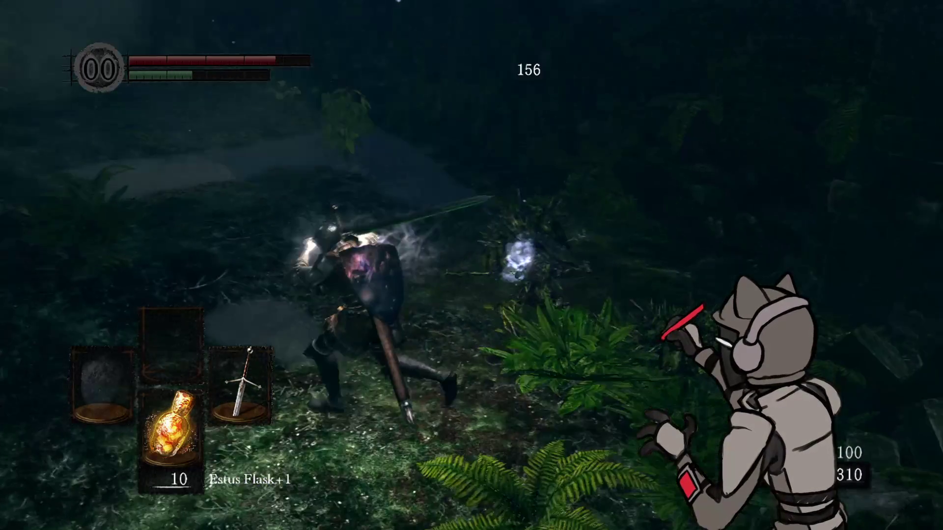
key(w)
Step: Kill the nearby plant enemy and loot a Bloodred Moss Clump from its body
key(h)
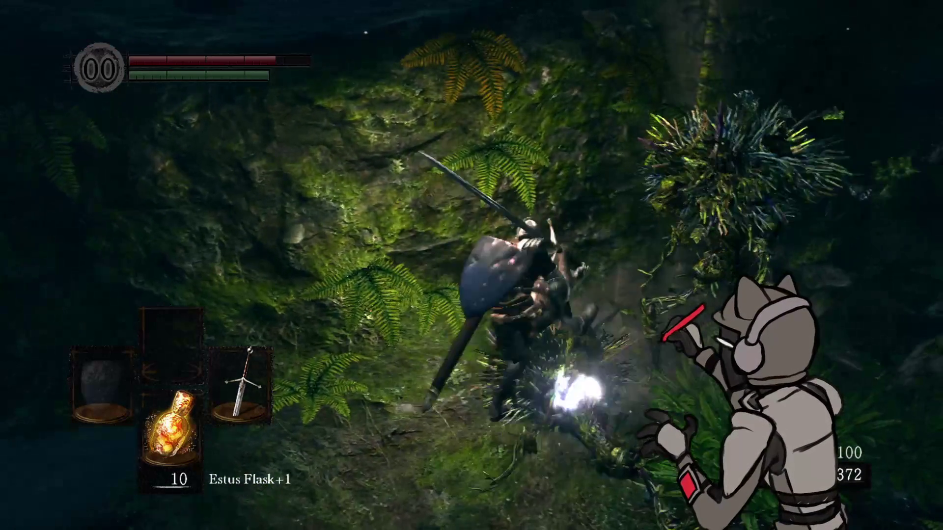
key(h)
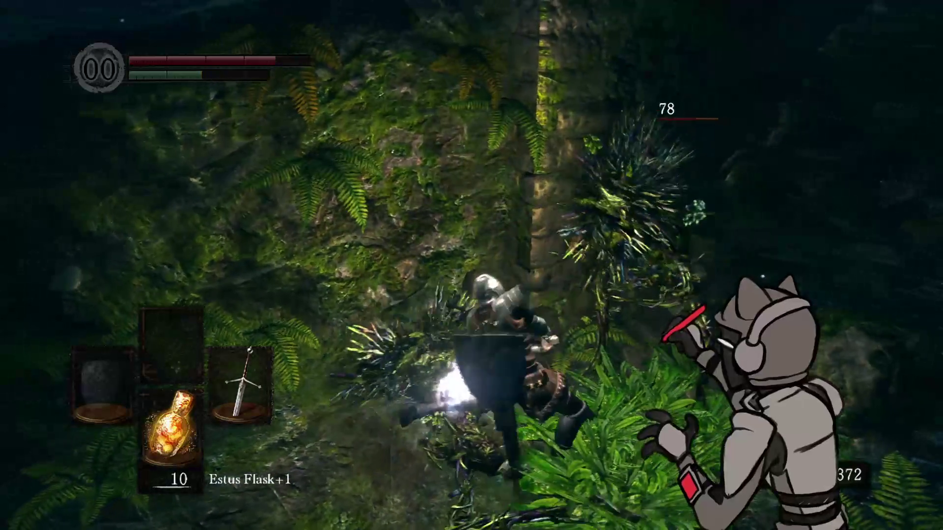
key(h)
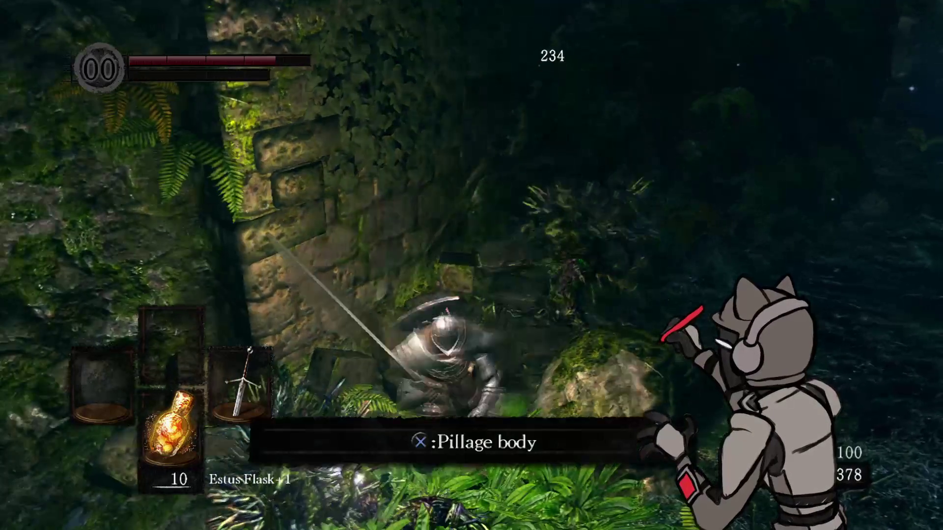
key(q)
key(q)
key(w)
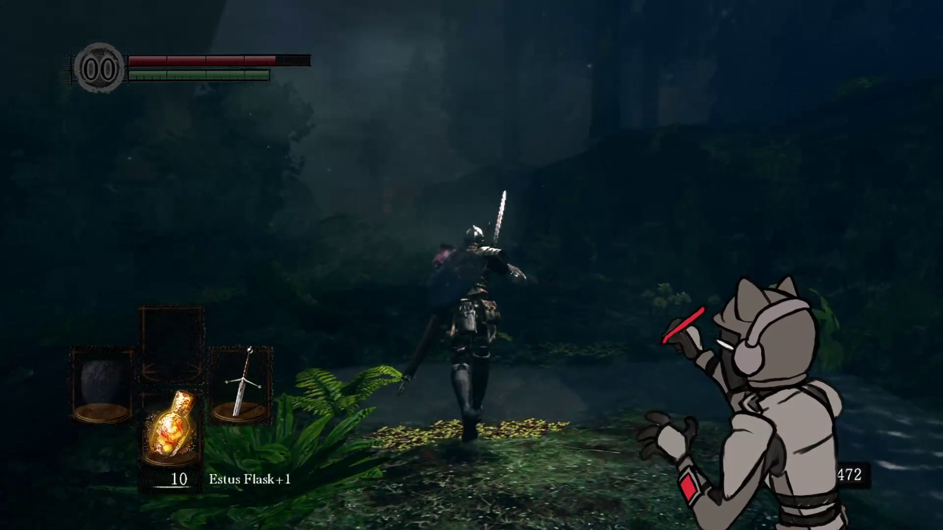
Step: Run through the clearing and mossy ruins up to the glowing fog wall
key(w)
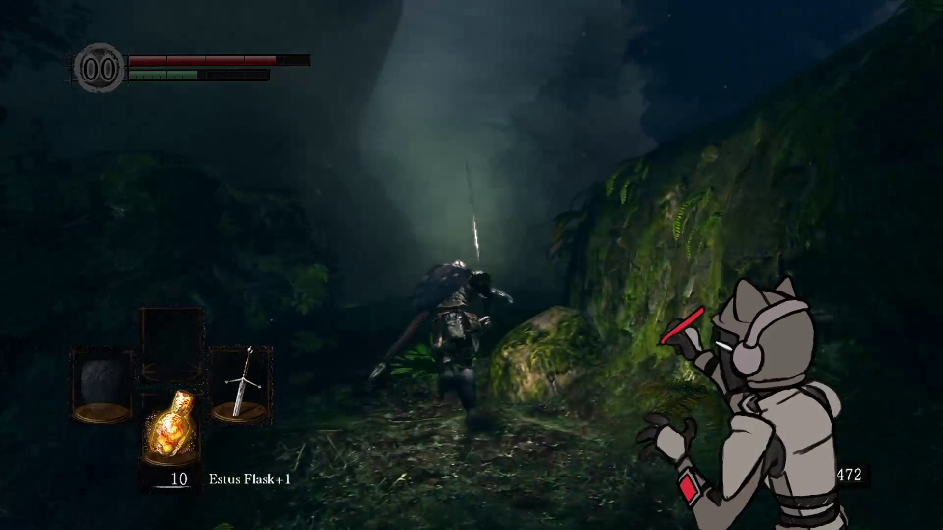
key(w)
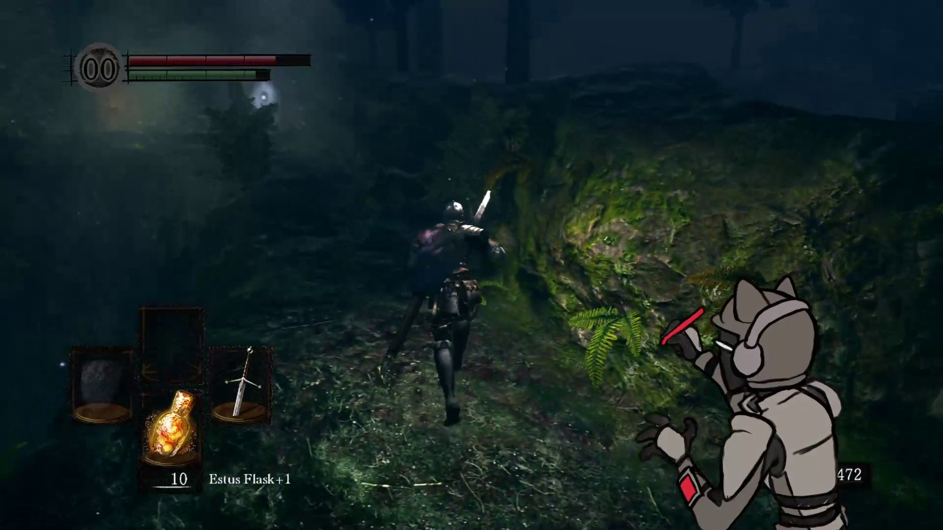
key(w)
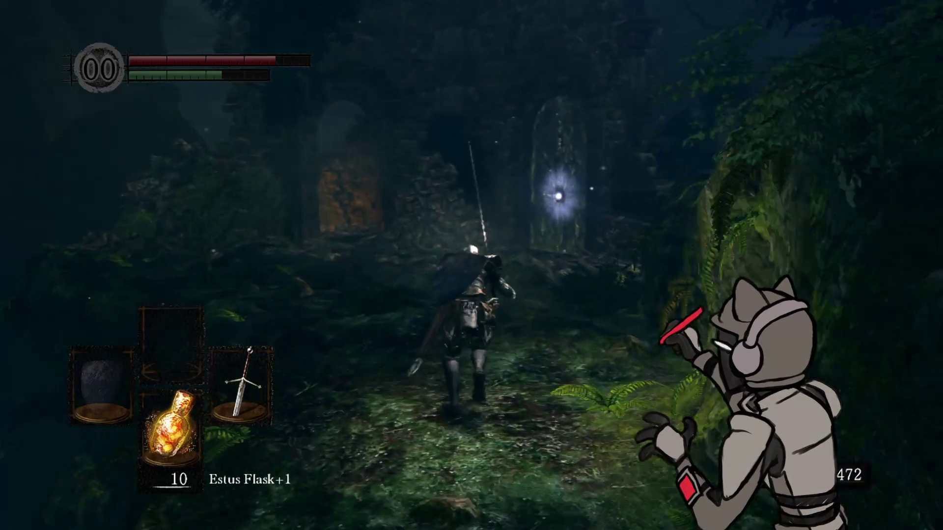
key(w)
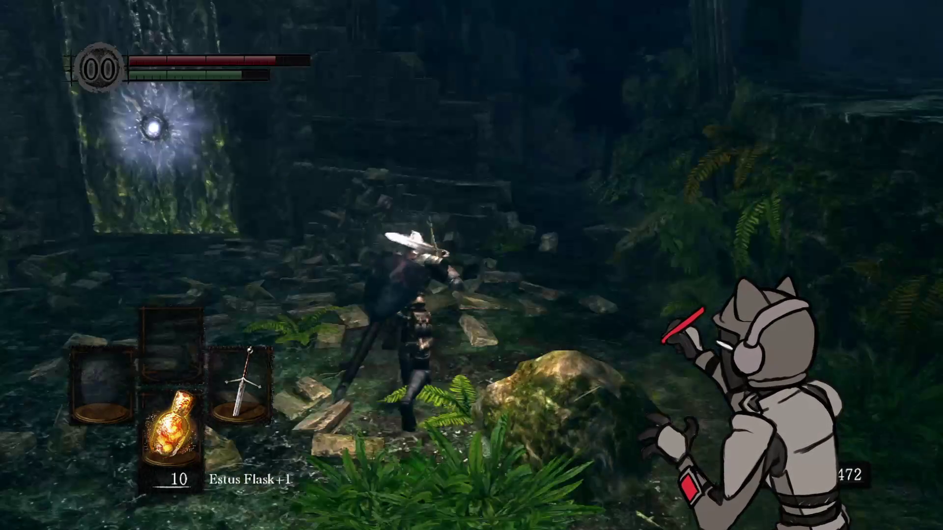
key(w)
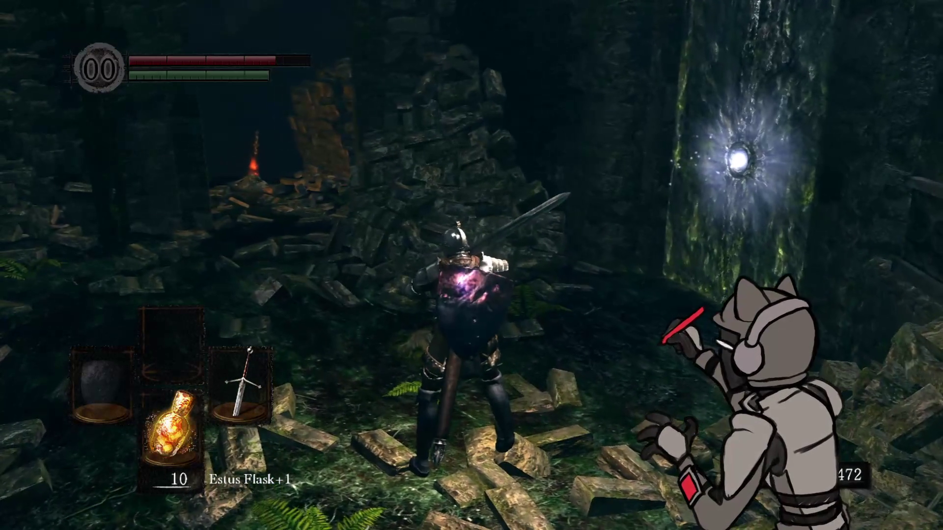
Step: Turn away from the fog wall and run through the mossy ravine into the forest
key(w)
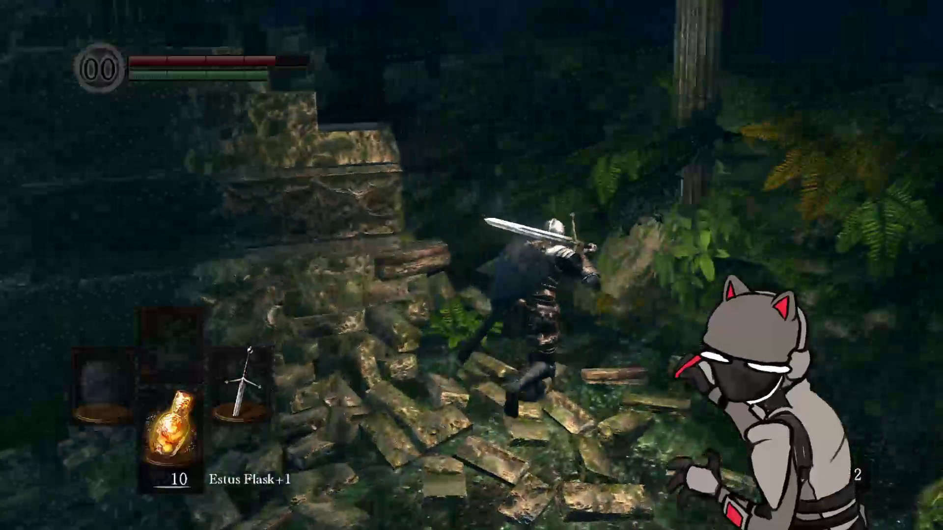
key(w)
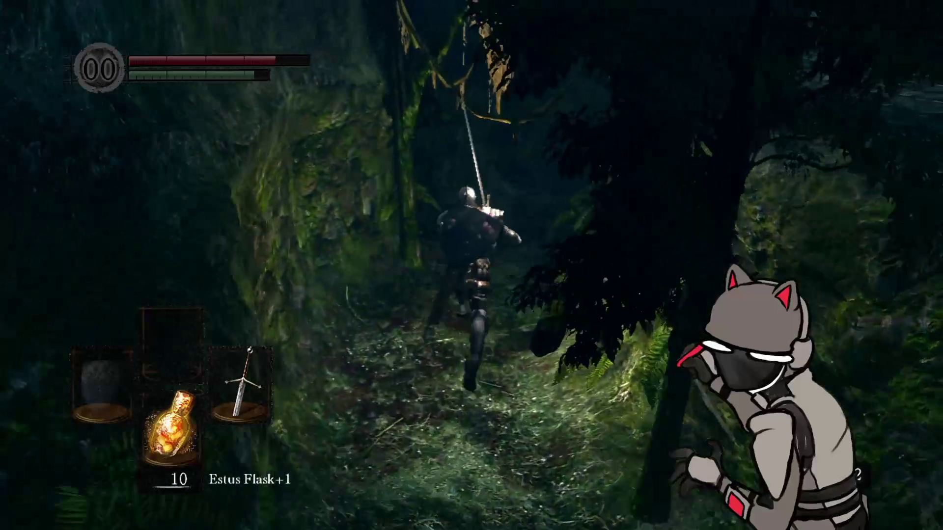
key(w)
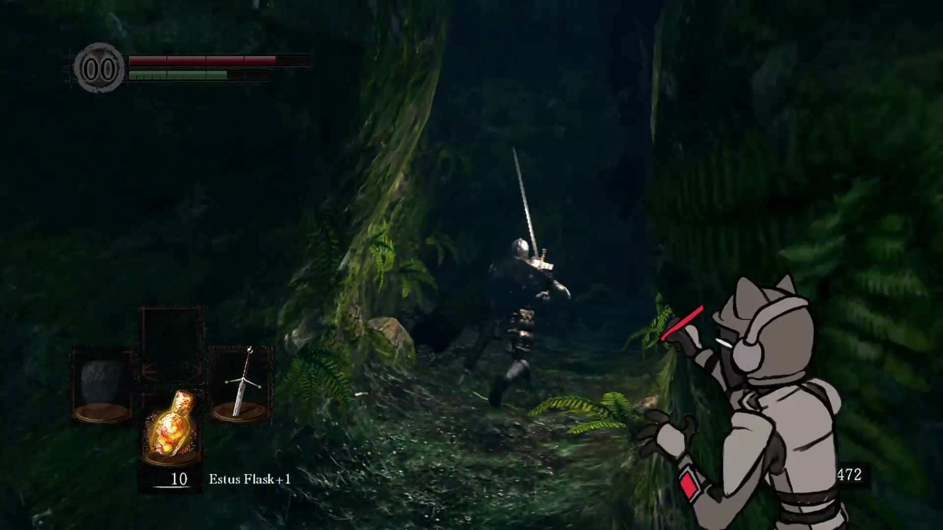
key(w)
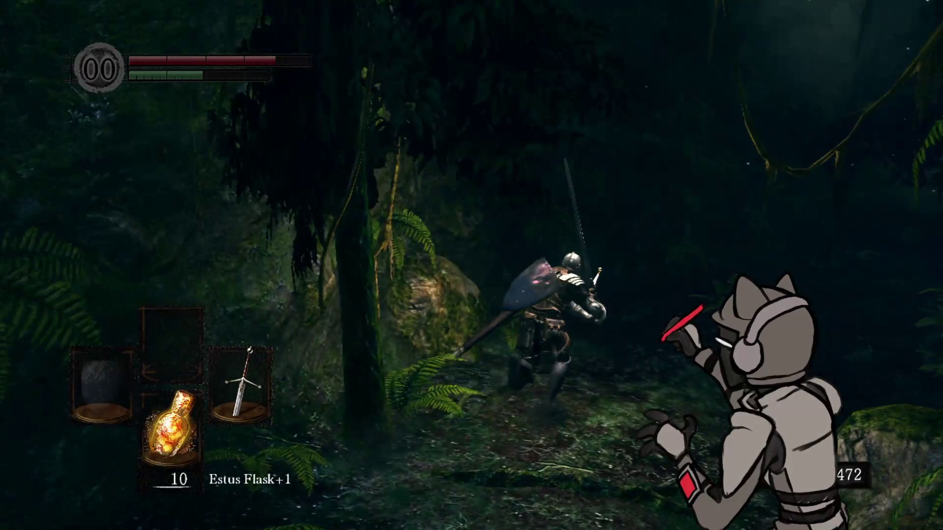
key(w)
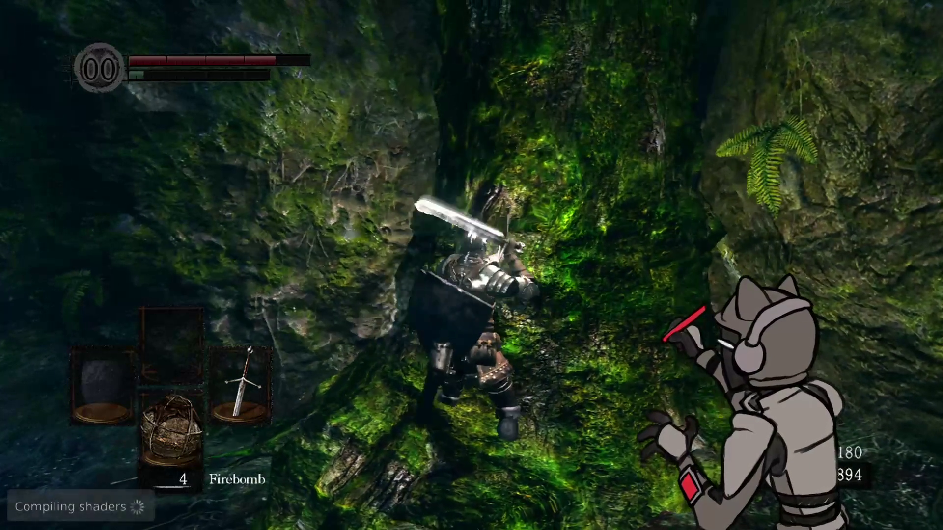
Step: Select Estus Flask+1, enter the dark rocky passage and lock on to the red creature
key(Down)
key(w)
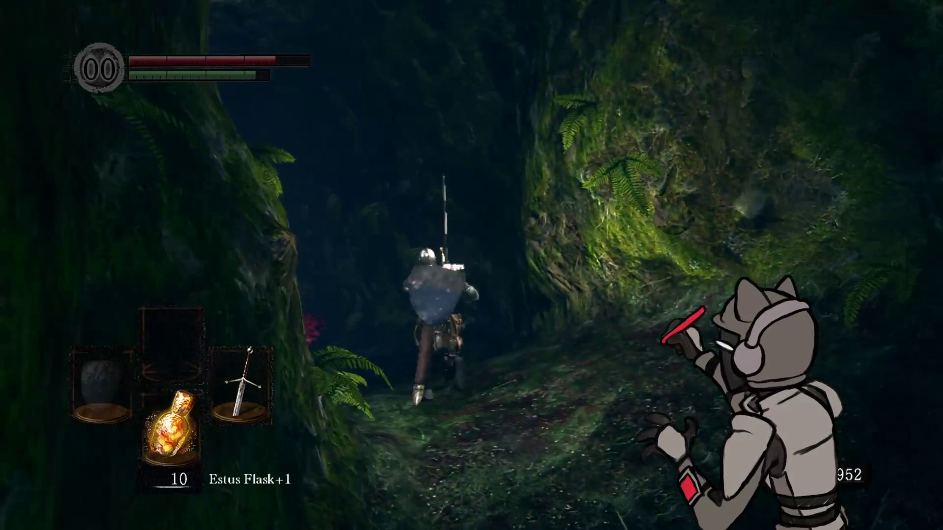
key(q)
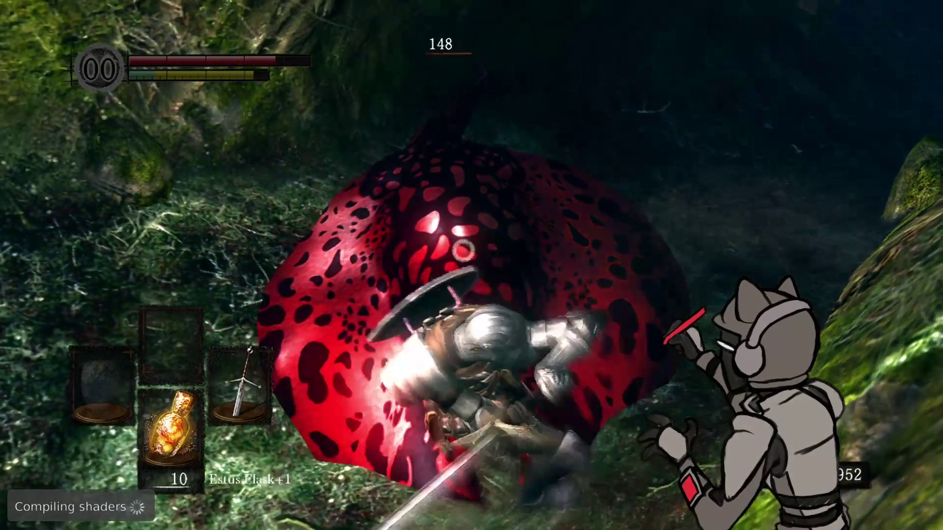
key(h)
key(h)
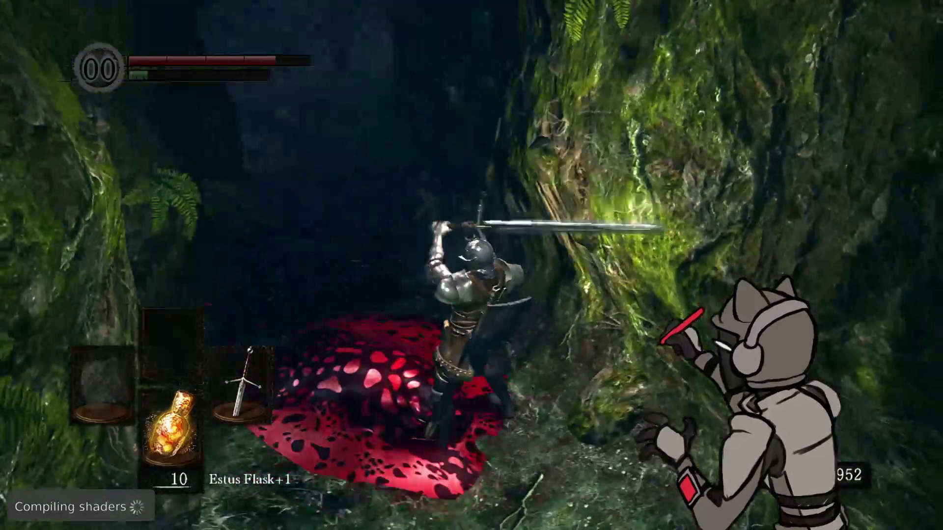
Step: Keep swinging the sword at the red creature, then run on up the ravine
key(w)
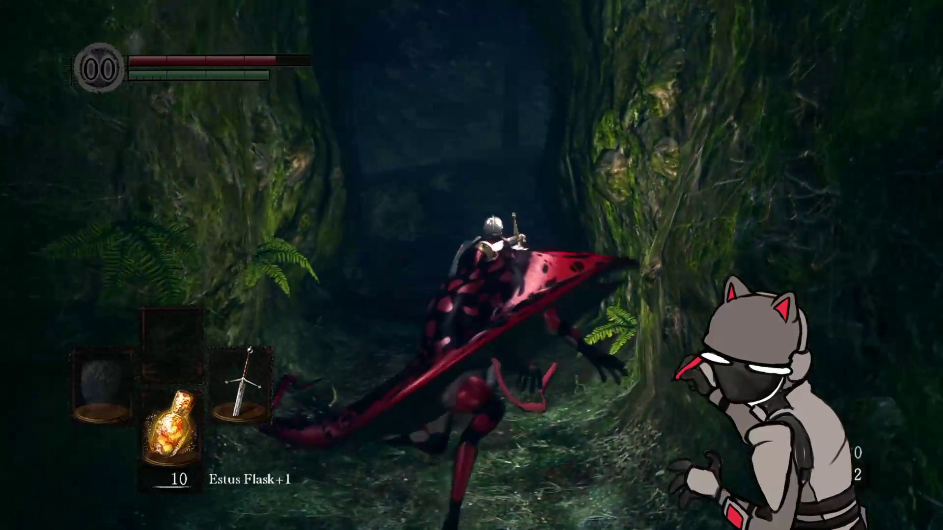
key(h)
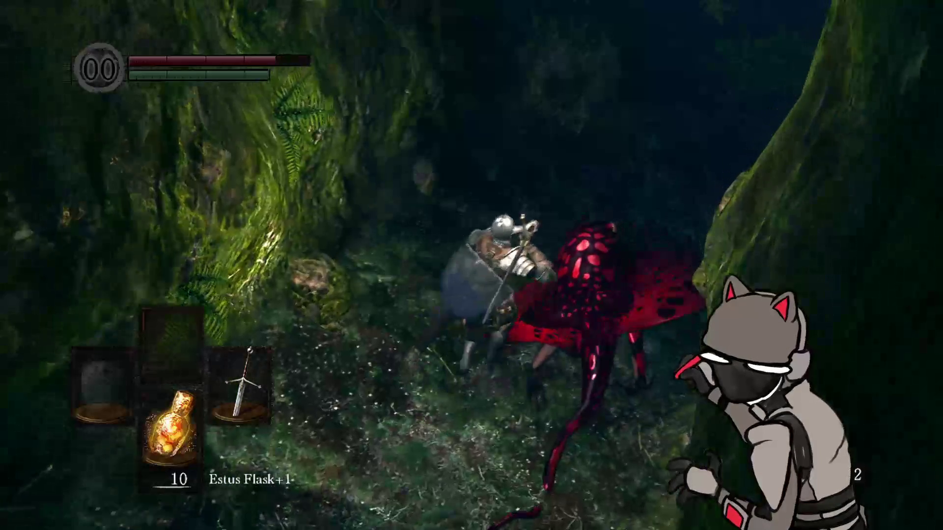
key(h)
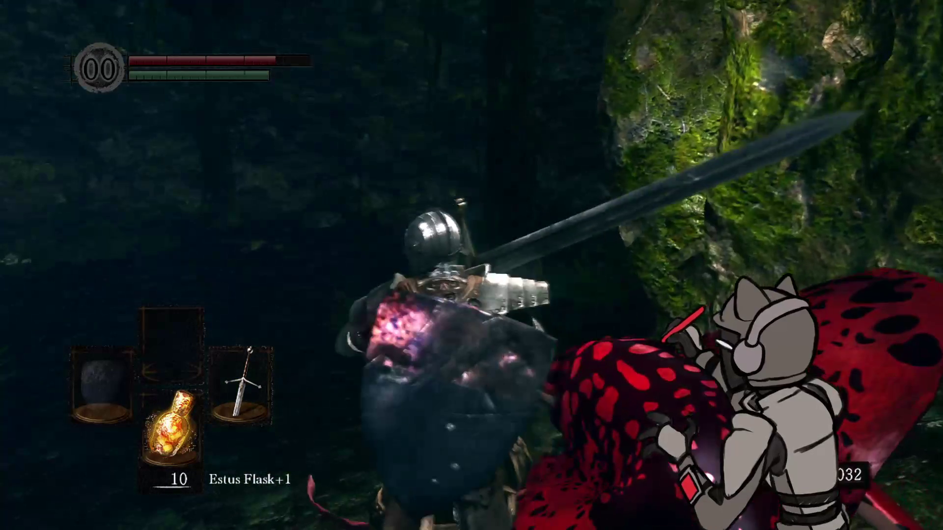
key(h)
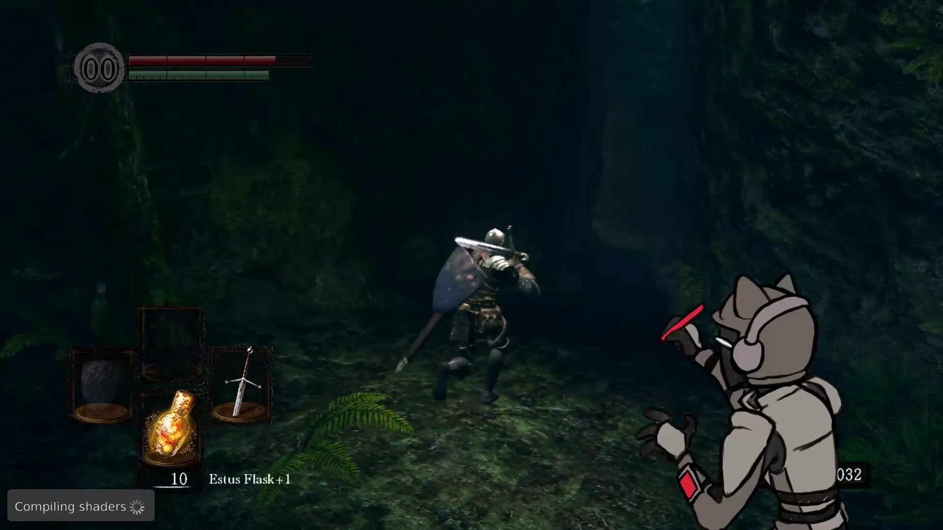
key(w)
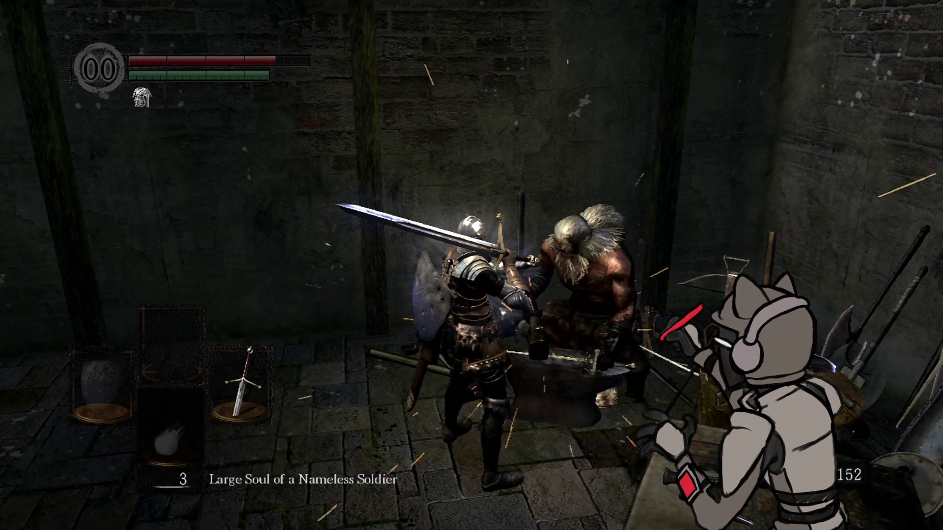
Step: Give the blacksmith the Large Ember and try ascending a weapon, but none are eligible
key(Left)
key(Return)
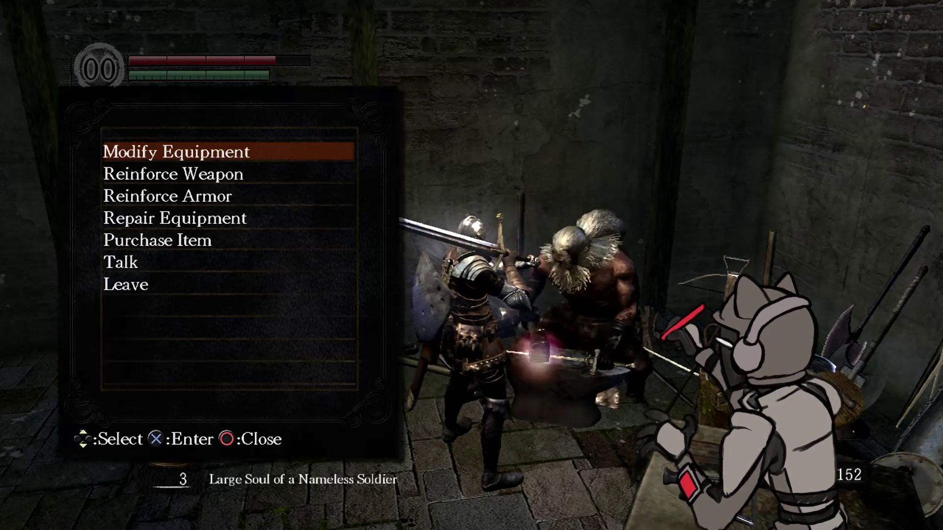
key(Return)
key(Return)
key(Down)
key(Down)
key(Down)
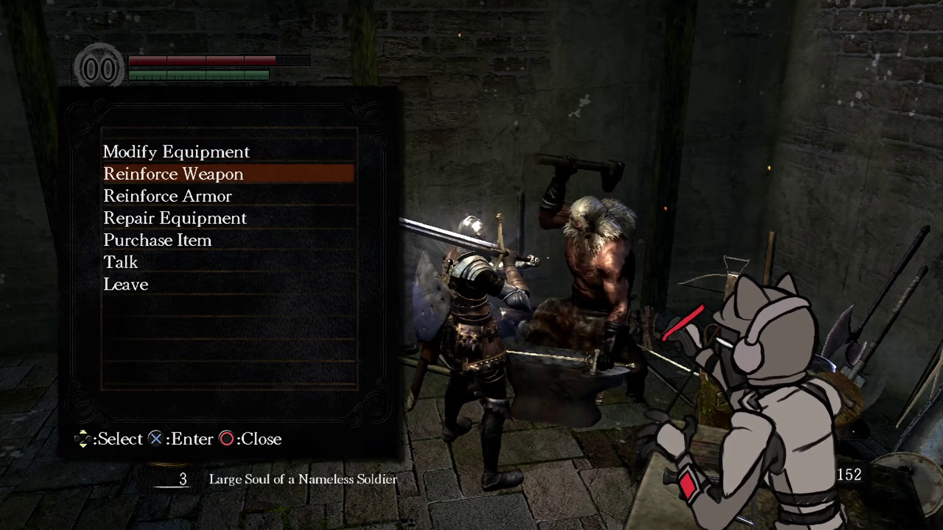
key(Down)
key(Return)
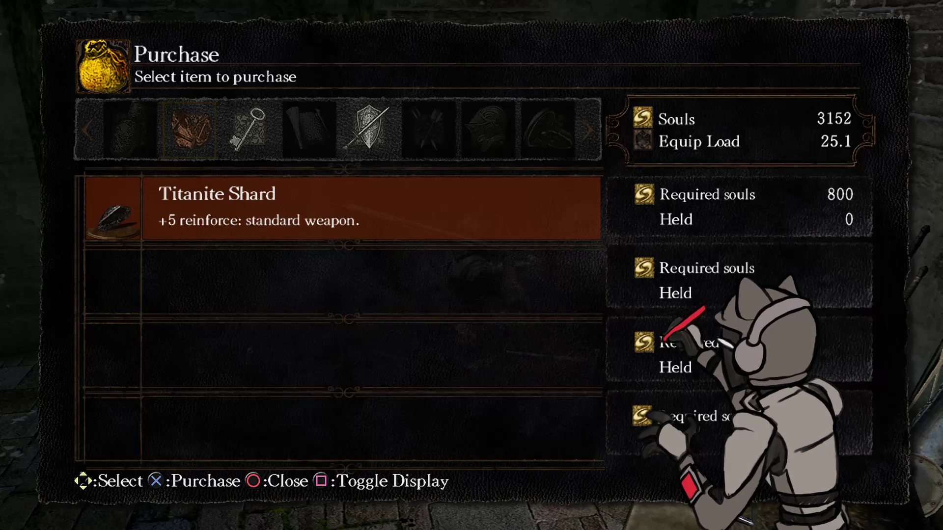
Step: Buy the Armor Smithbox for 2000 souls, then end the conversation and step away
key(Right)
key(Right)
key(Left)
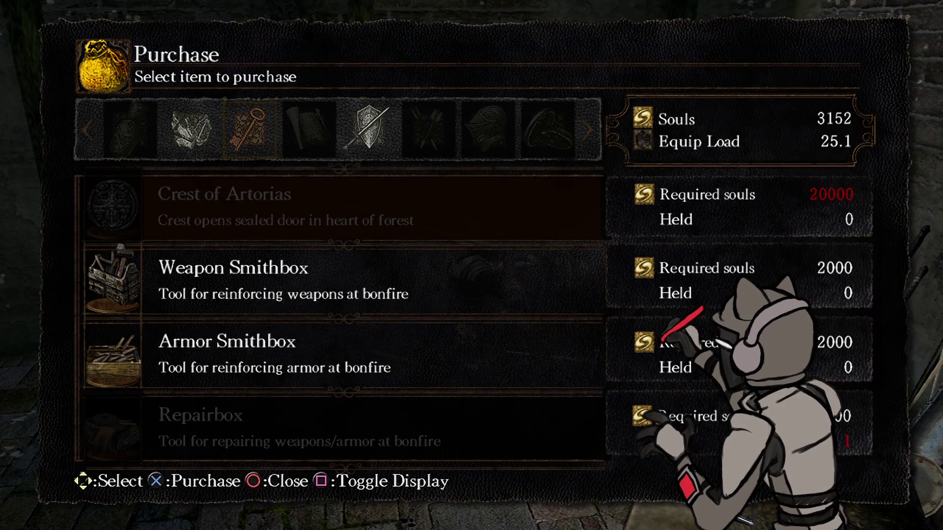
key(Down)
key(Down)
key(Return)
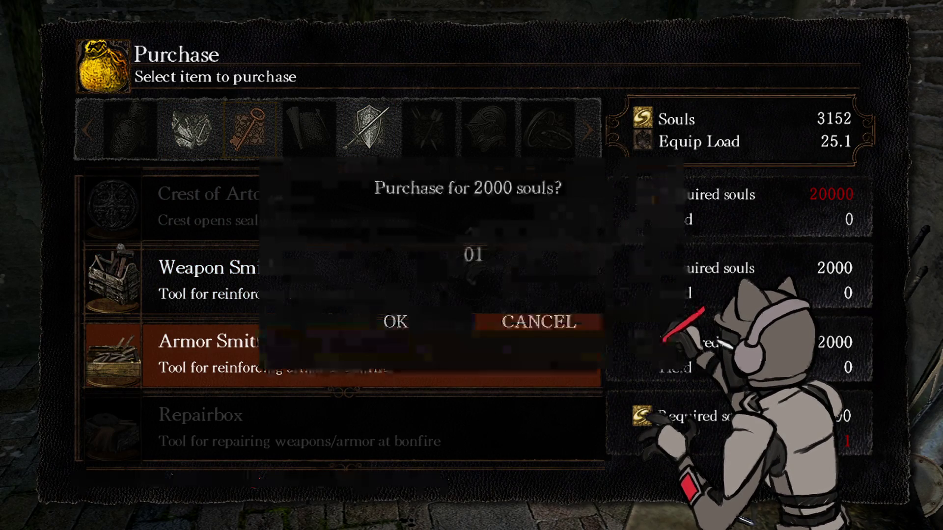
key(Left)
key(Return)
key(Escape)
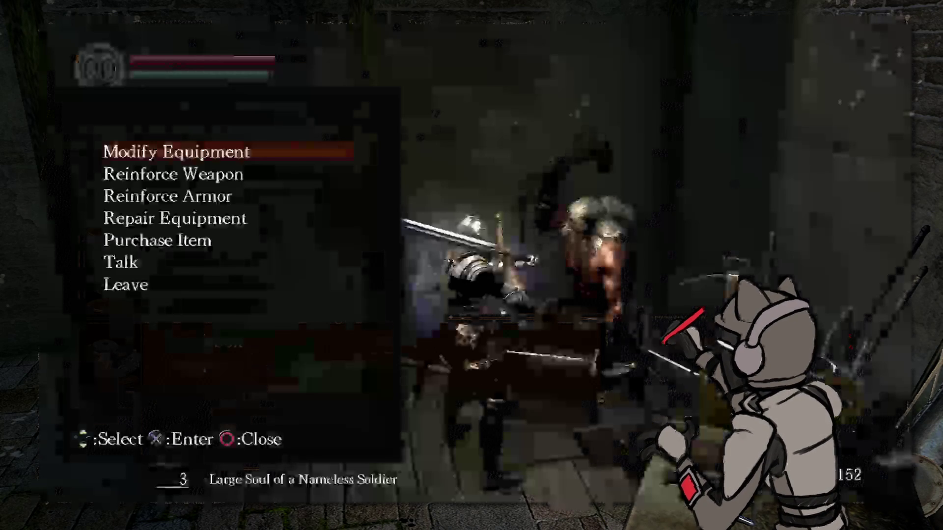
key(Escape)
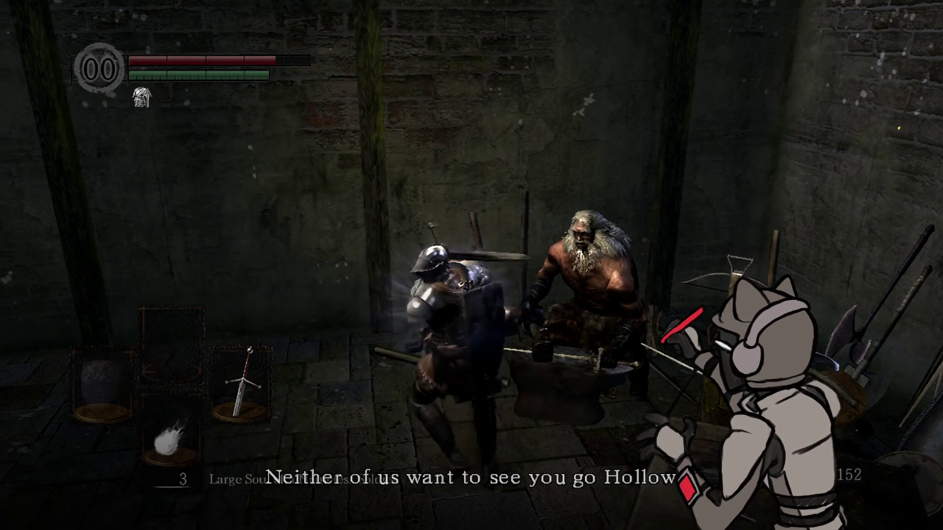
key(a)
Step: Use a Large Soul of a Nameless Soldier from the inventory
key(Return)
key(Return)
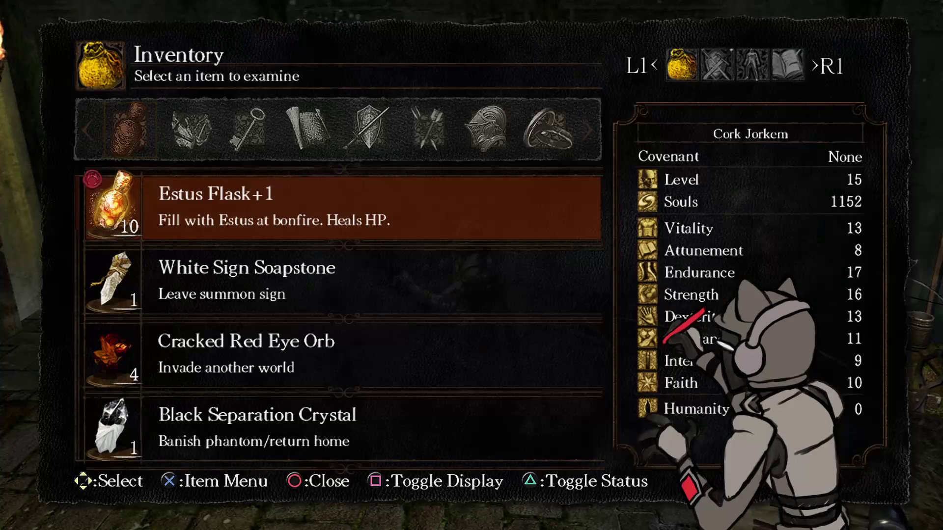
key(Up)
key(Up)
key(Up)
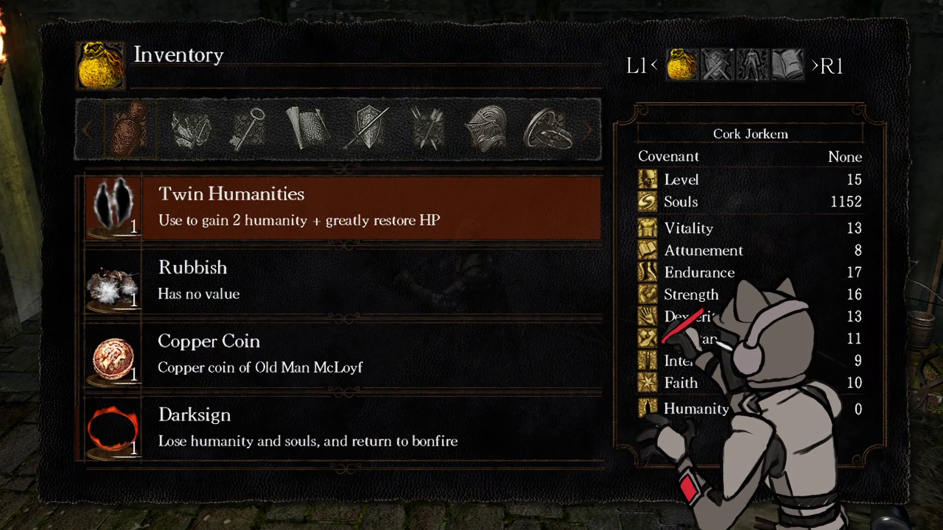
key(Escape)
key(r)
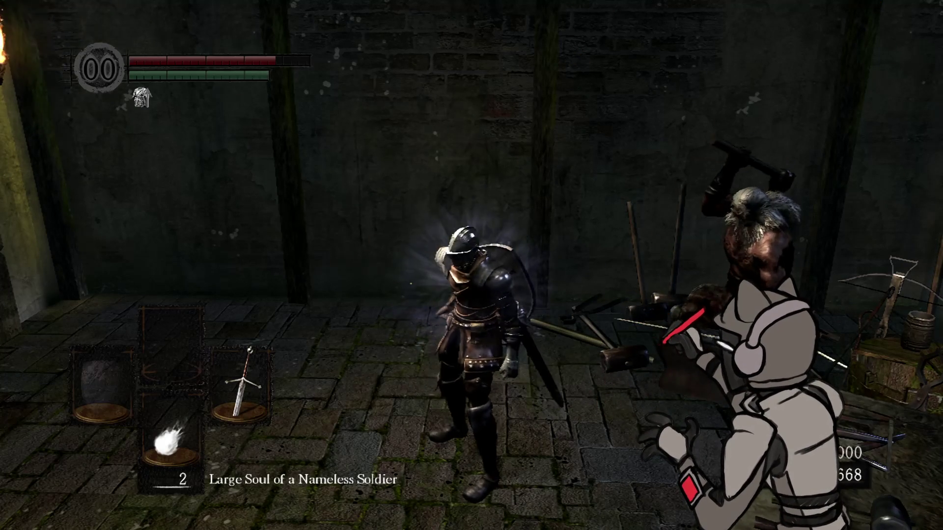
Step: Talk to the blacksmith again and buy the Weapon Smithbox for 2000 souls
key(h)
key(q)
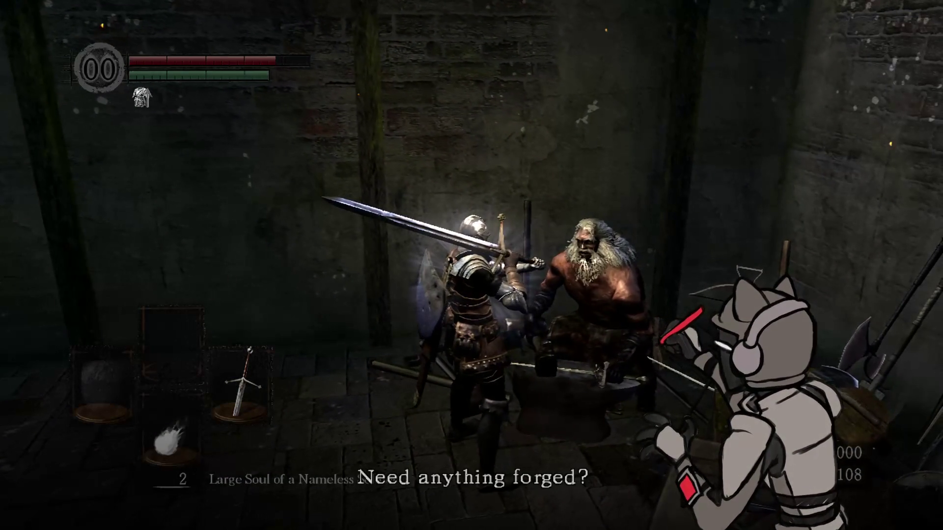
key(Down)
key(Down)
key(Down)
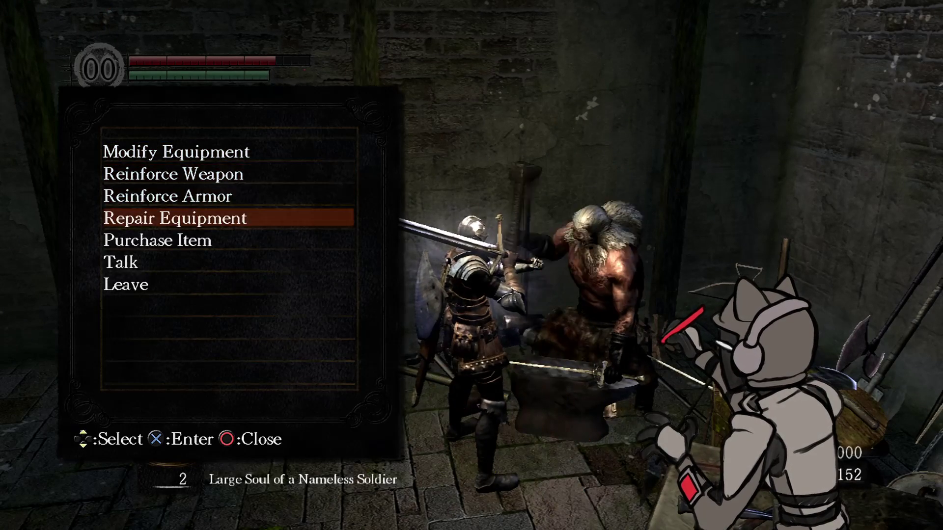
key(Down)
key(Return)
key(Right)
key(Down)
key(Return)
key(Return)
key(Right)
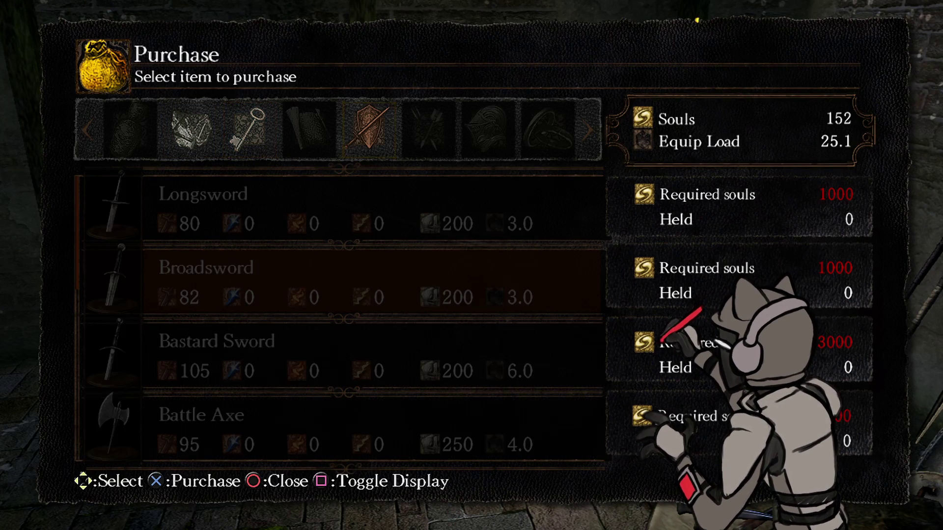
Step: Look over the weapon and armor reinforcement screens, then leave the blacksmith for the stairs
key(Right)
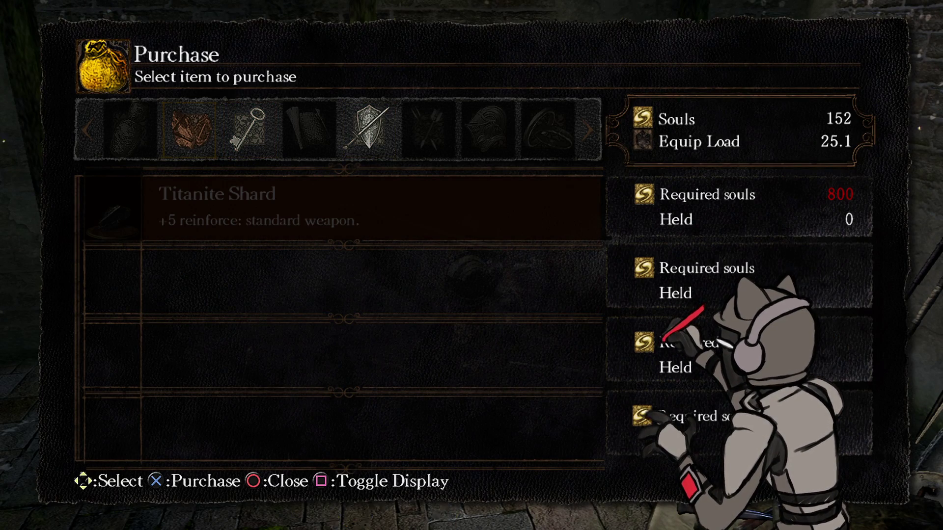
key(Escape)
key(Down)
key(Return)
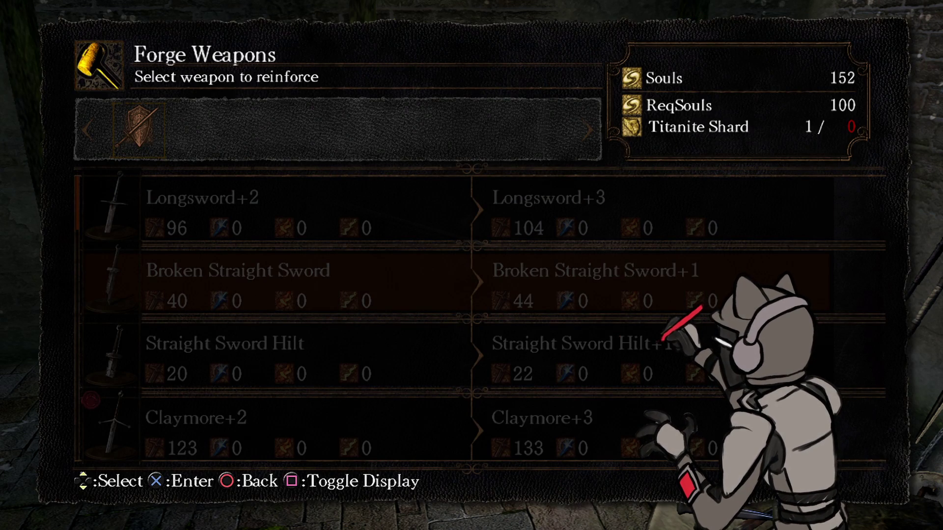
key(Down)
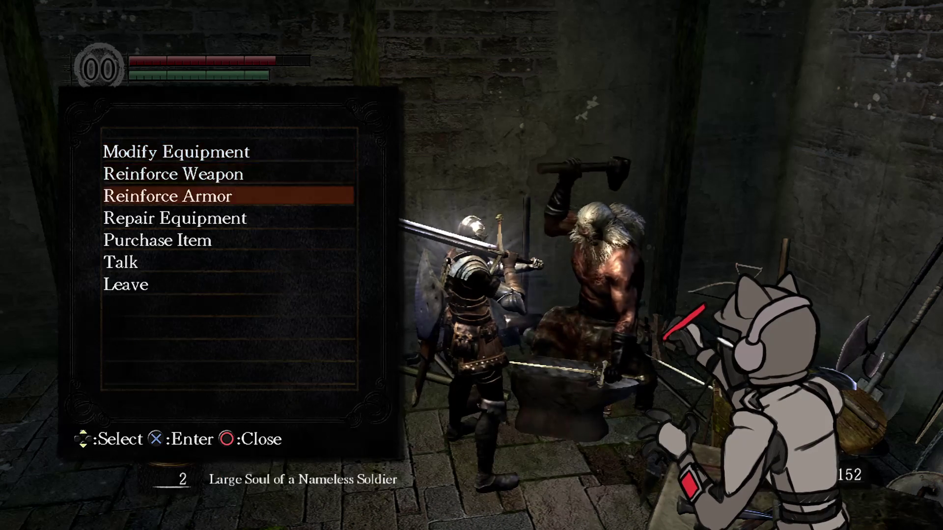
key(Down)
key(Return)
key(Escape)
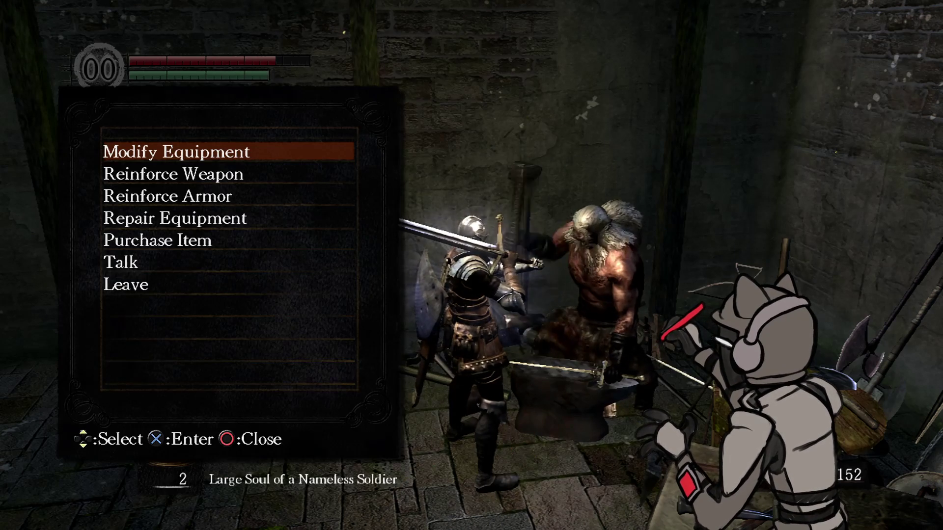
key(Escape)
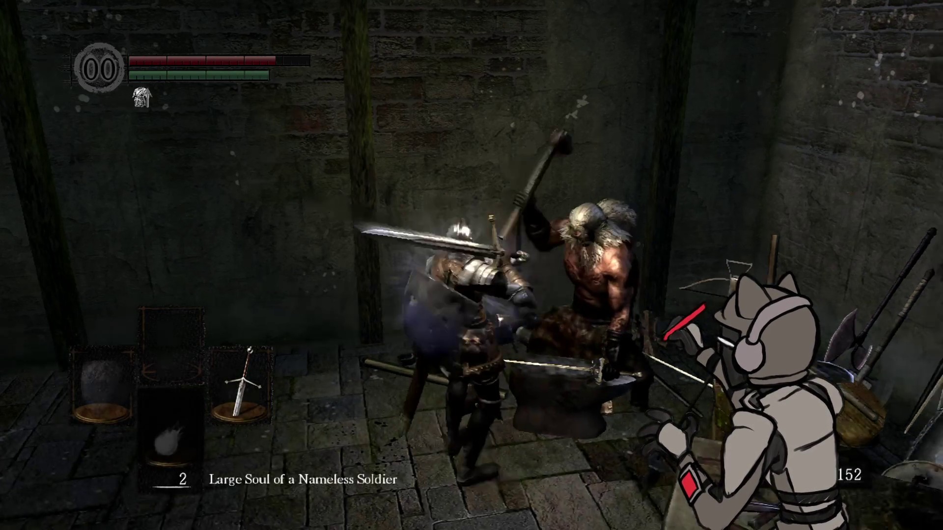
key(s)
key(w)
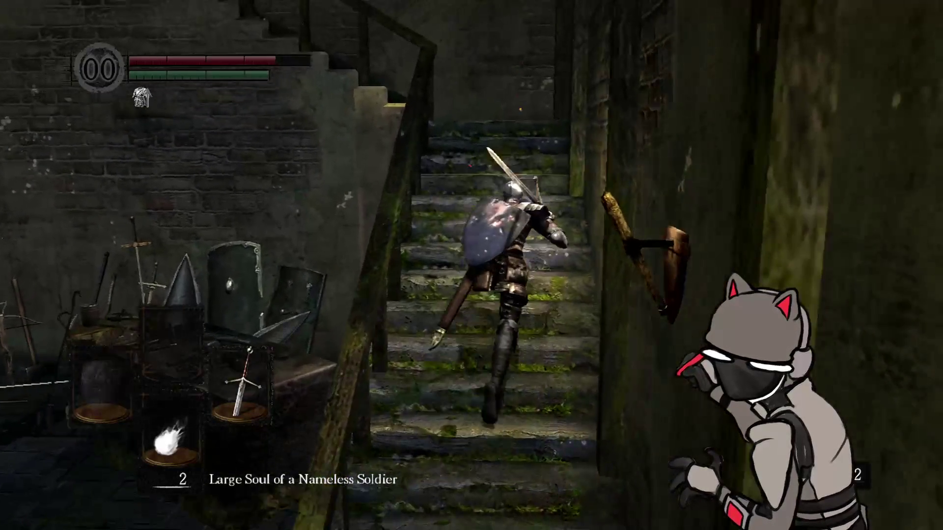
Step: Climb to the landing bonfire, reselecting Estus Flask+1 on the way, and rest there
key(d)
key(w)
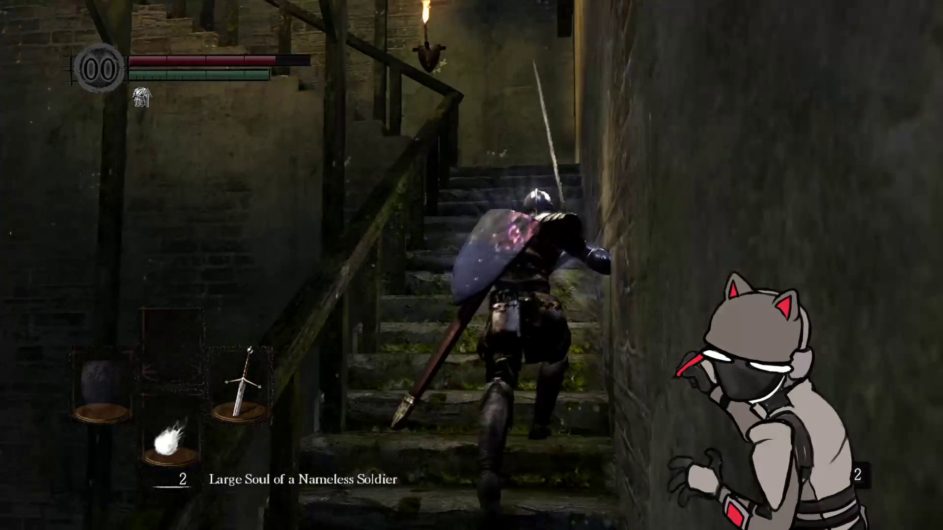
key(Down)
key(Down)
key(w)
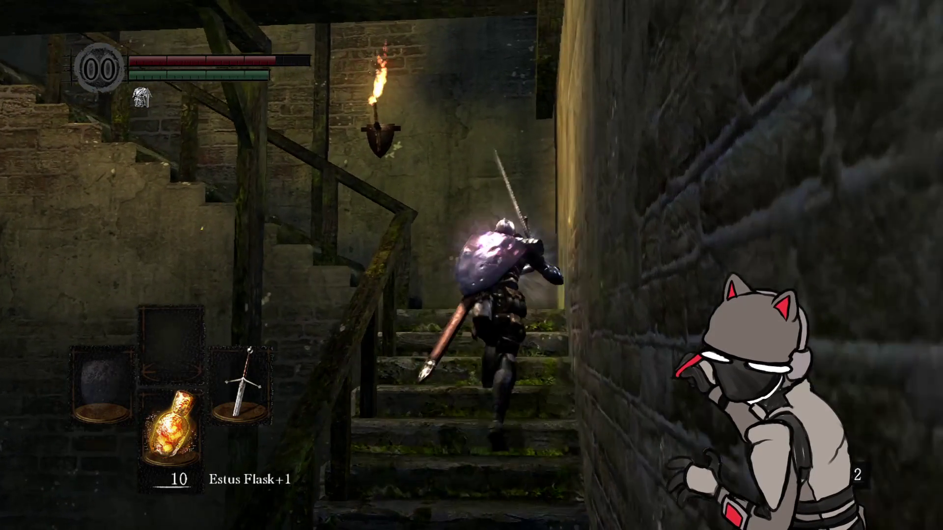
key(w)
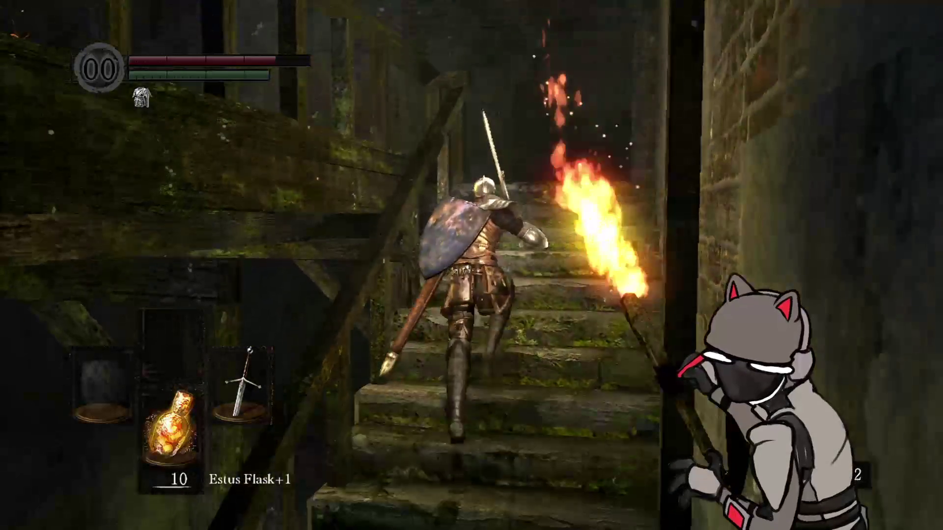
key(w)
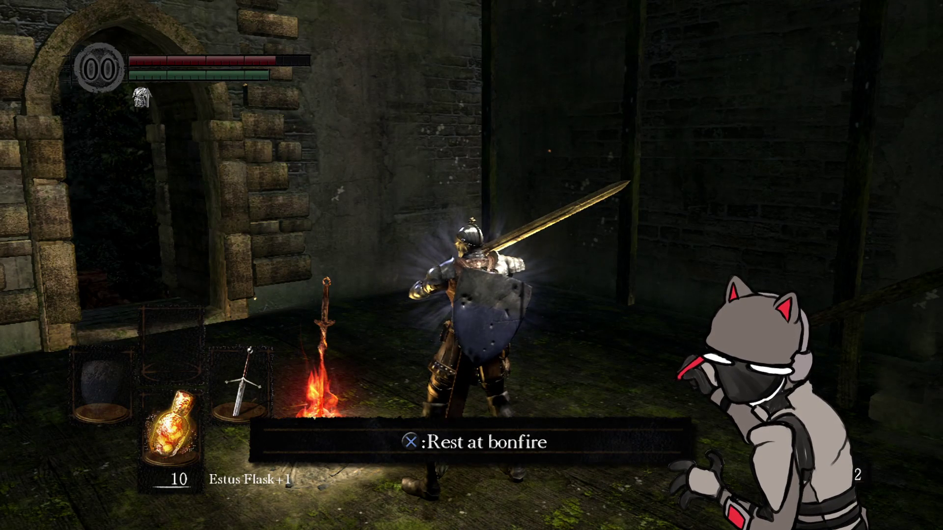
key(w)
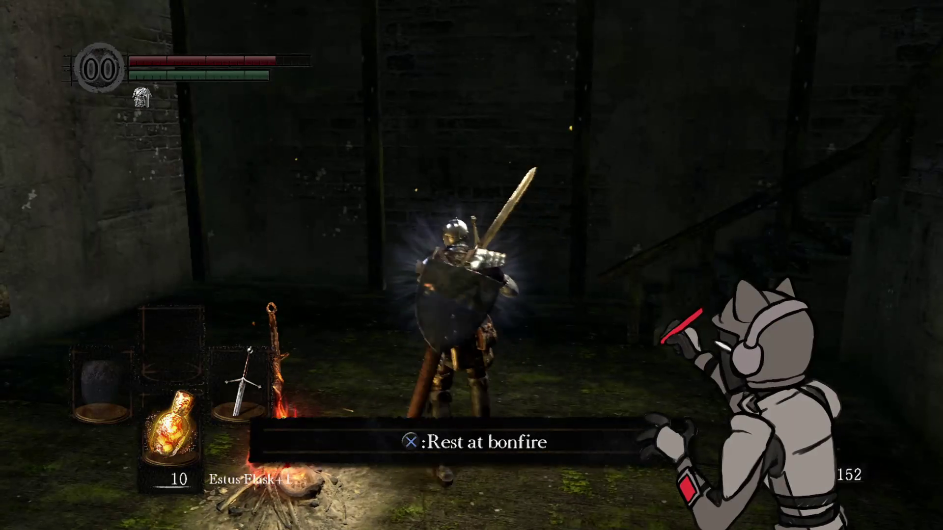
key(e)
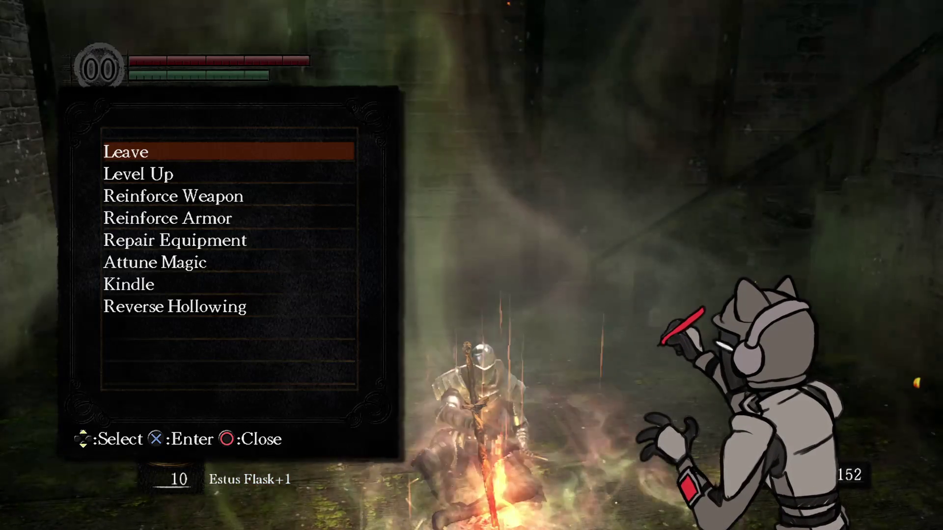
Step: Stand up from the bonfire and run up the staircase, through the courtyard and along the colonnade
key(e)
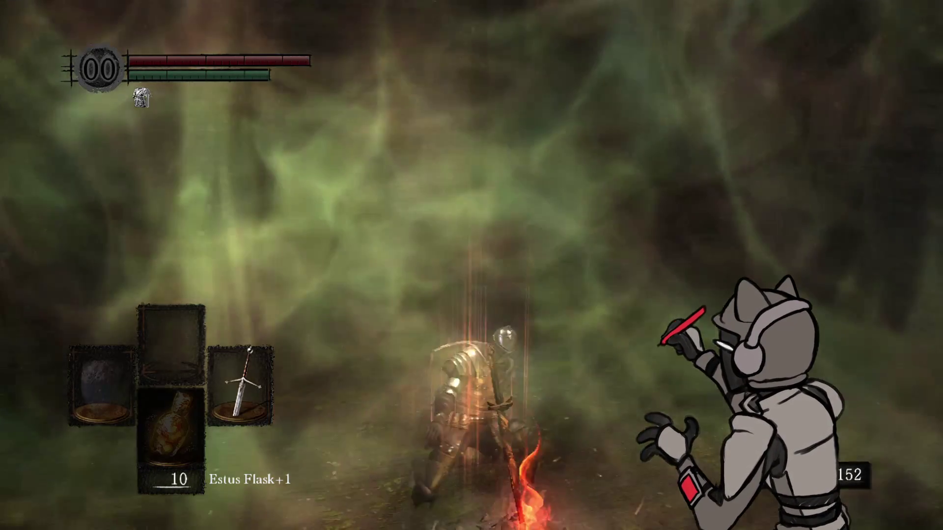
key(w)
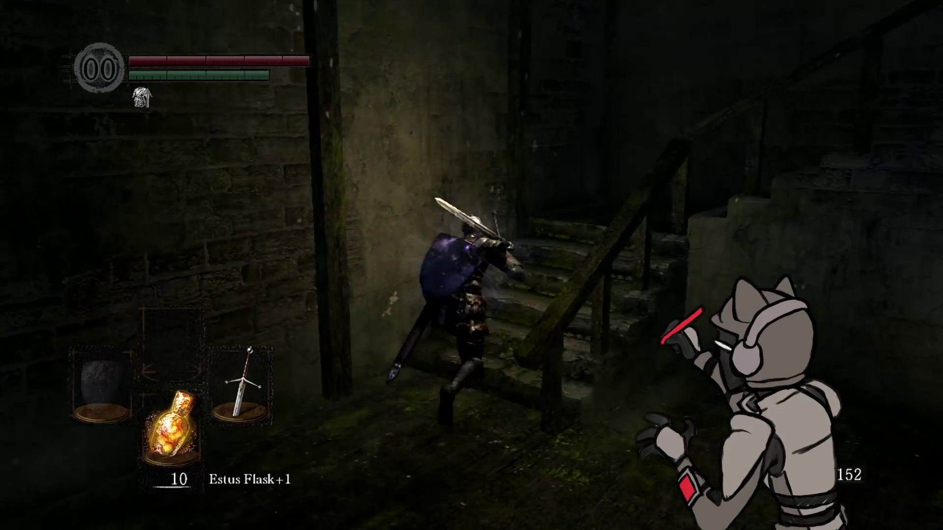
key(w)
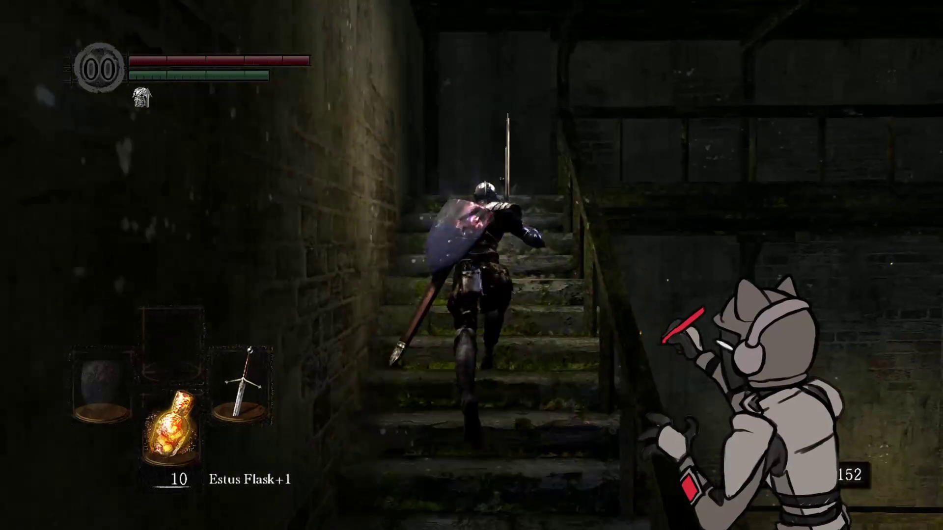
key(w)
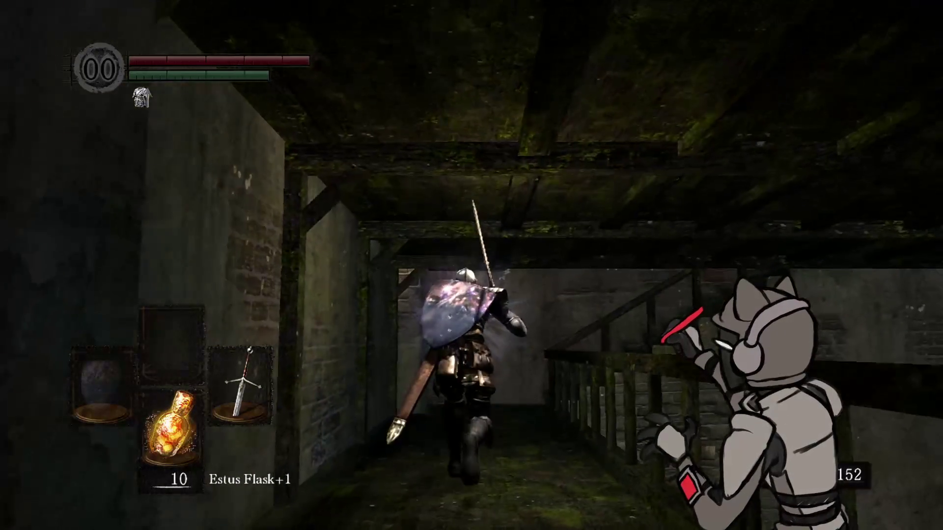
key(w)
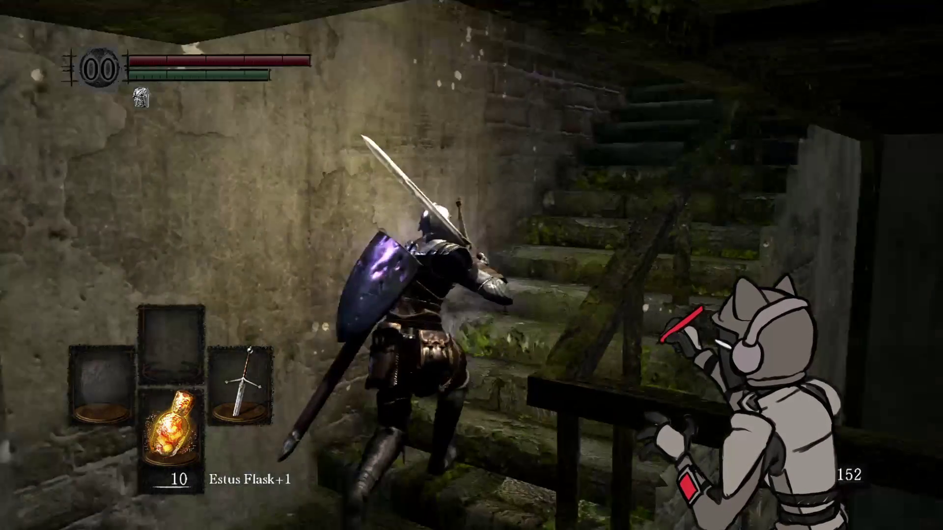
key(w)
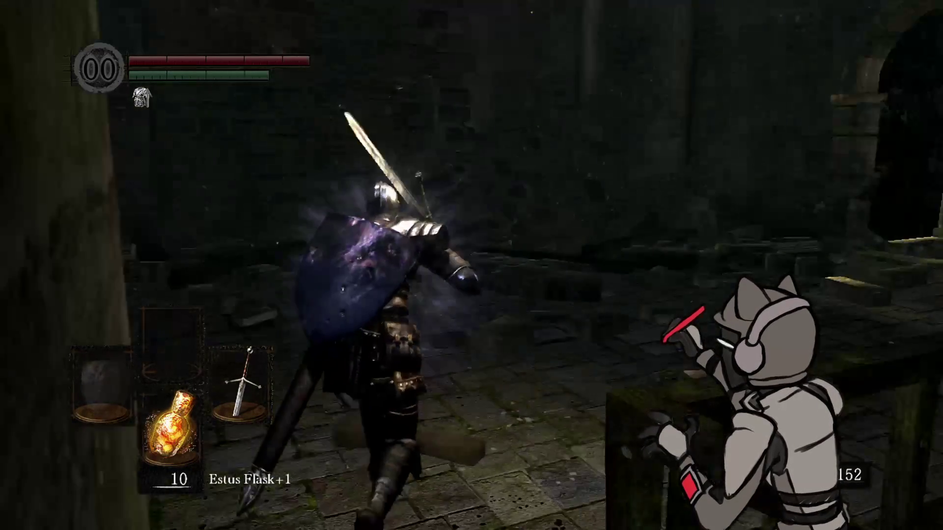
key(w)
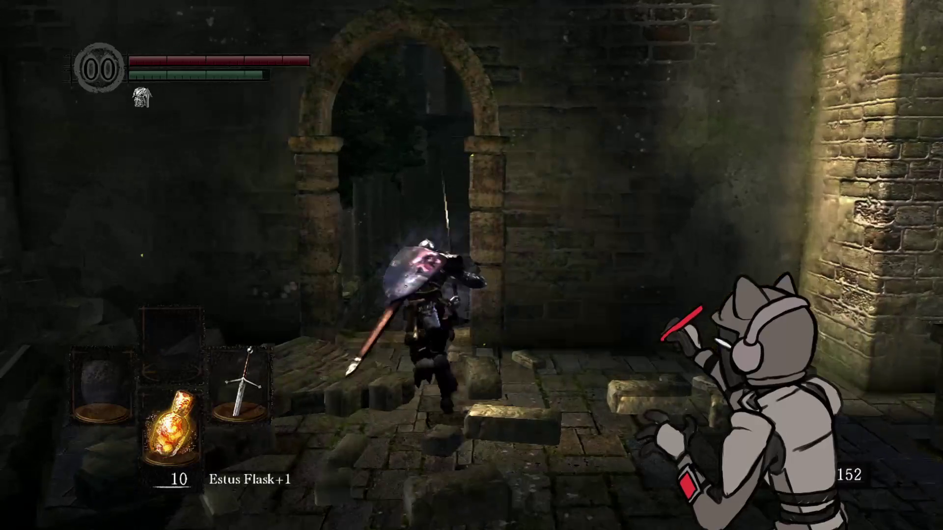
key(w)
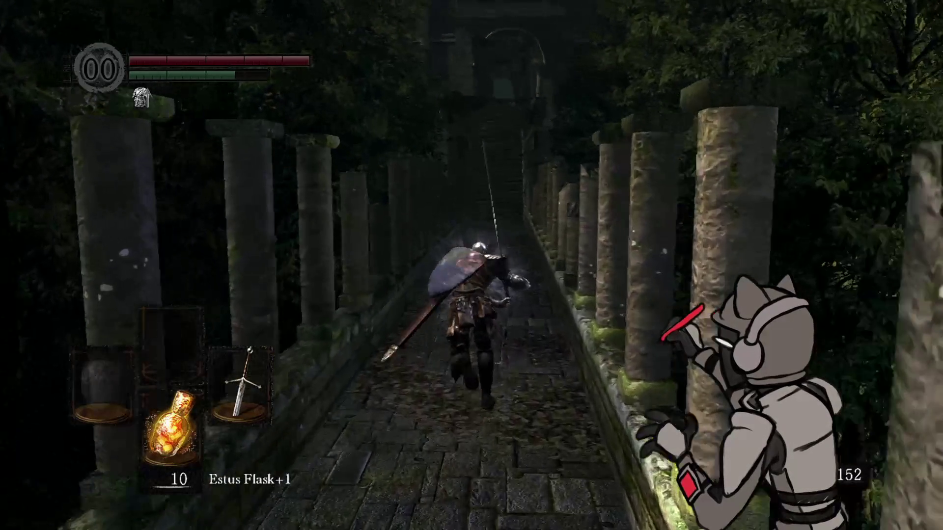
key(w)
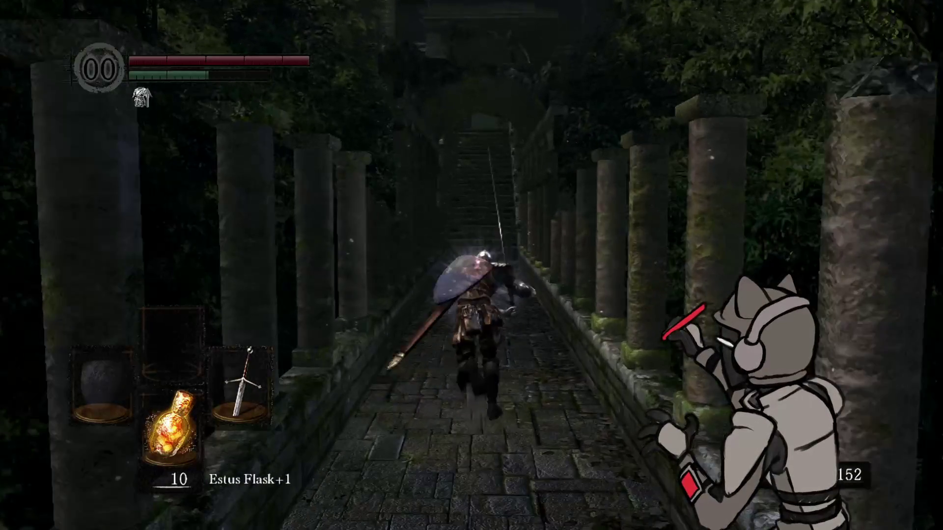
key(w)
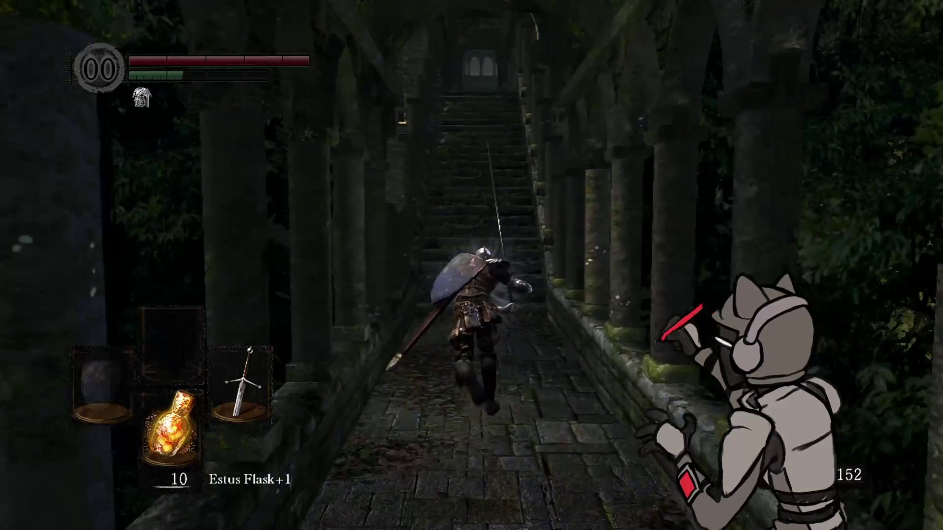
Step: Climb the stone stairs, cross the cathedral hall and run through the corridor onto the walkway
key(w)
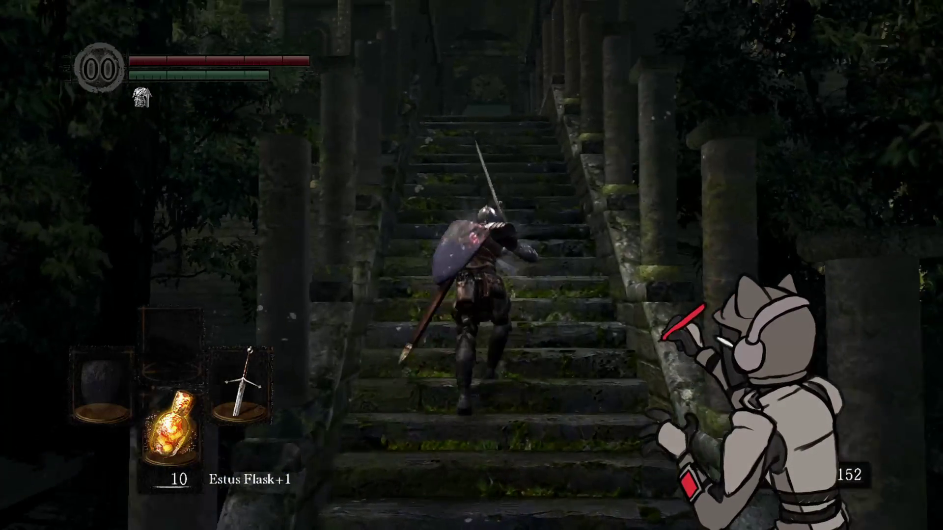
key(w)
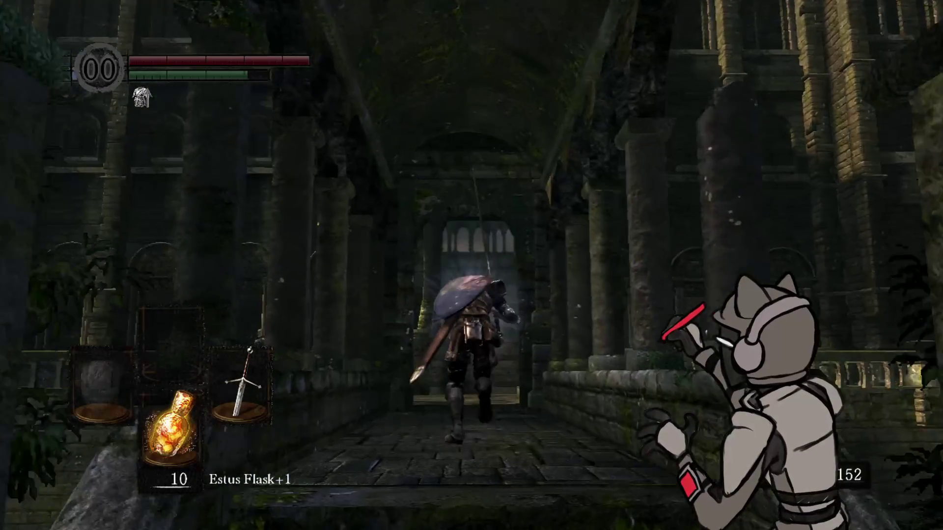
key(w)
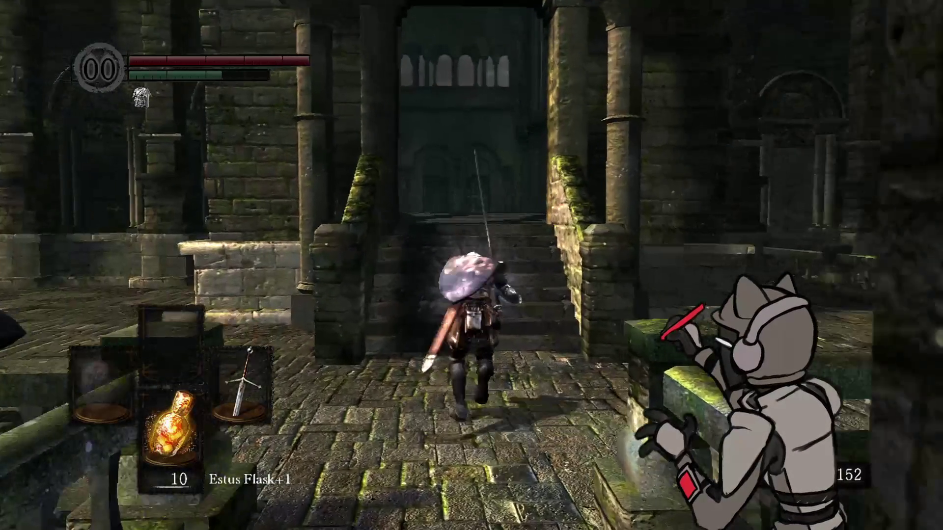
key(w)
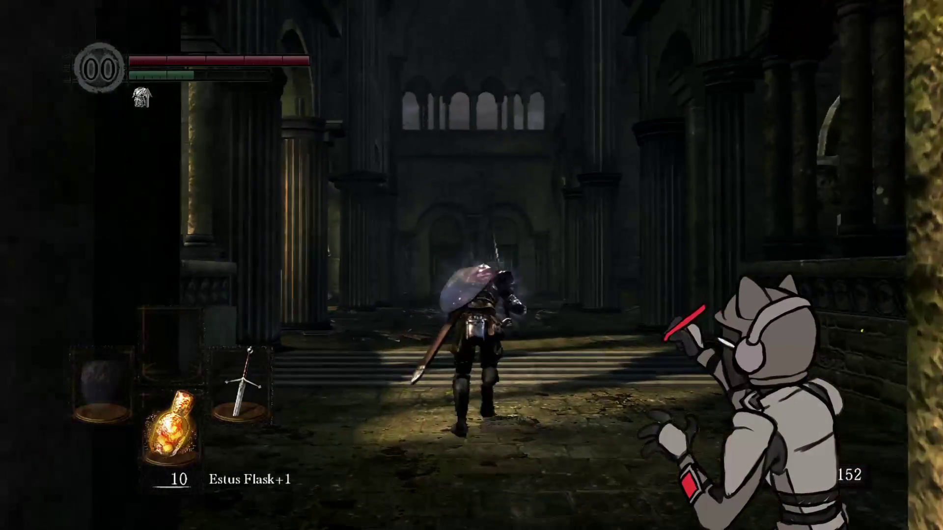
key(w)
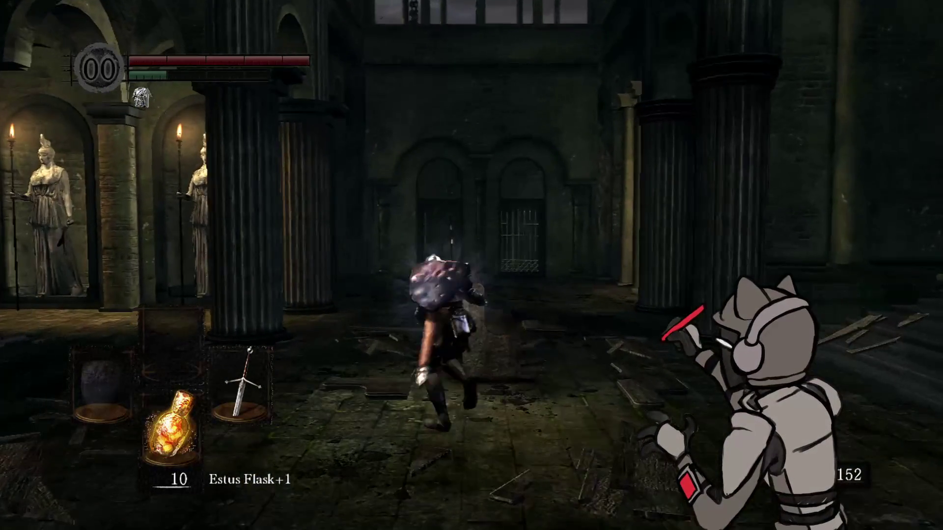
key(w)
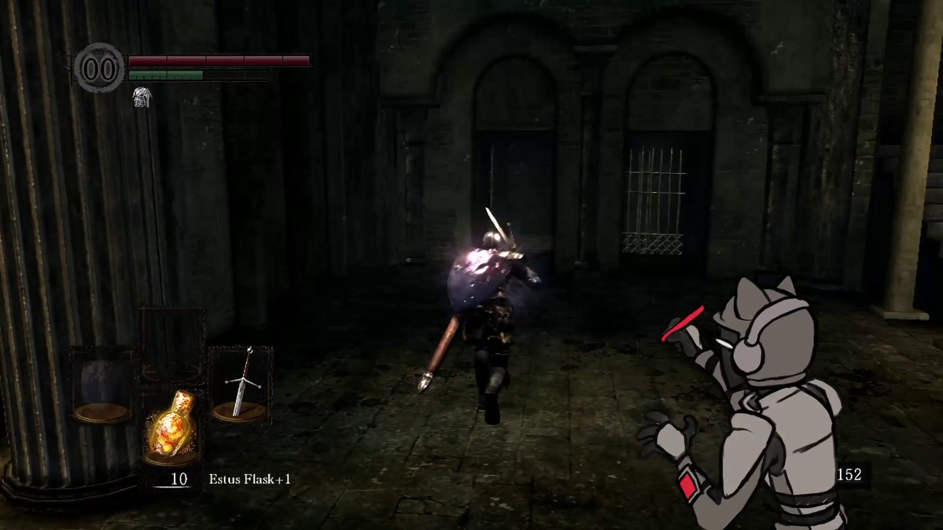
key(w)
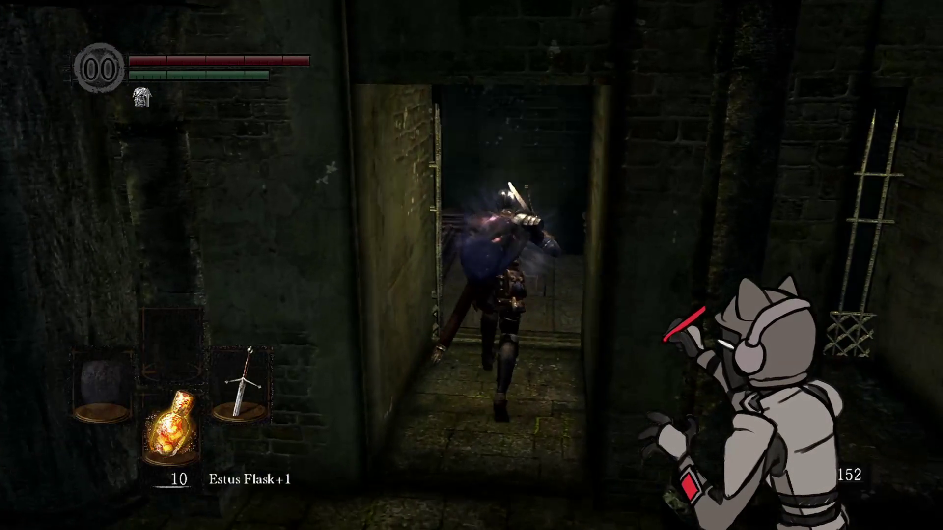
key(w)
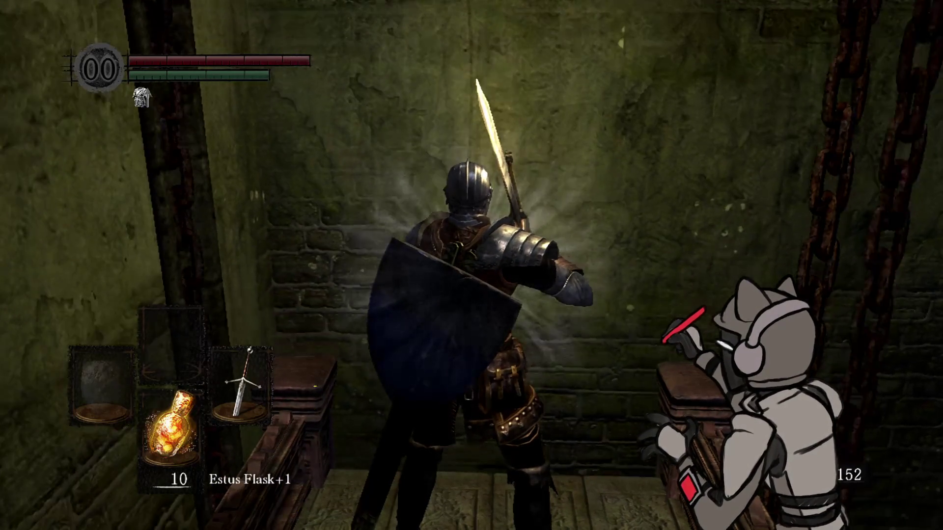
Step: Equip the Old Witch's Ring in a ring slot, then look around at the bridge and chasm
key(Escape)
key(Return)
key(Down)
key(Down)
key(Return)
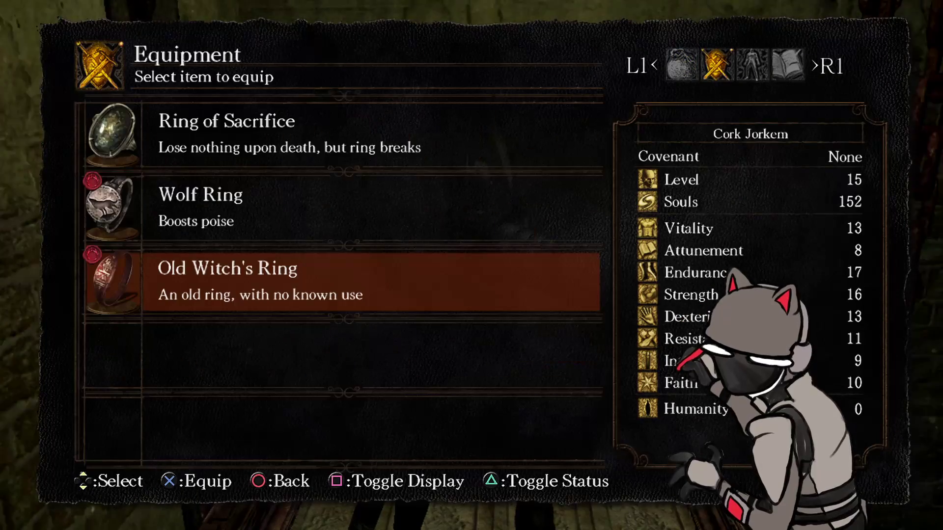
key(Return)
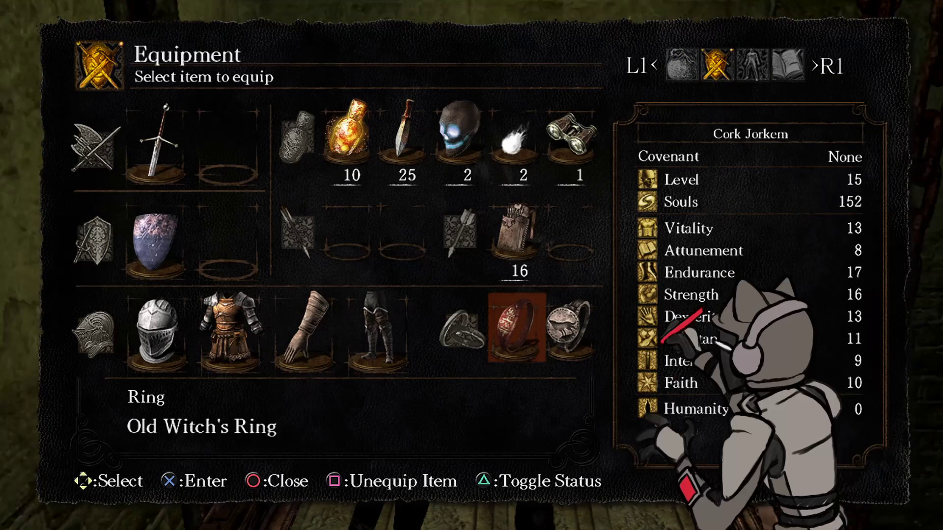
key(Escape)
key(Escape)
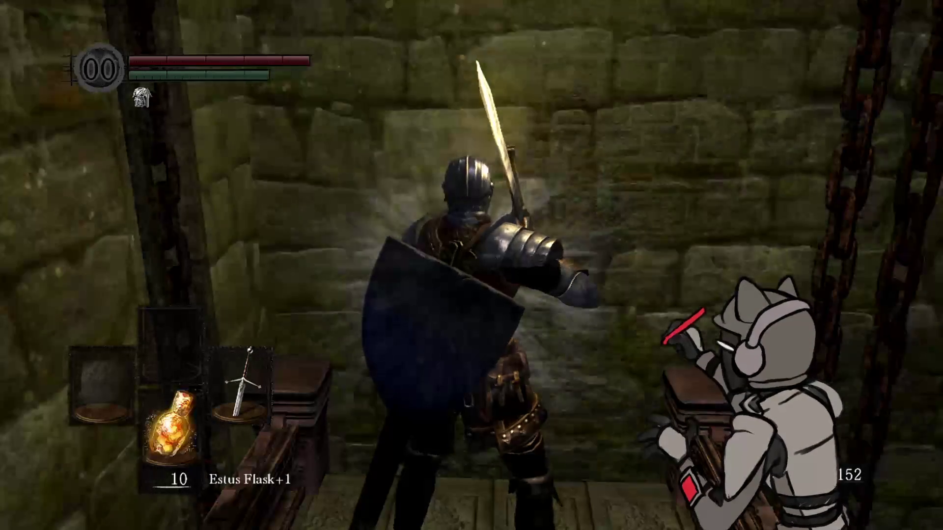
key(l)
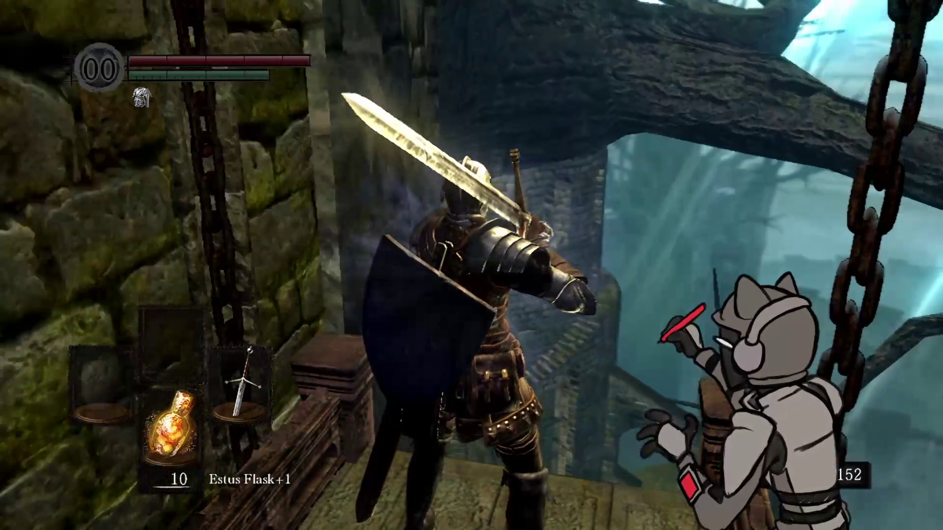
key(l)
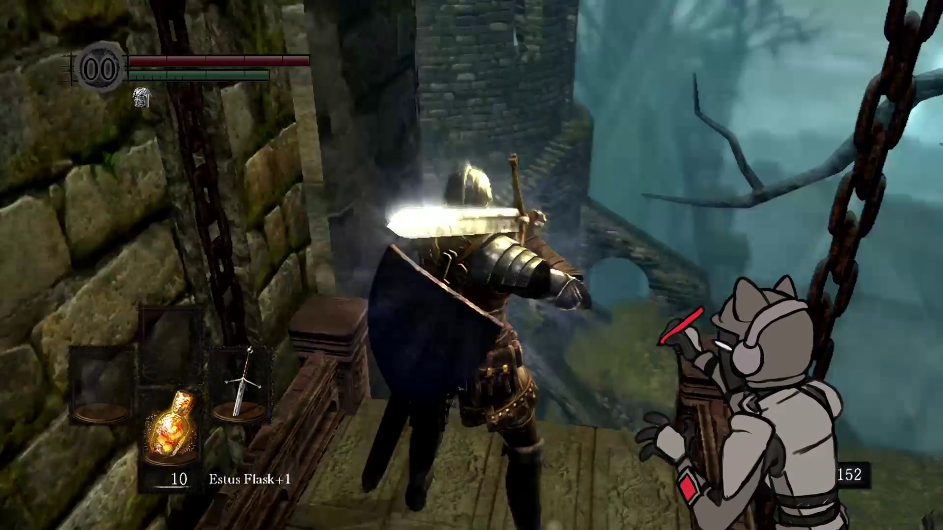
key(l)
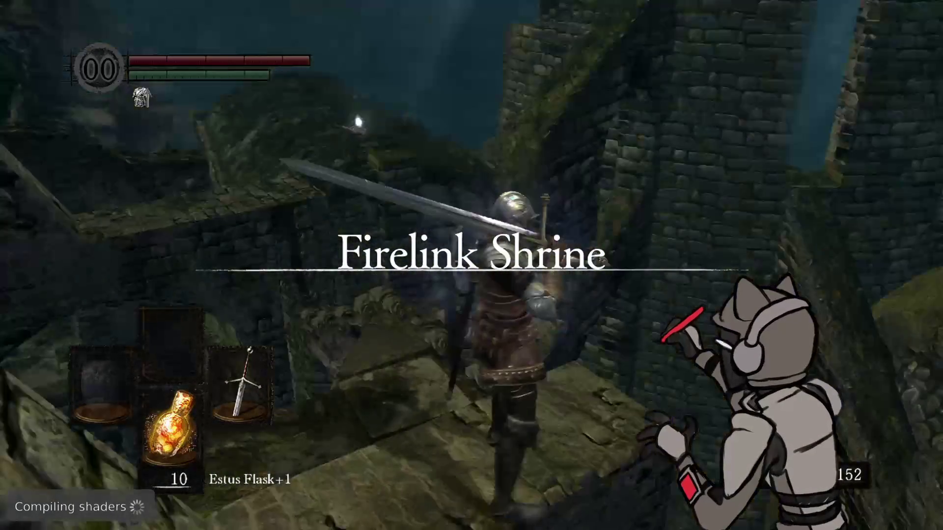
Step: Climb the tower stairs, walk along the mossy ledge and drop down by the glowing corpse
key(l)
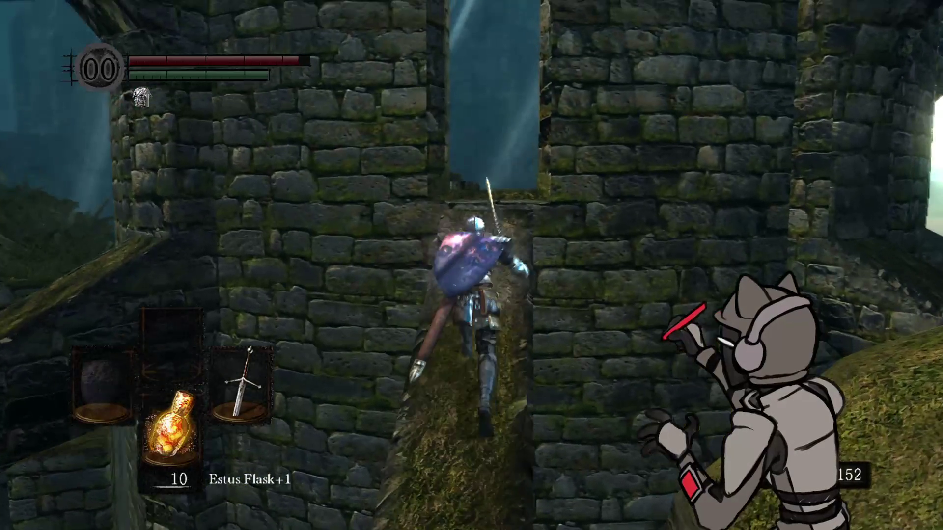
key(w)
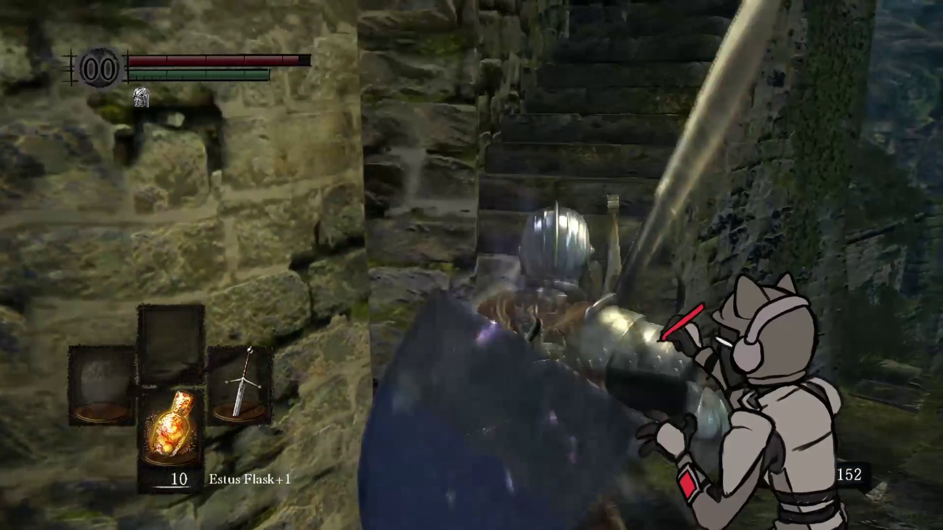
key(w)
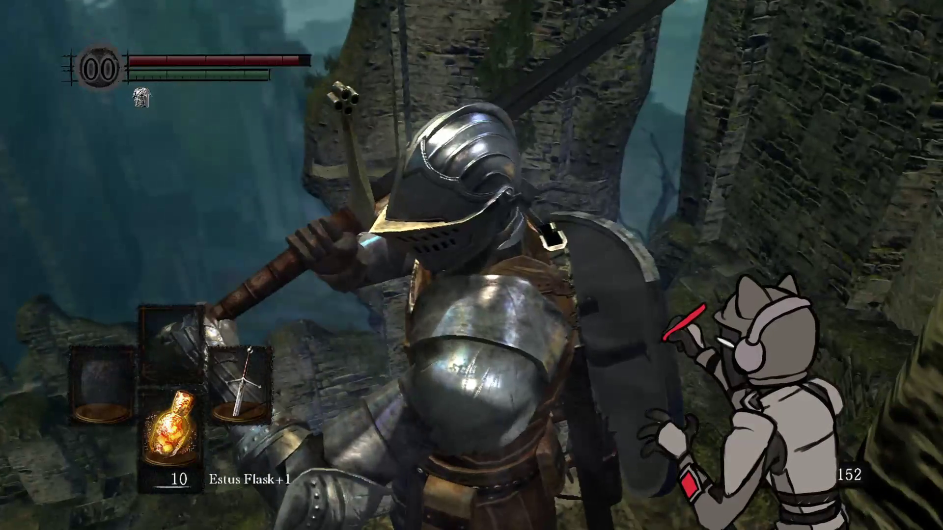
key(w)
key(w)
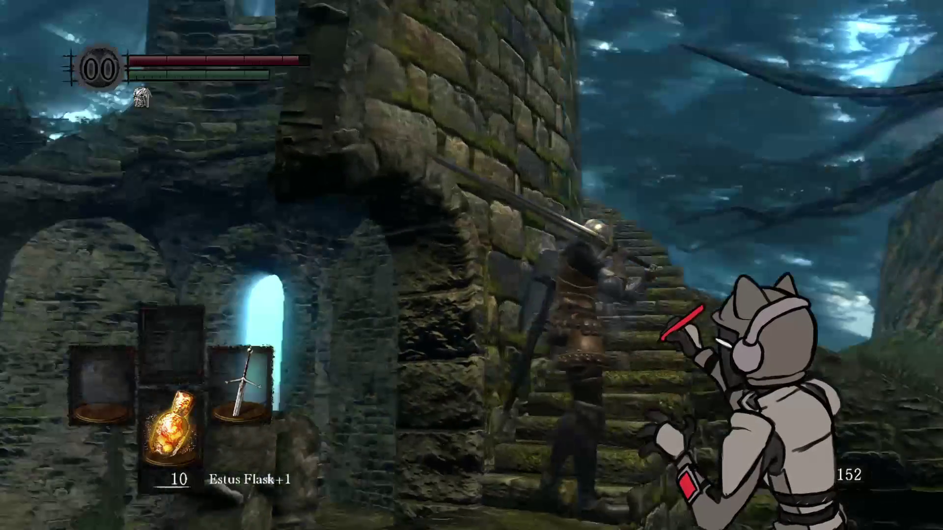
key(w)
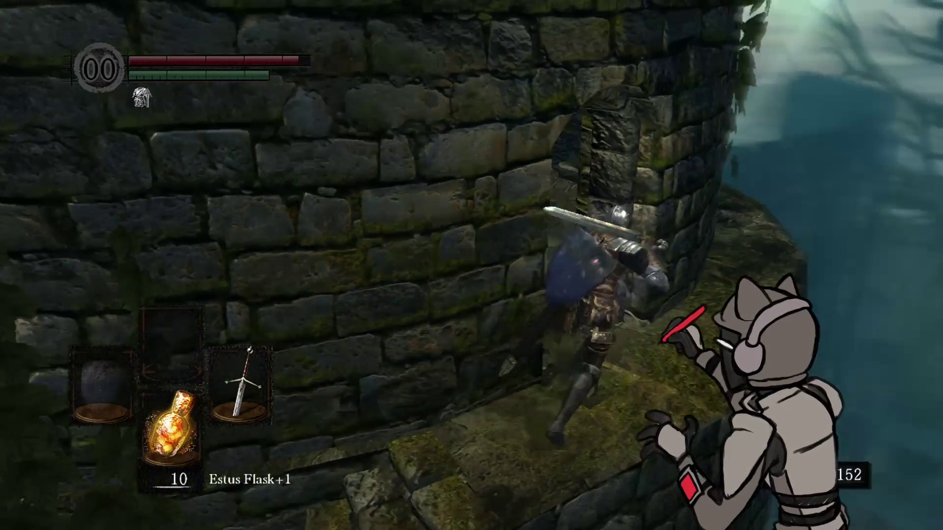
key(w)
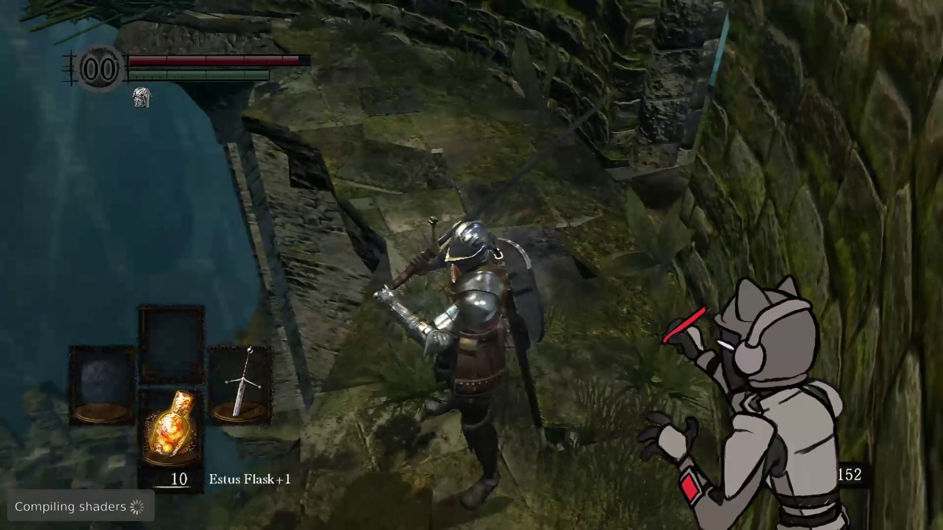
key(w)
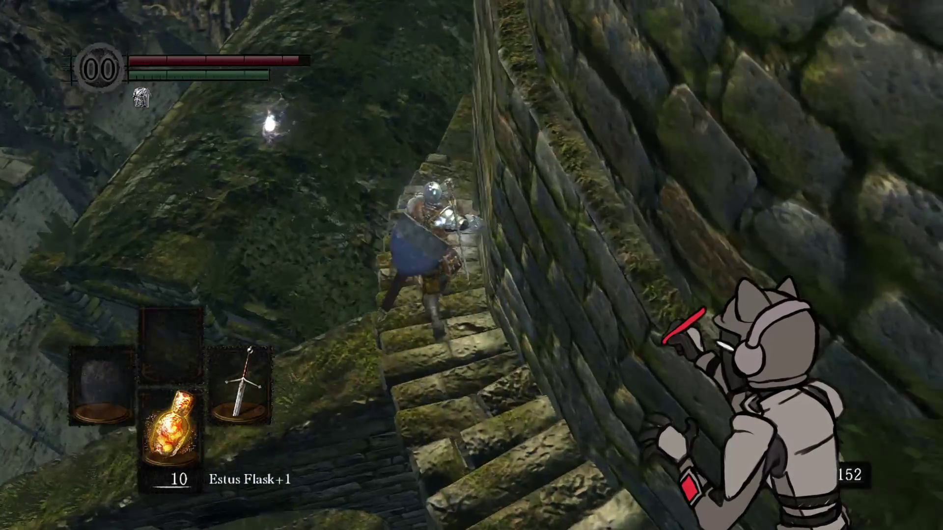
key(space)
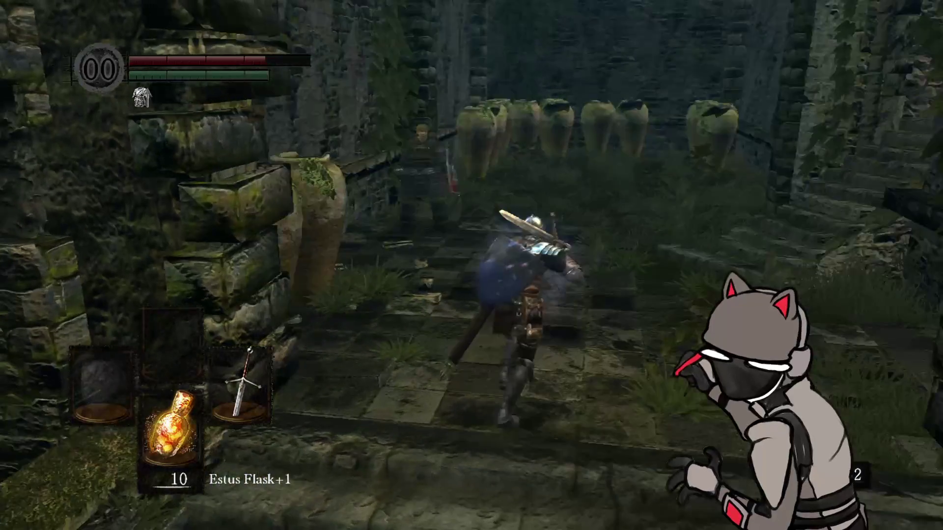
Step: Talk with the armoured knight twice, then turn back toward the jar-lined courtyard
key(e)
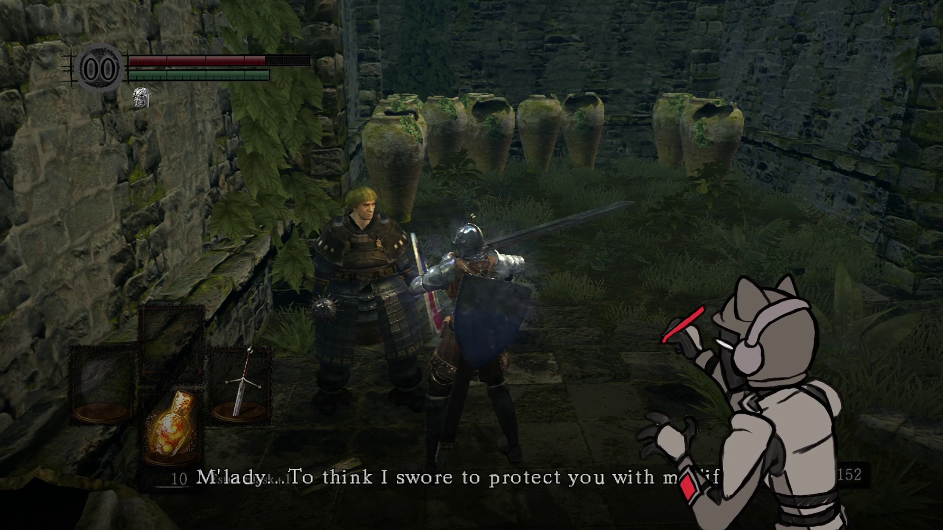
key(j)
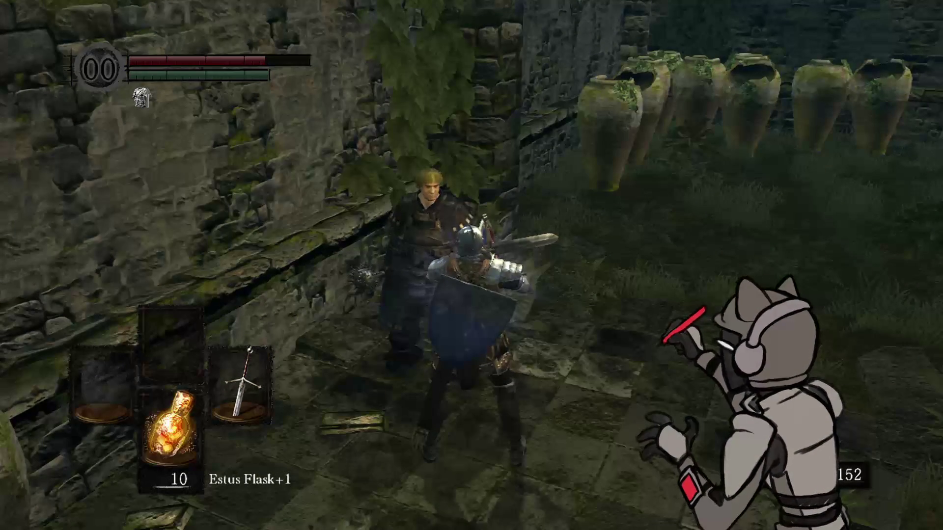
key(e)
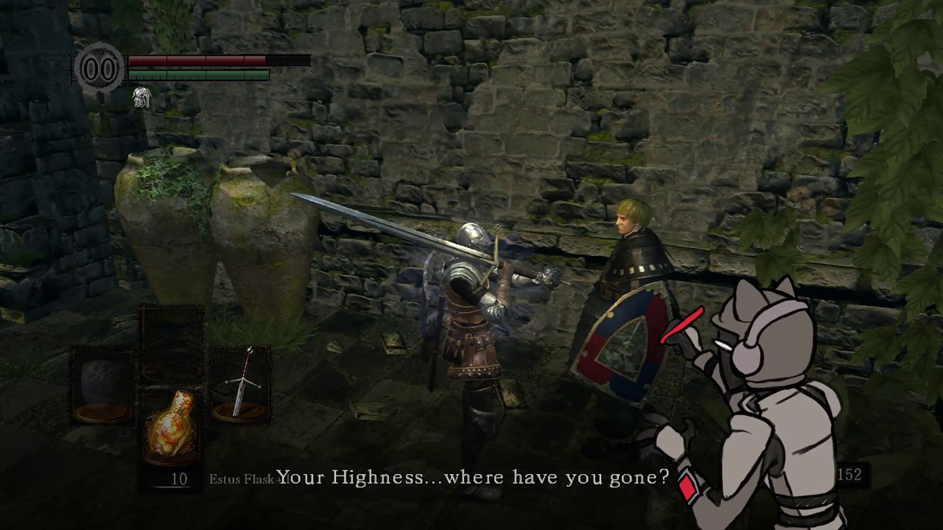
key(l)
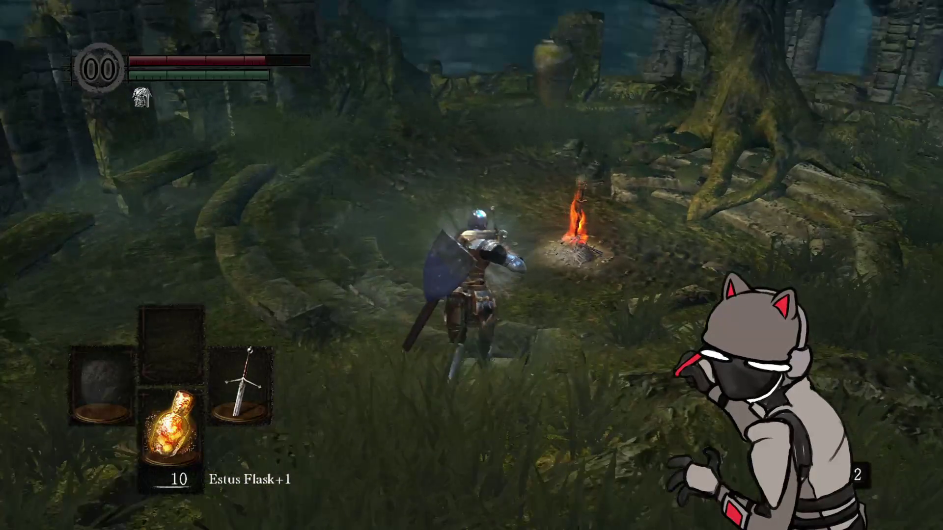
Step: Rest at the bonfire and open the equipment repair list after glancing at weapon reinforcement
key(q)
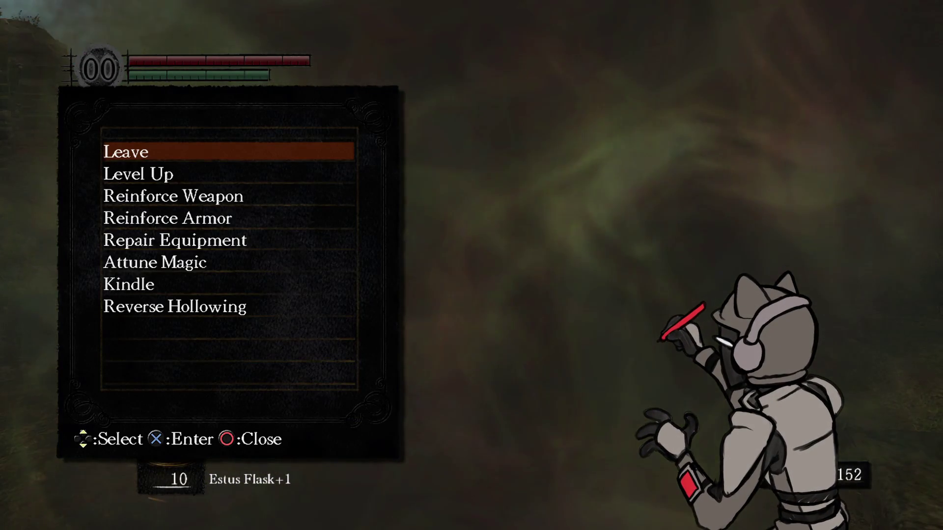
key(Down)
key(Down)
key(q)
key(Escape)
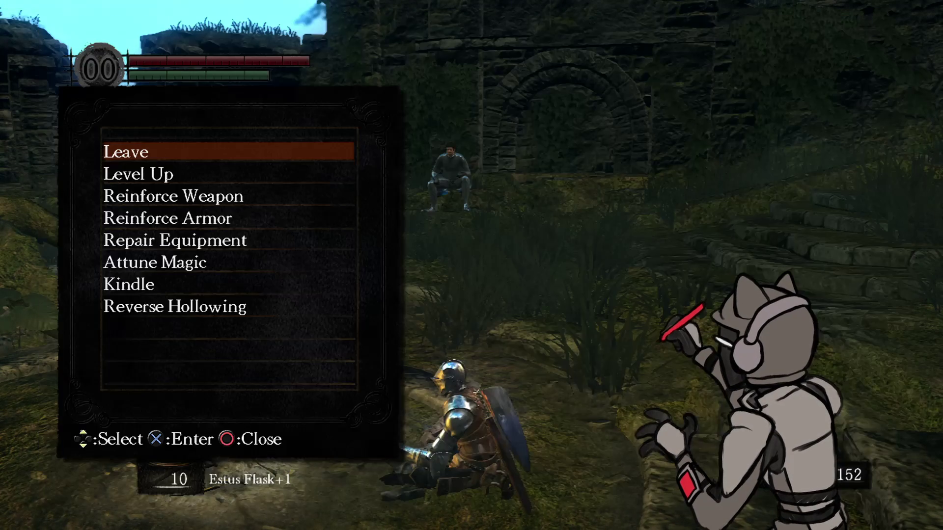
key(Down)
key(Down)
key(Down)
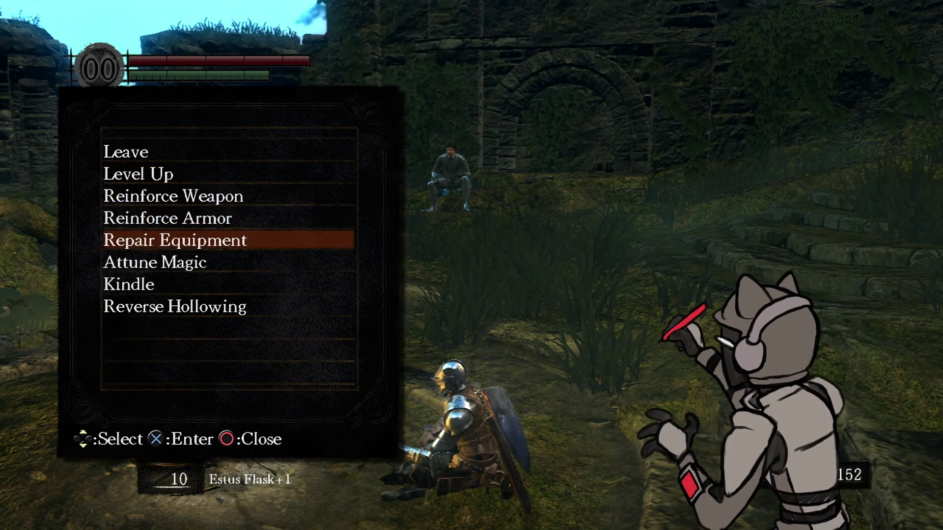
key(q)
Step: Repair the Black Leather Boots for 7 souls
key(Down)
key(Down)
key(Right)
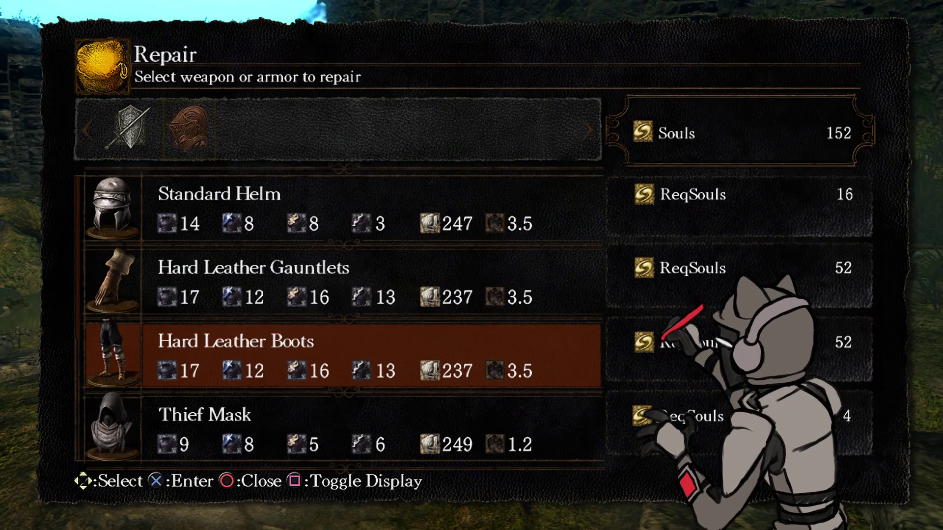
key(Down)
key(Down)
key(Down)
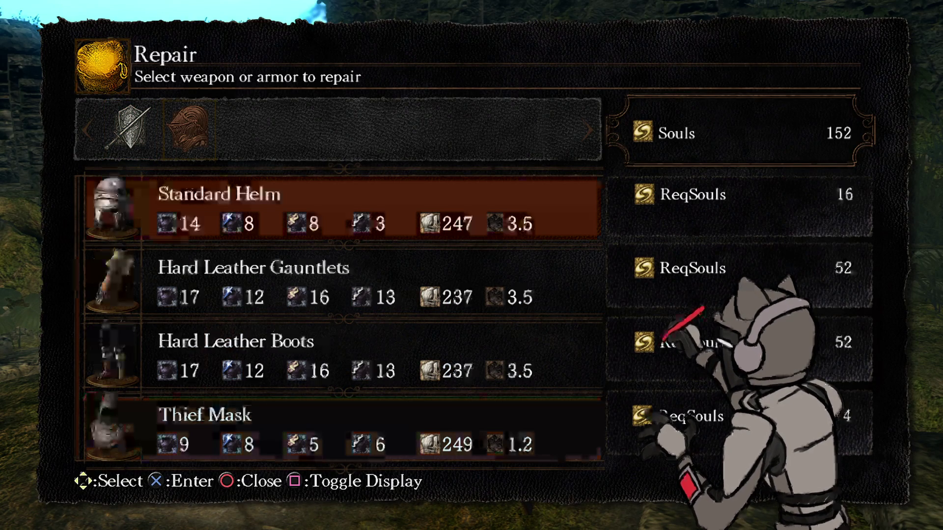
key(Up)
key(Return)
key(Left)
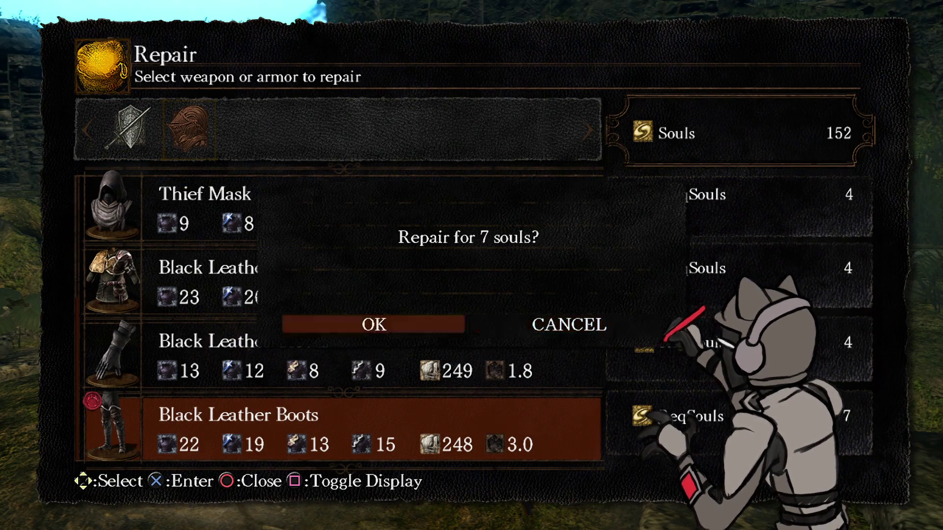
key(Return)
Step: Repair the Claymore+2 and the Longsword+2 for 8 souls, then leave the bonfire
key(Down)
key(Left)
key(Down)
key(Down)
key(Return)
key(Left)
key(Return)
key(Up)
key(Up)
key(Return)
key(Left)
key(Return)
key(Up)
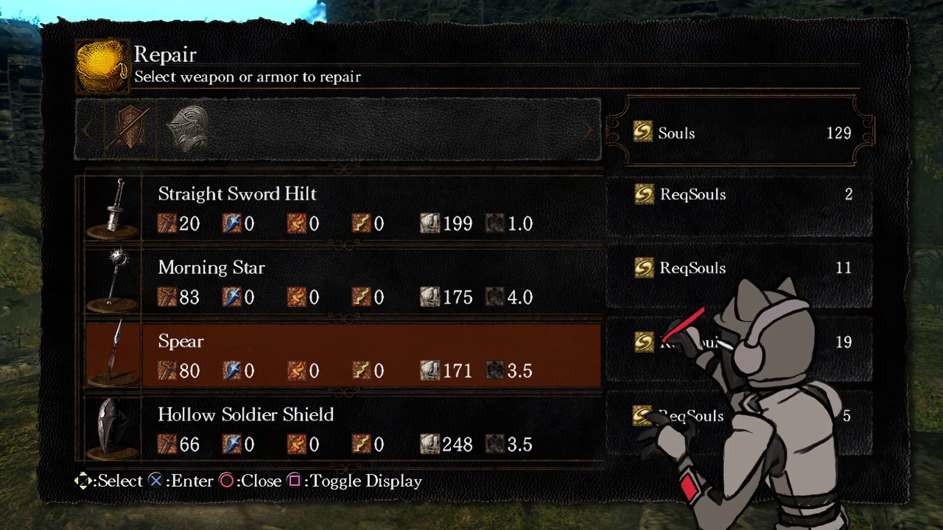
key(Escape)
key(Return)
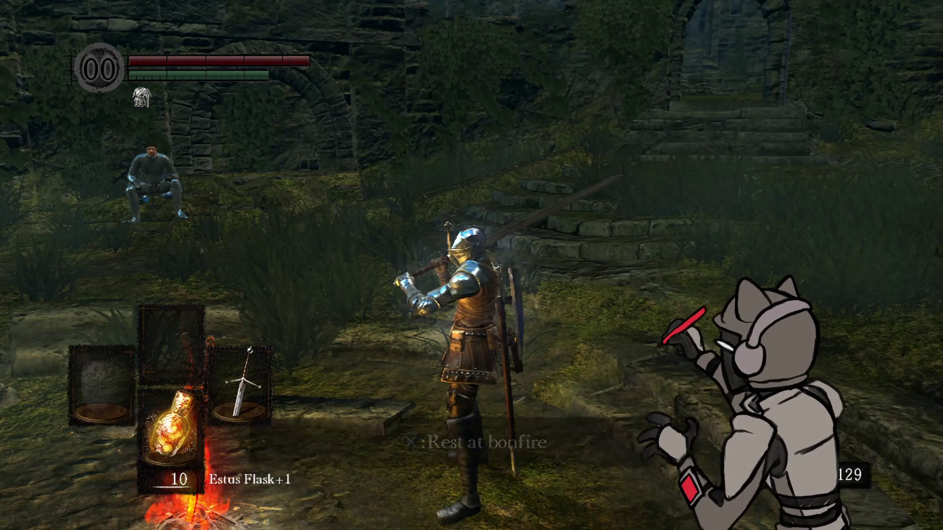
Step: Quit Dark Souls from the System menu's Quit Game option and confirm it
key(Escape)
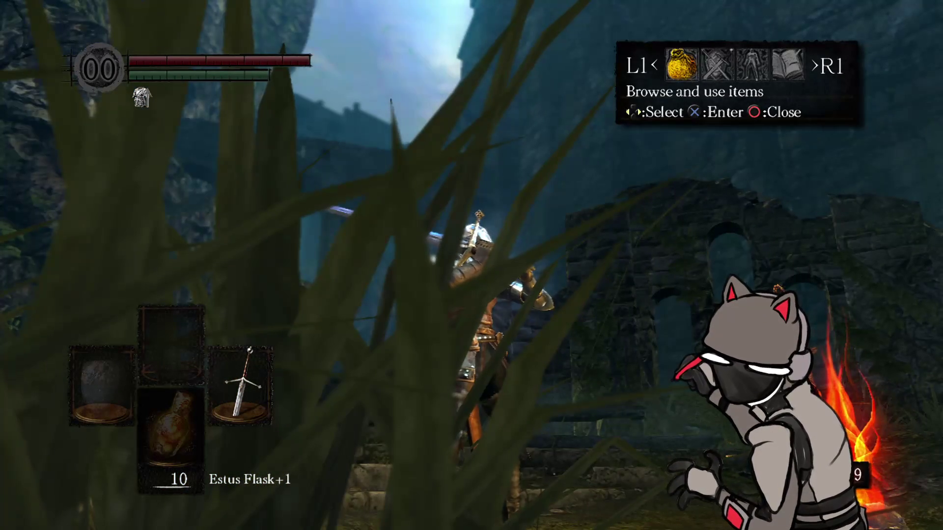
key(Left)
key(Return)
key(Down)
key(Down)
key(Return)
key(Left)
key(Escape)
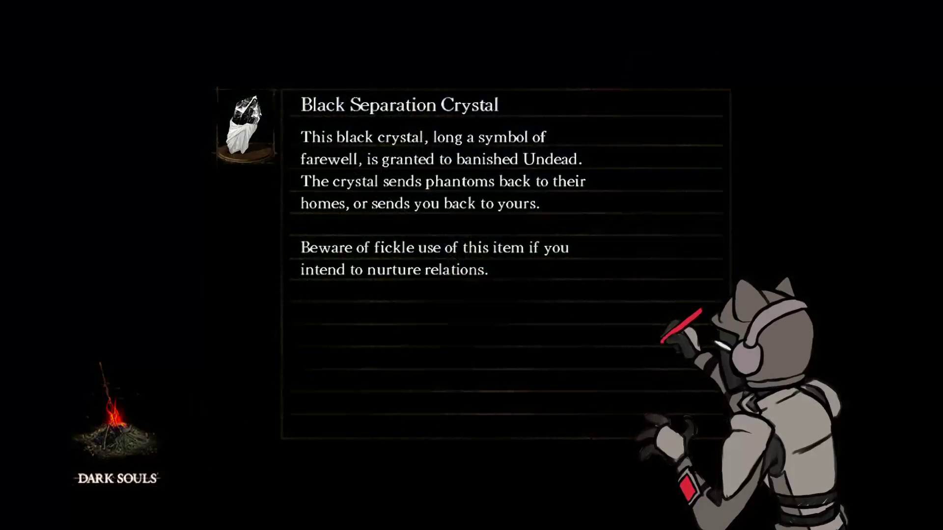
Step: Dismiss the Offline Mode notice at the title screen and switch the game to windowed mode
key(Return)
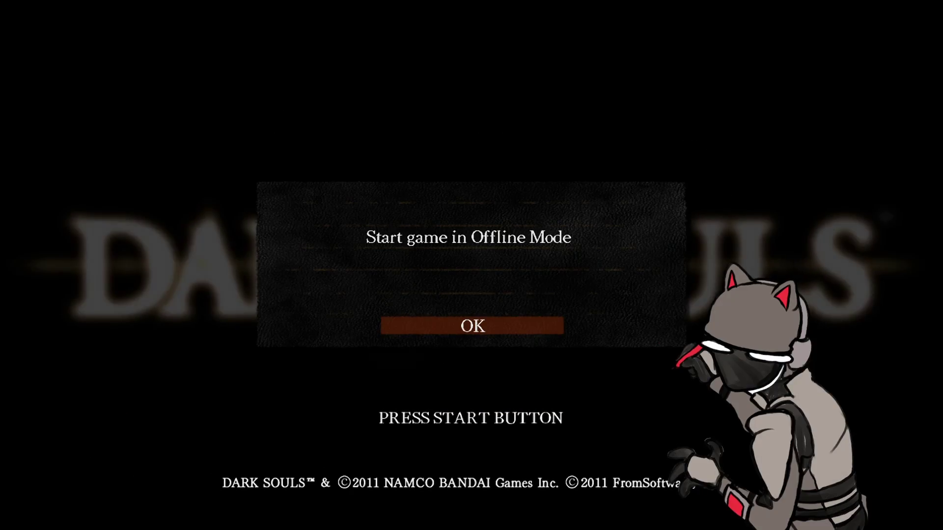
key(Return)
key(Return)
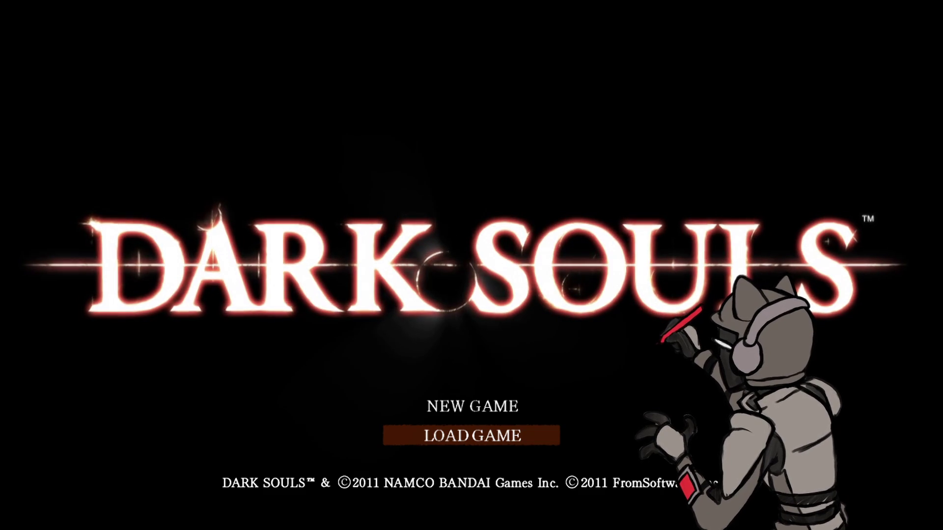
key(alt+Return)
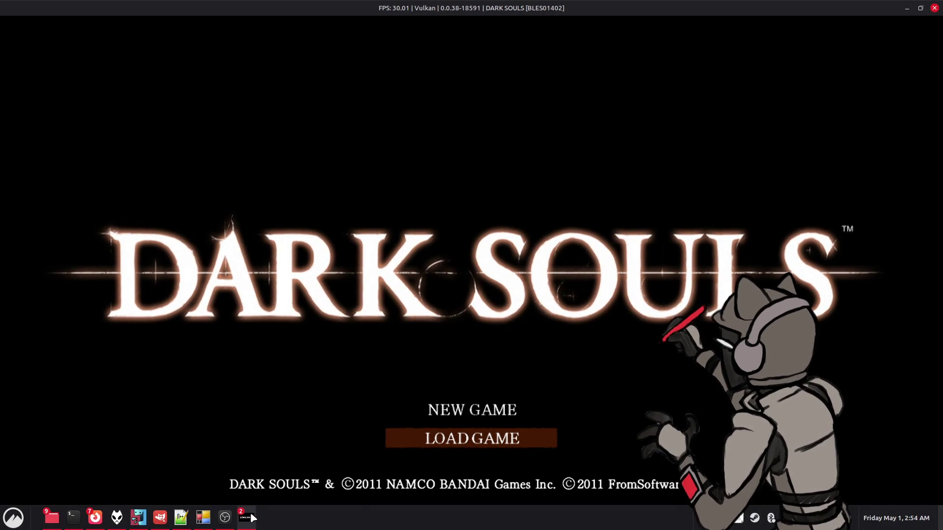
Step: Stop the running Dark Souls game in the RPCS3 emulator
mouse_move(248, 518)
click(181, 462)
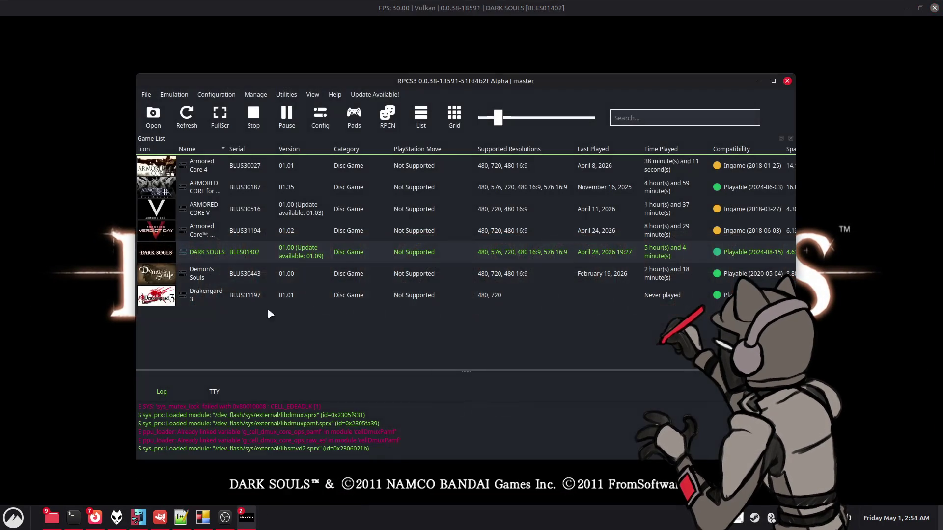
click(259, 124)
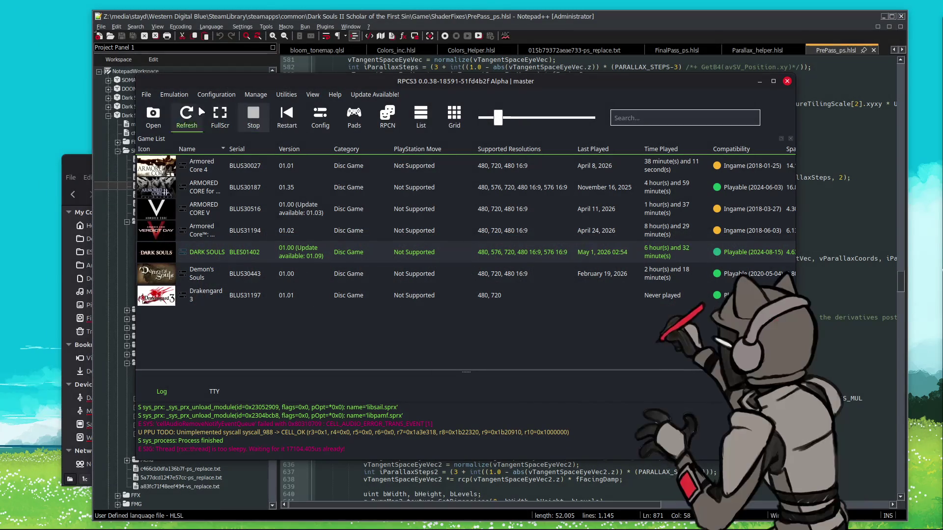
Step: Exit RPCS3 through File > Exit and close the leftover file manager window
click(148, 96)
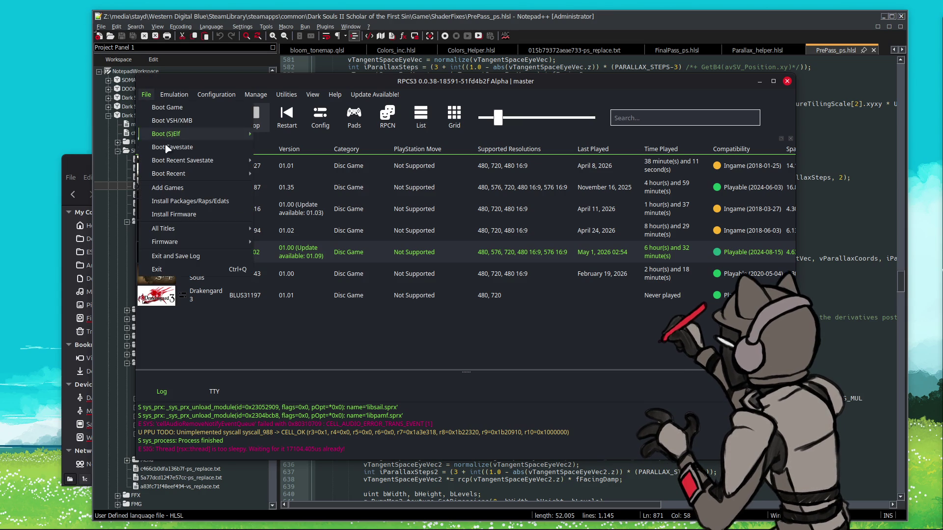
click(192, 274)
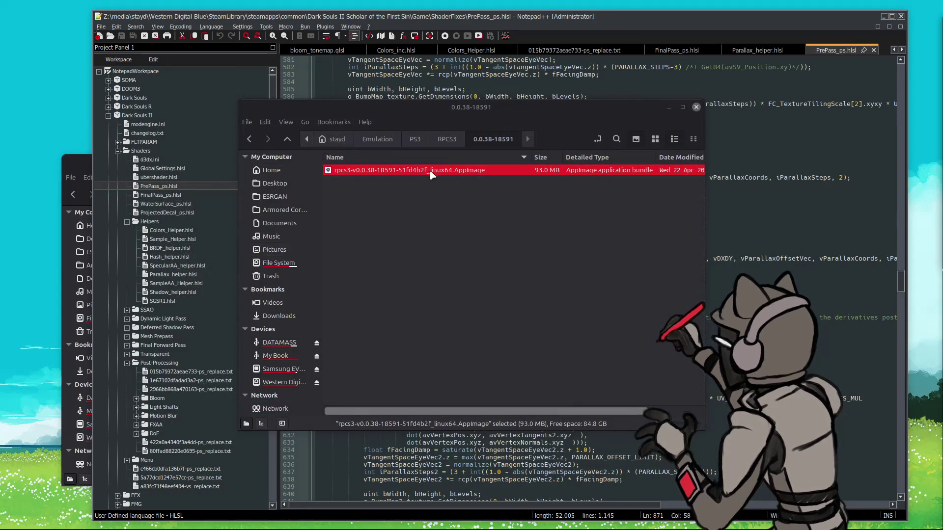
click(680, 119)
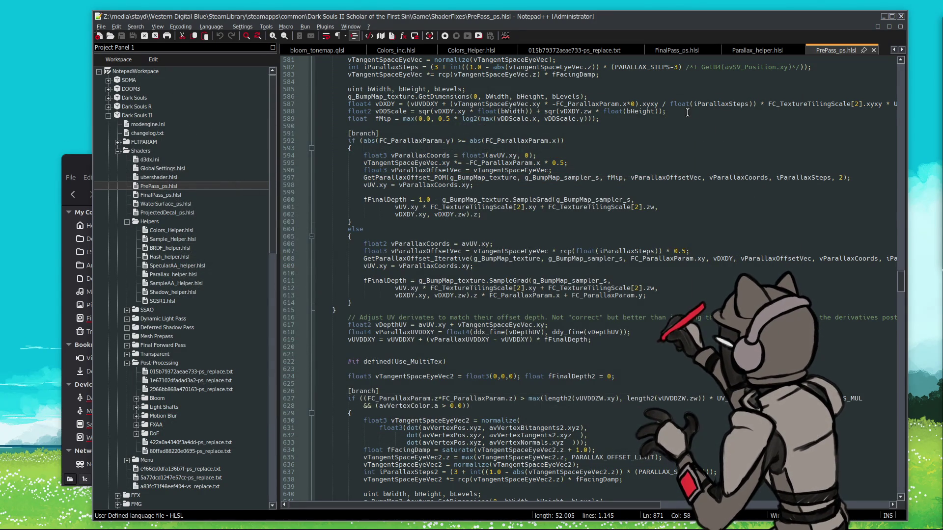
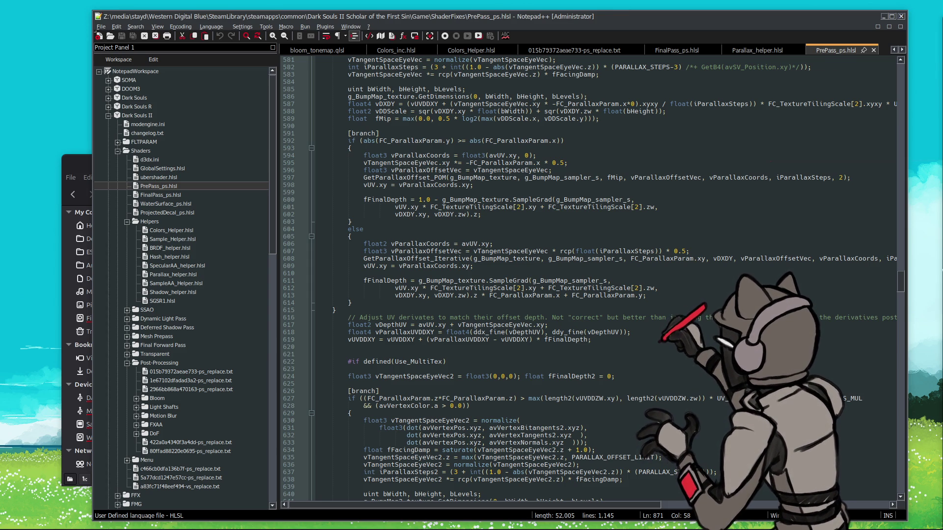
Step: Launch Godot from the 'gol' launcher search and open the Blood on the Inside project
mouse_move(846, 514)
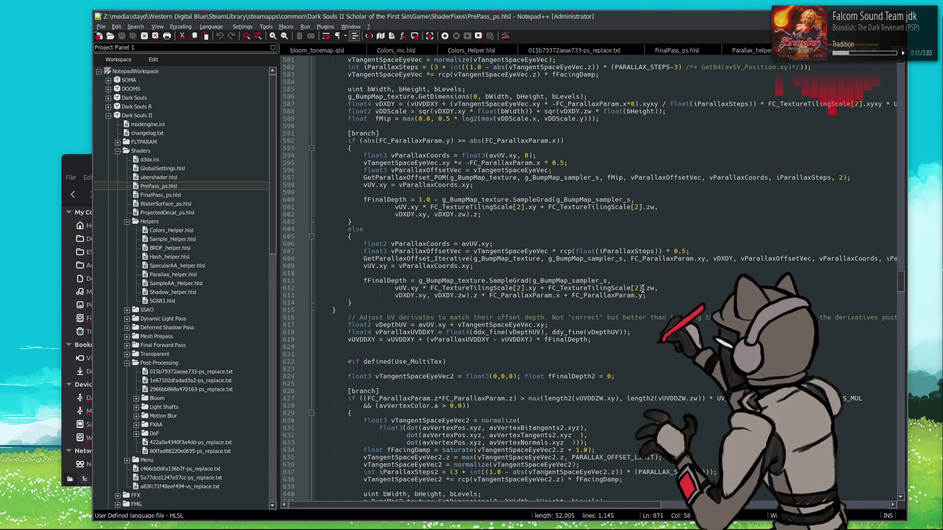
key(super)
text(gol)
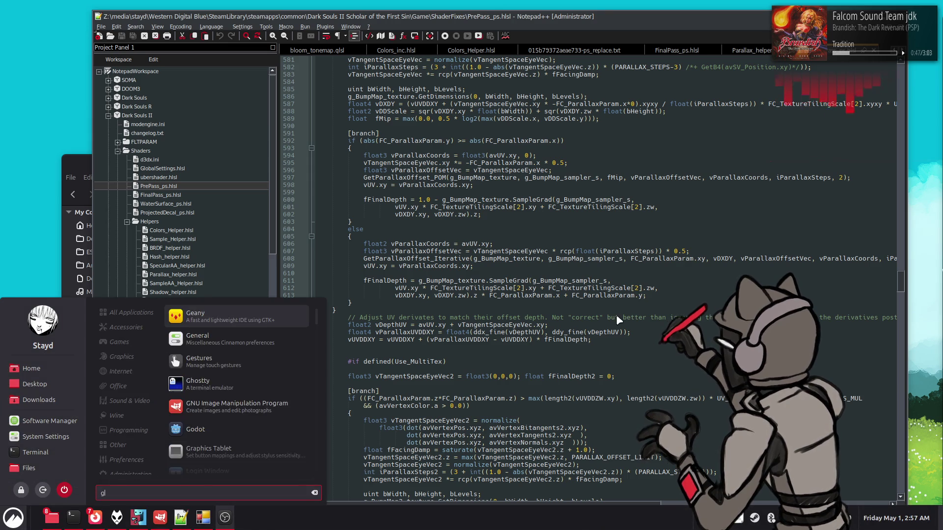
click(234, 318)
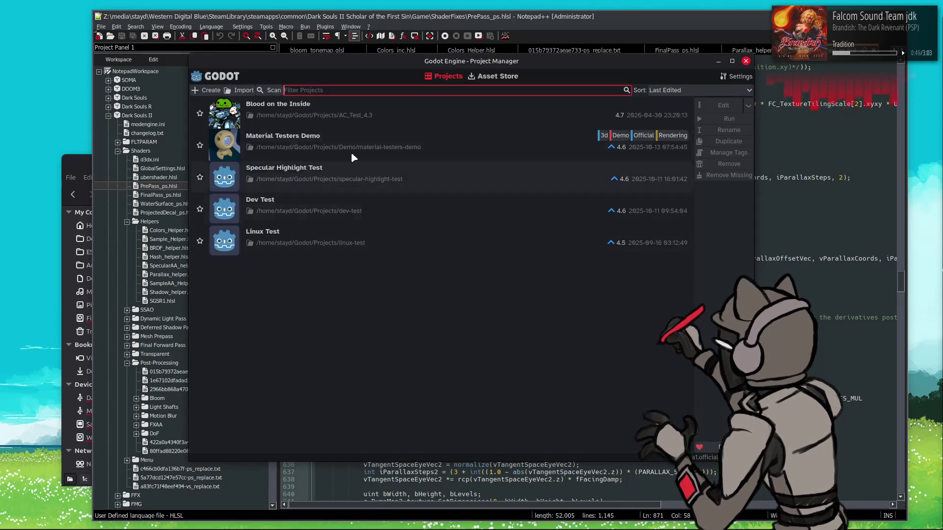
double_click(474, 104)
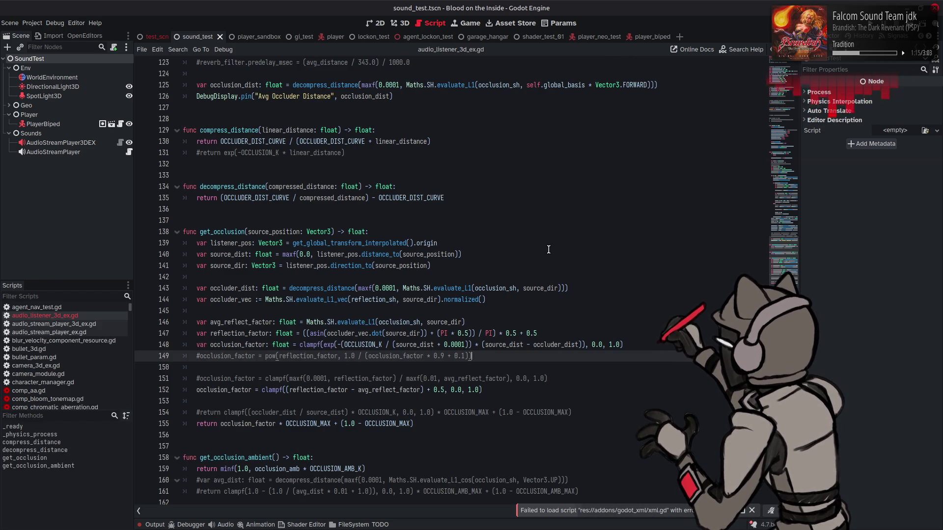
Step: Change line 152's occlusion offset from 0.5 to 1.0, save, and run the scene with F6
mouse_move(851, 527)
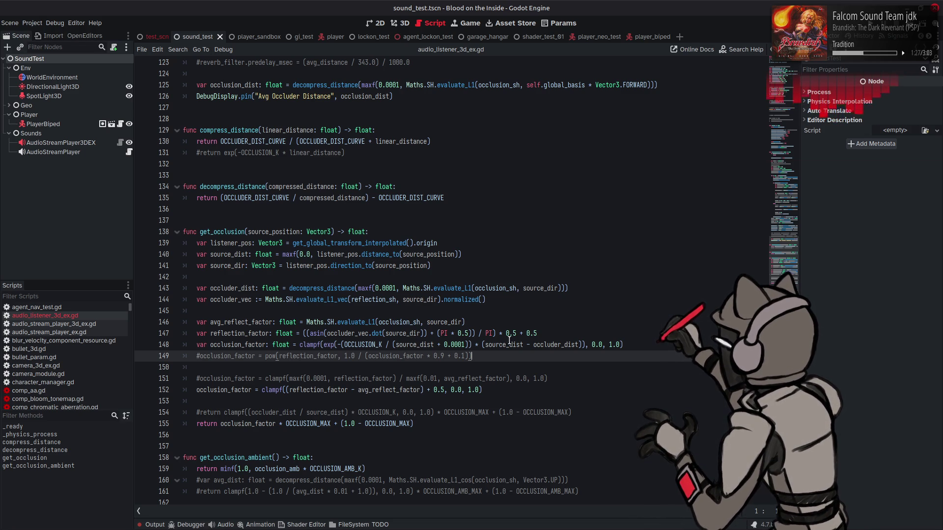
double_click(434, 390)
text(1.0)
click(493, 356)
key(ctrl+s)
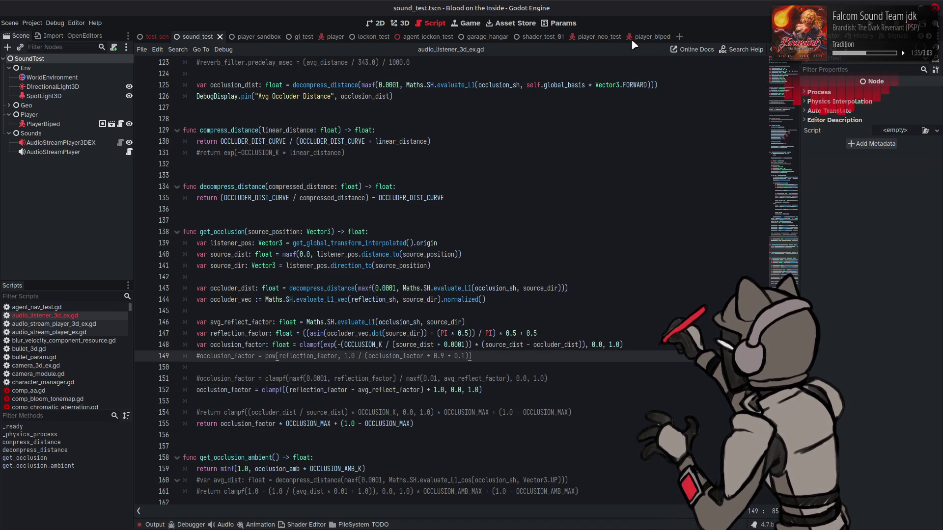
key(F6)
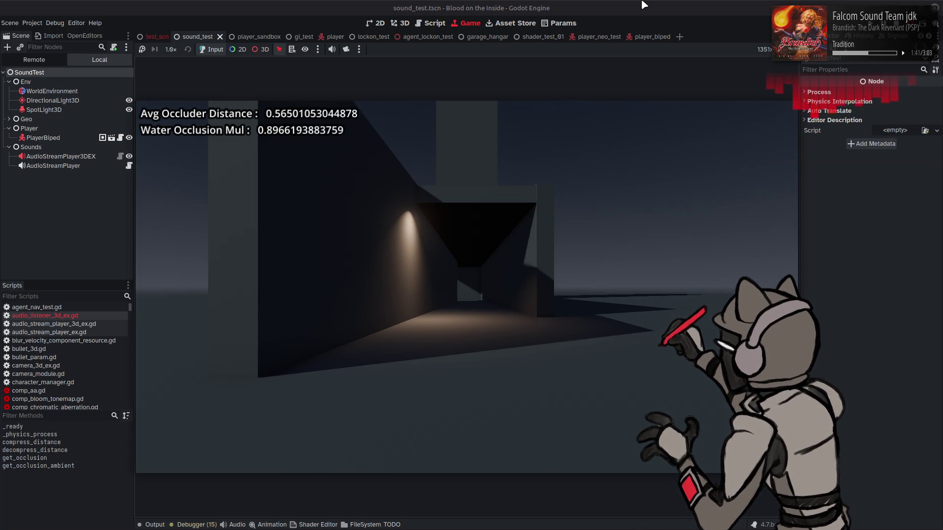
Step: Walk the player forward through the corridor, then stop the game with F8
key(w)
key(w)
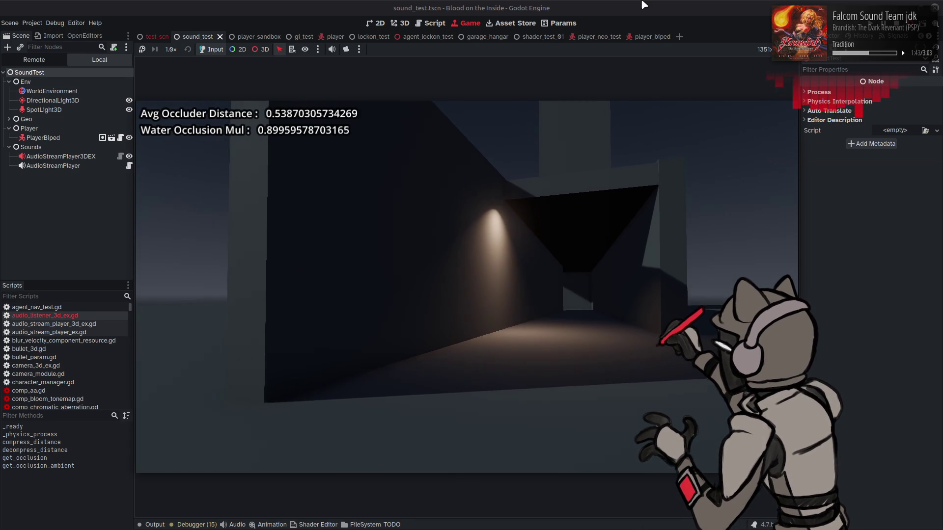
key(w)
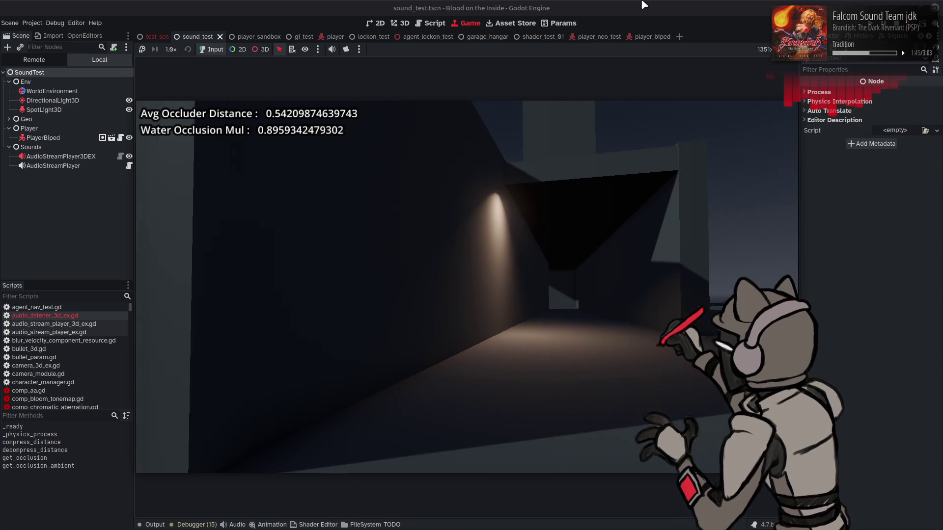
key(w)
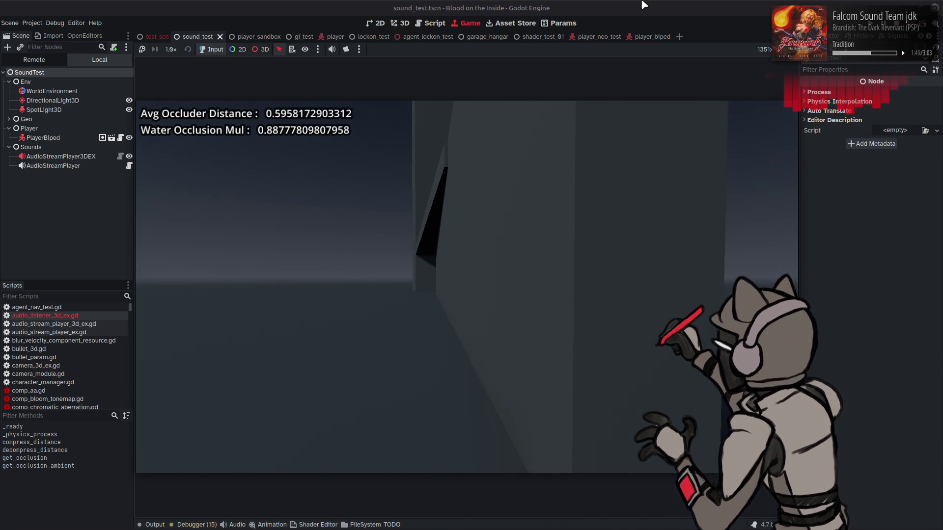
key(F8)
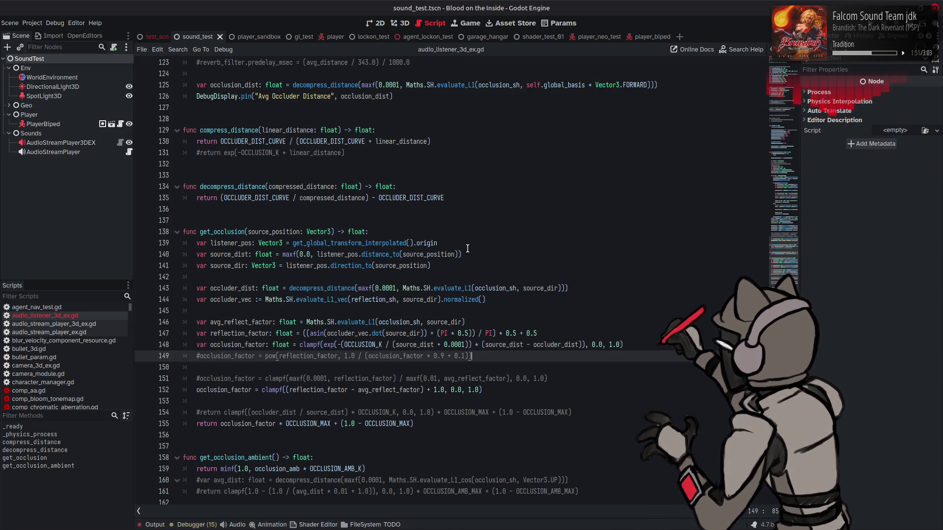
click(470, 273)
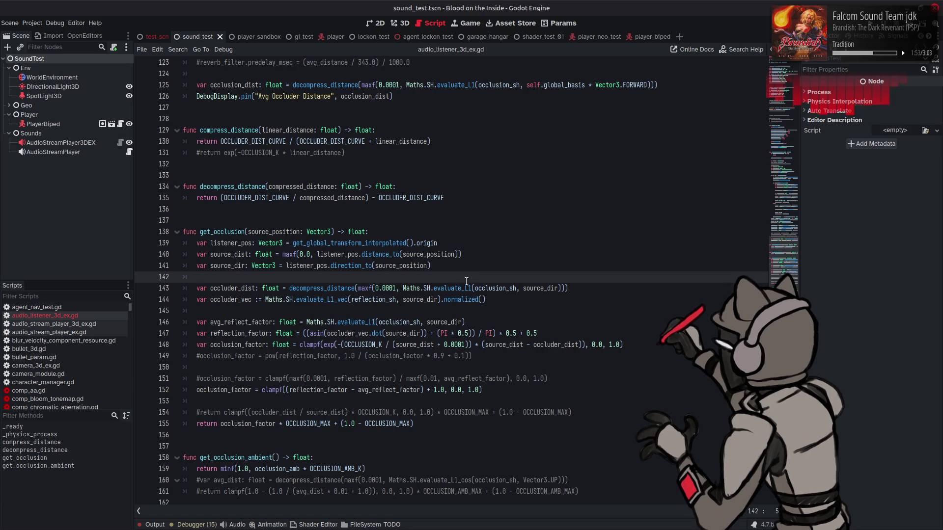
double_click(327, 389)
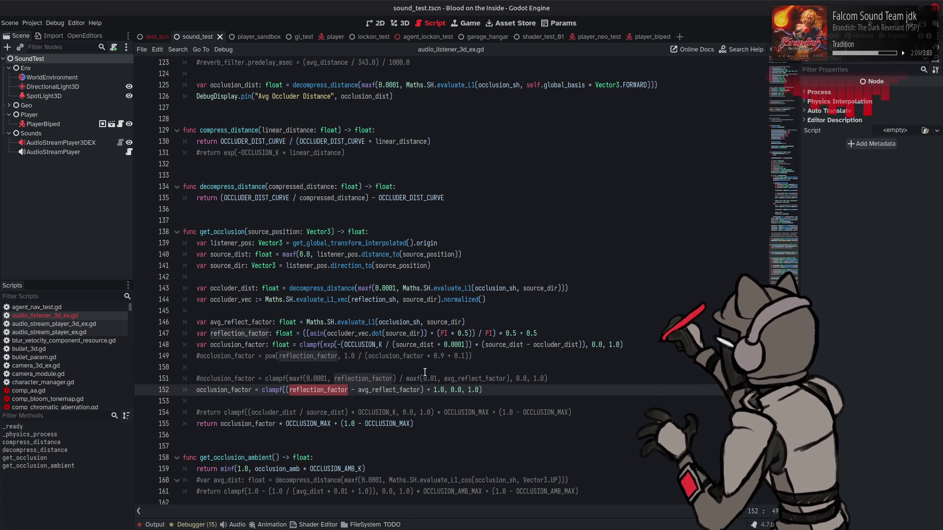
double_click(245, 323)
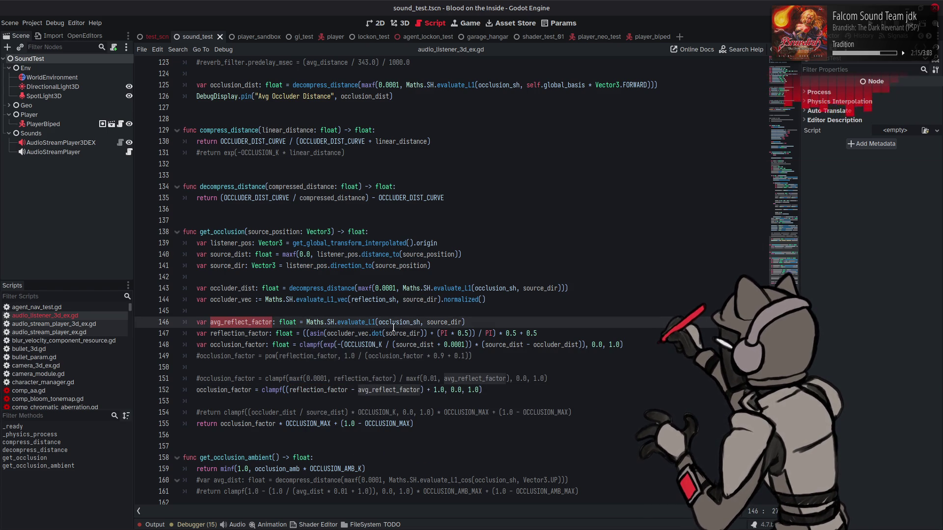
double_click(241, 289)
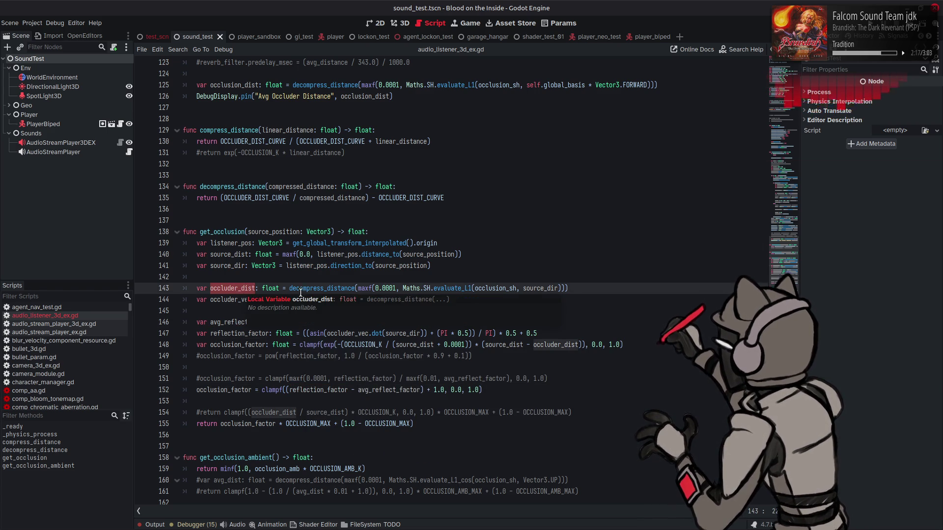
mouse_move(490, 285)
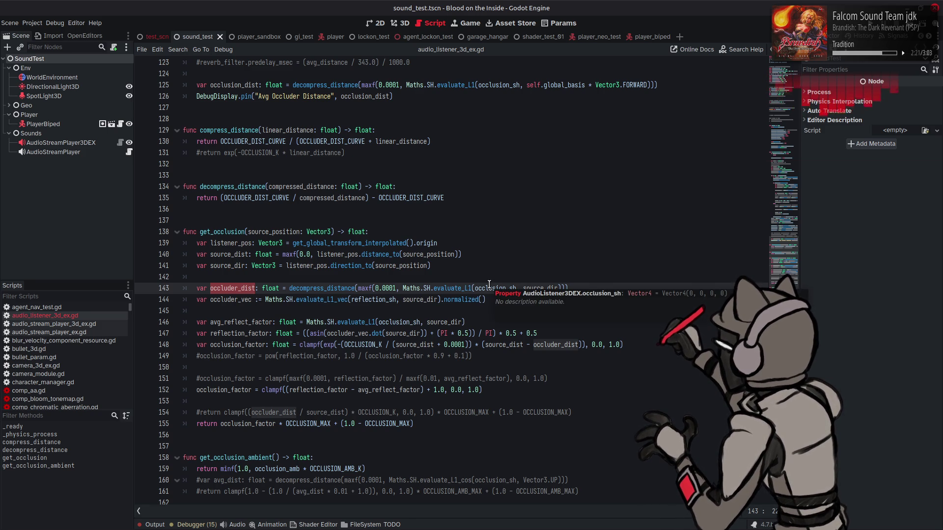
scroll(489, 285, up, 15)
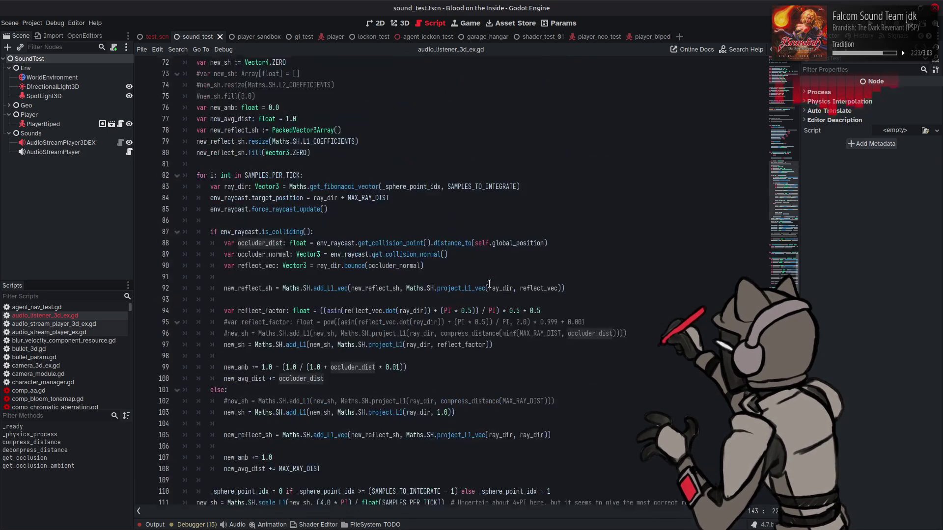
Step: Swap the comments so line 96 is active and line 97 is commented out
scroll(489, 284, up, 2)
scroll(489, 284, down, 3)
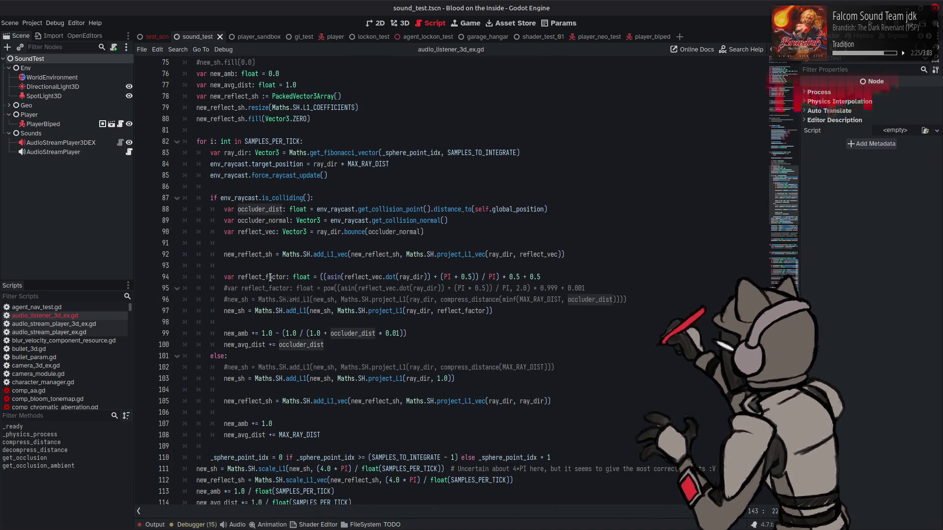
double_click(259, 255)
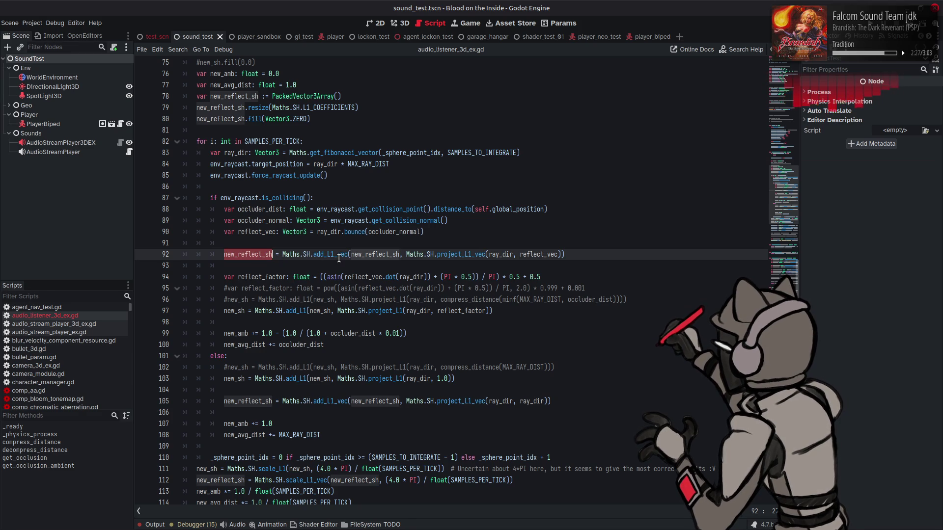
double_click(262, 278)
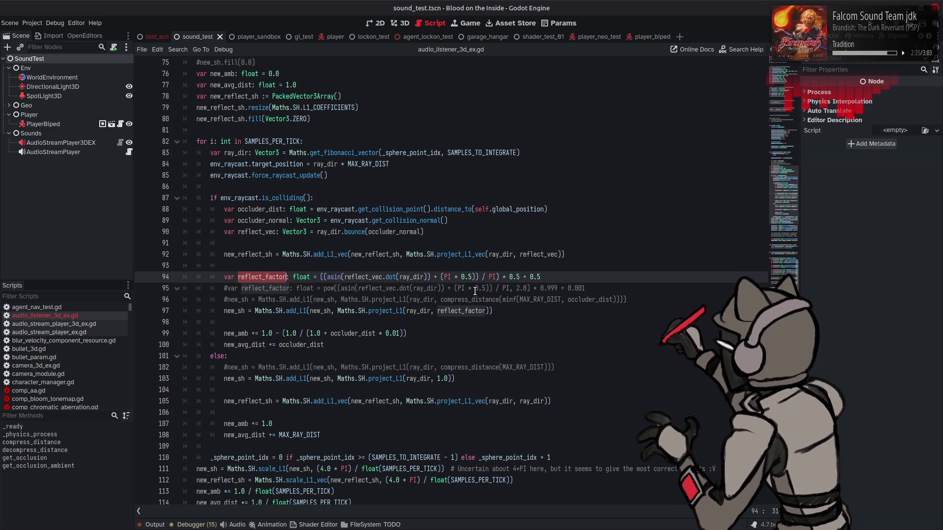
click(225, 314)
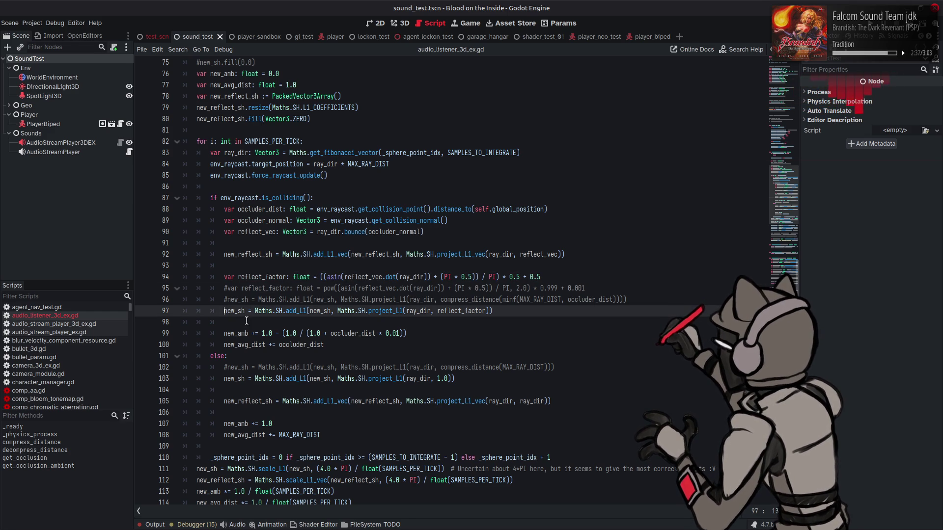
key(ctrl+k)
key(Up)
key(ctrl+k)
Step: Change reflect_factor's '* 0.5' to '* -0.5' on line 94
double_click(272, 277)
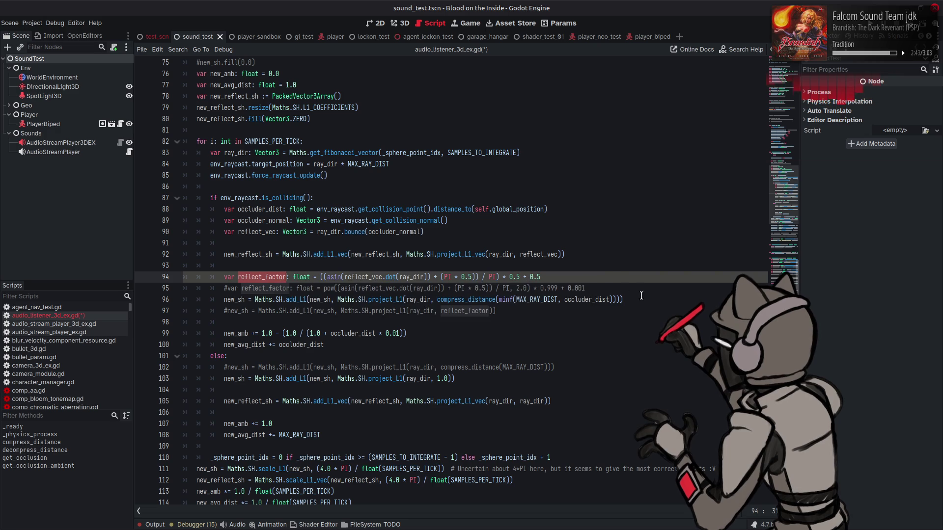
click(496, 299)
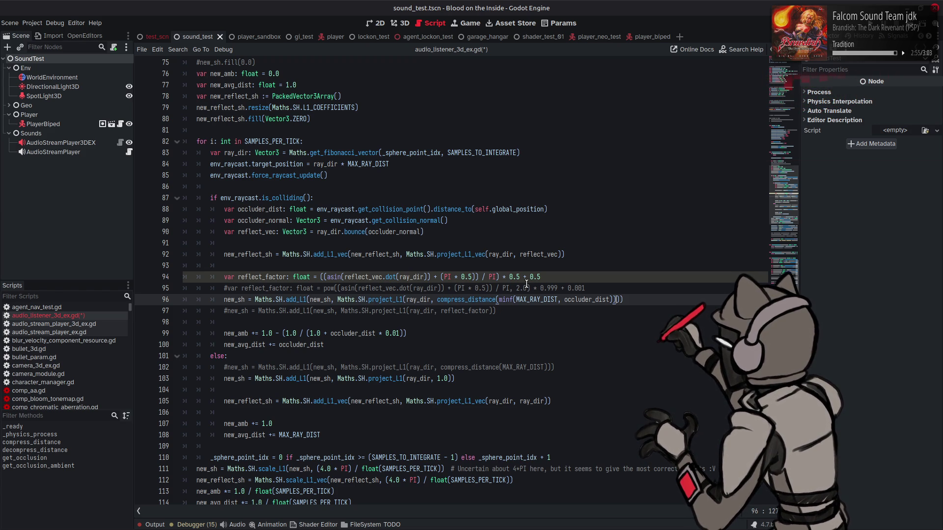
click(508, 275)
text(-)
Step: Append '* reflect_factor' to the compress_distance line 96 and save the script
double_click(263, 275)
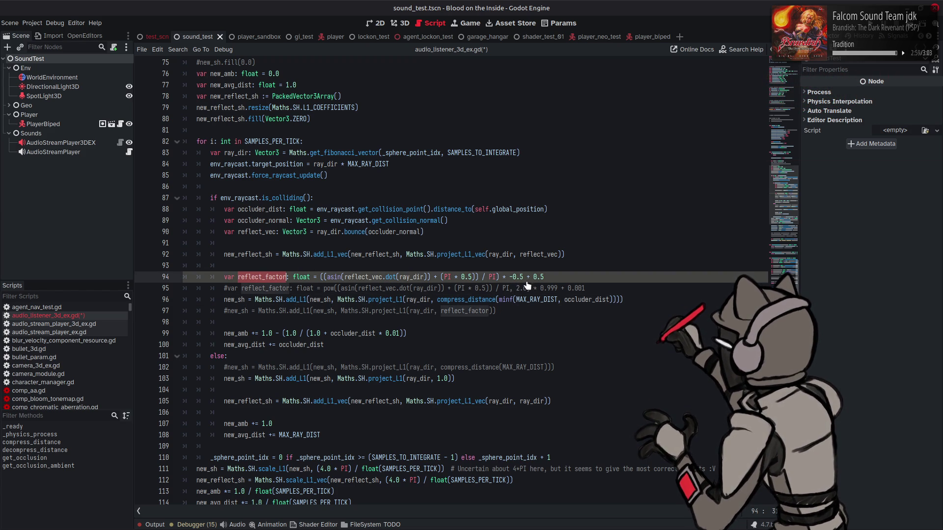
click(617, 299)
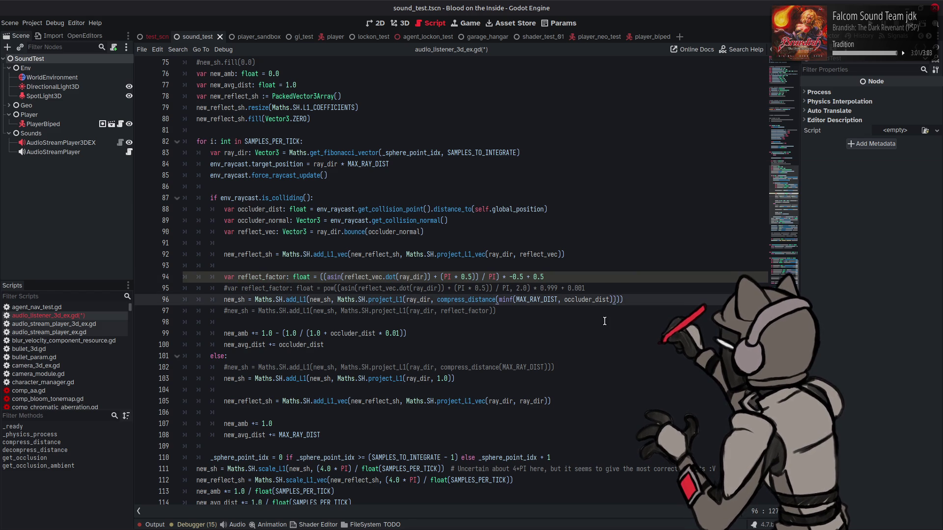
text(* reflect_factor)
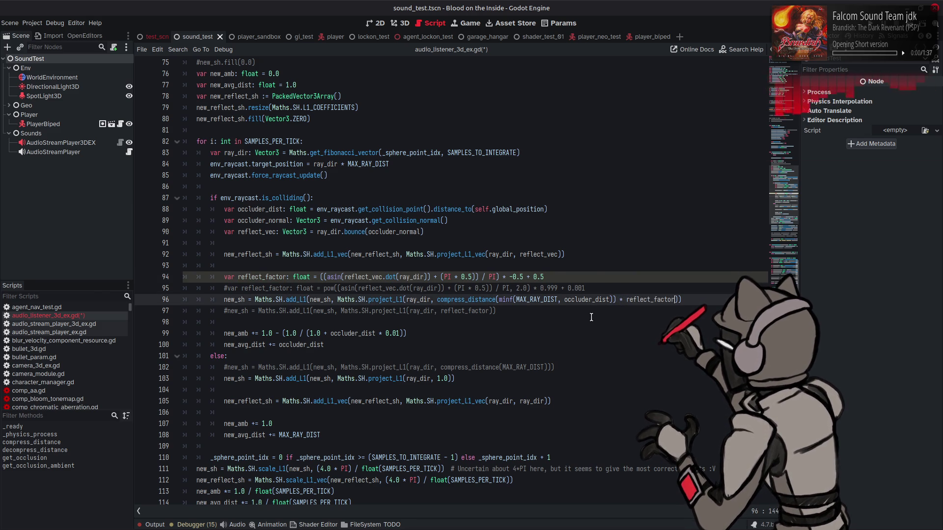
key(ctrl+s)
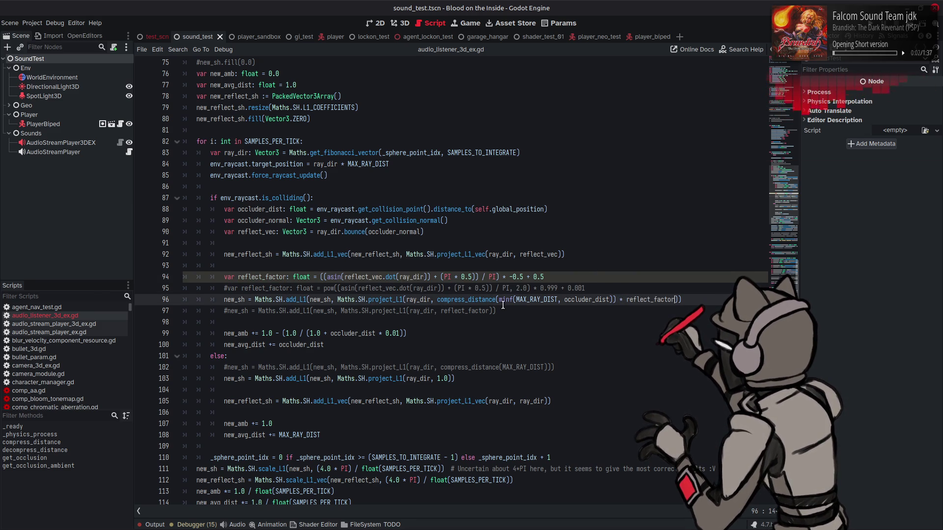
click(495, 299)
scroll(449, 302, down, 16)
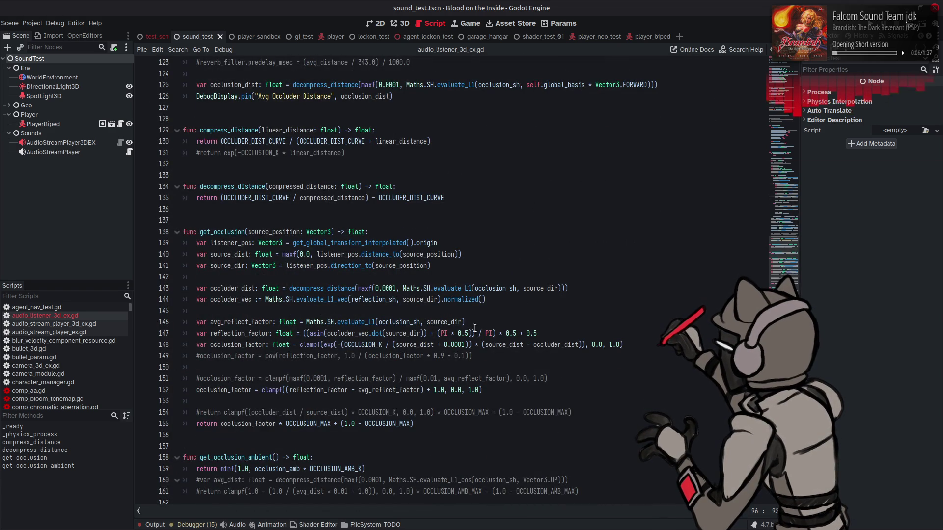
Step: Negate the 0.5 in reflection_factor on line 147 to -0.5
click(504, 333)
text(-)
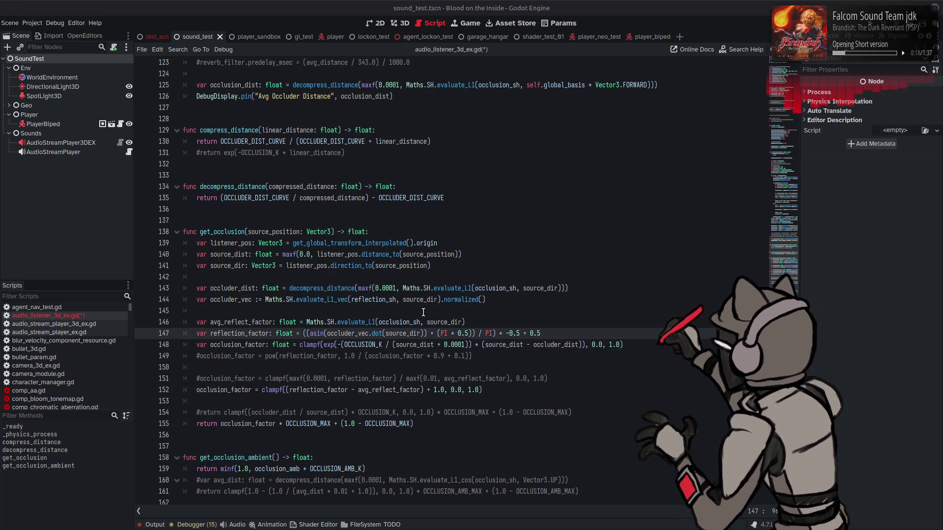
double_click(241, 334)
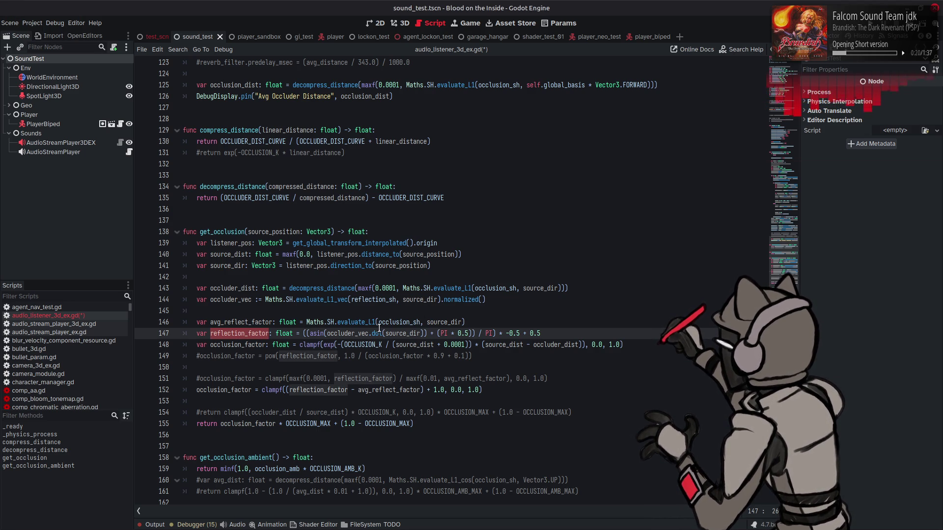
click(339, 313)
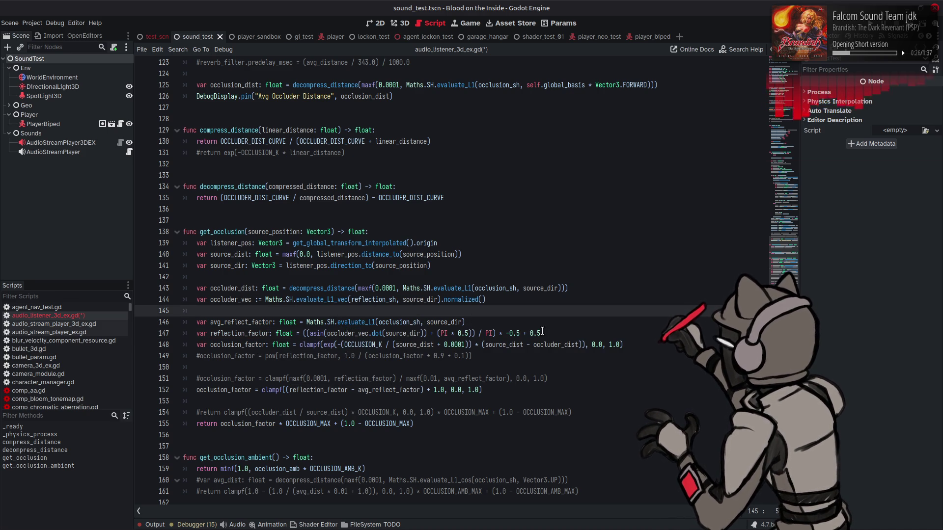
double_click(254, 321)
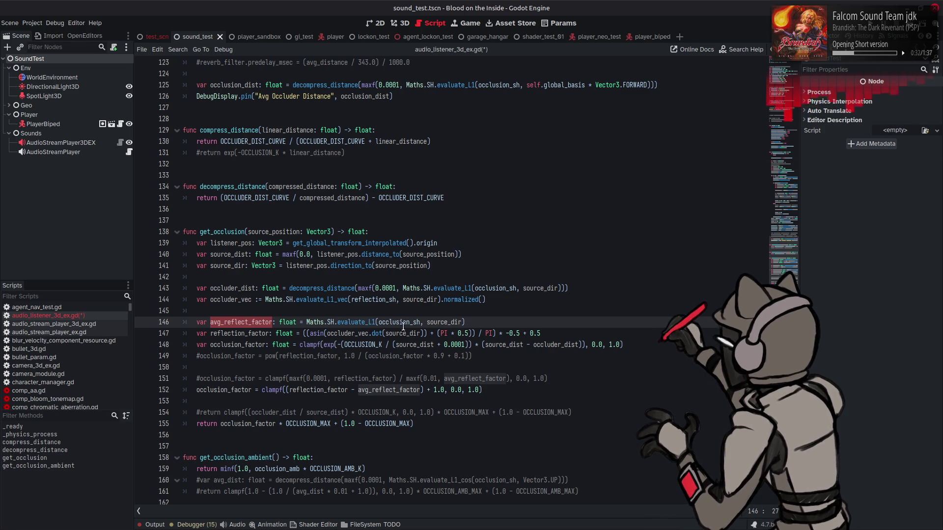
double_click(338, 333)
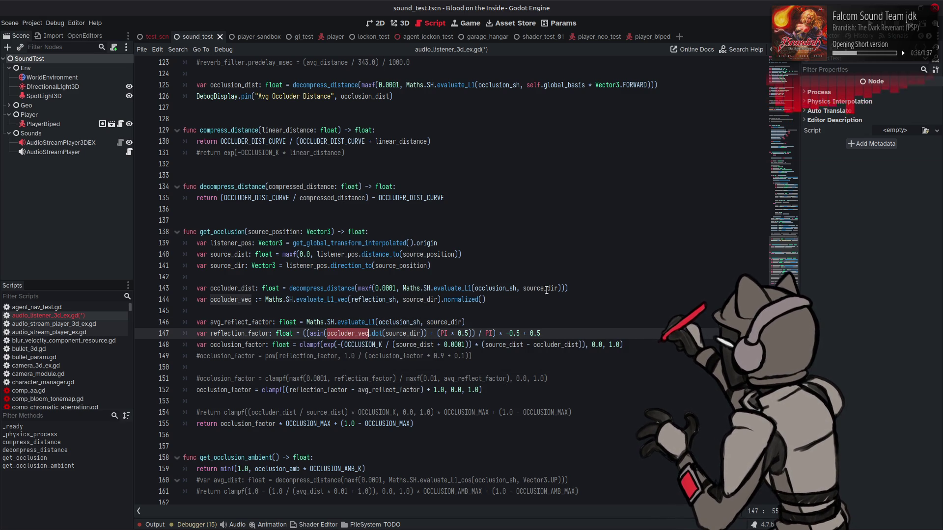
mouse_move(546, 290)
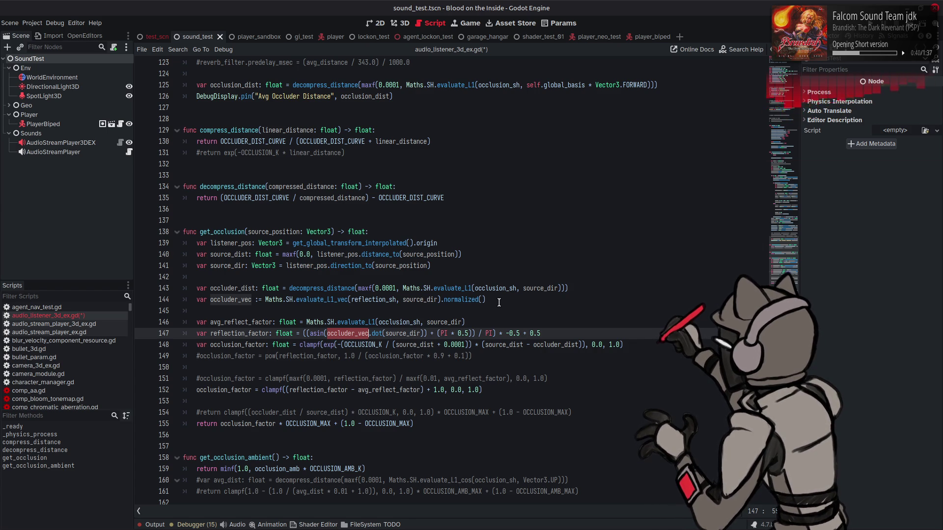
Step: Comment out the line 152 occlusion_factor formula and the avg_reflect_factor line
click(197, 322)
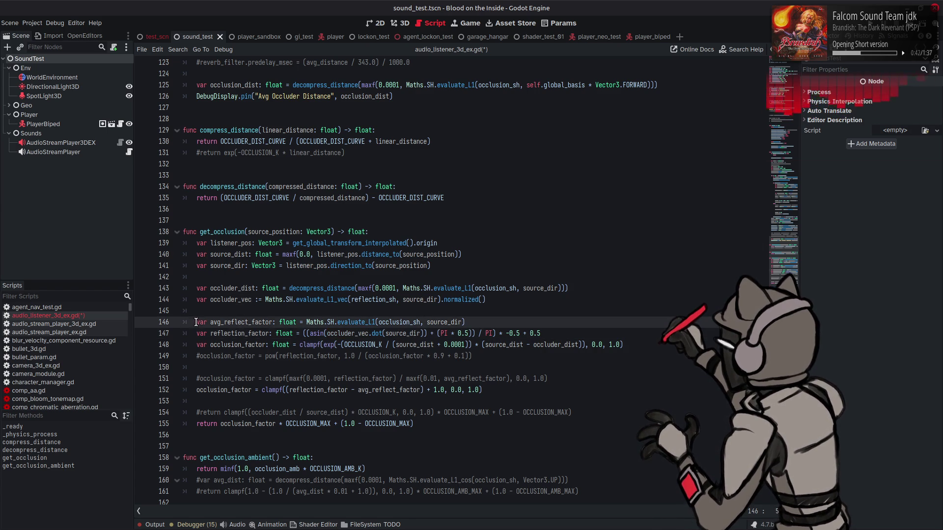
double_click(248, 323)
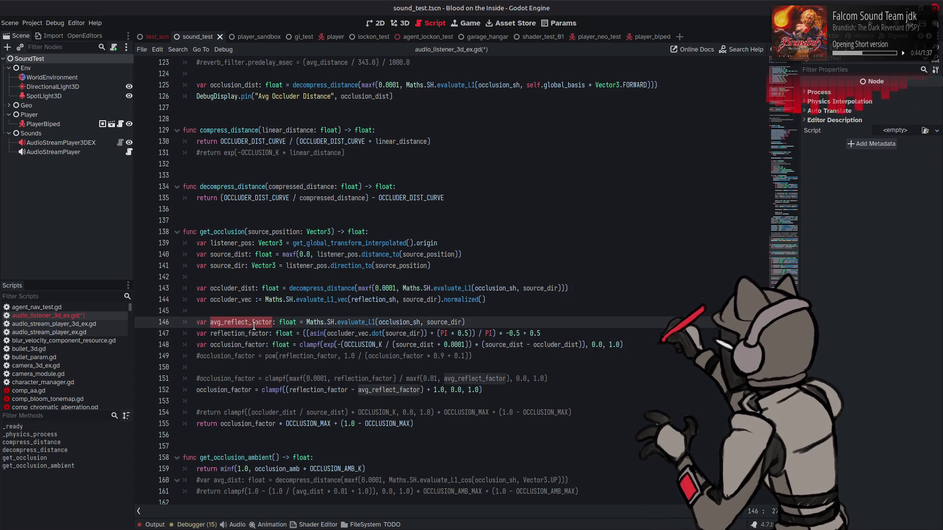
click(198, 388)
key(ctrl+k)
click(198, 322)
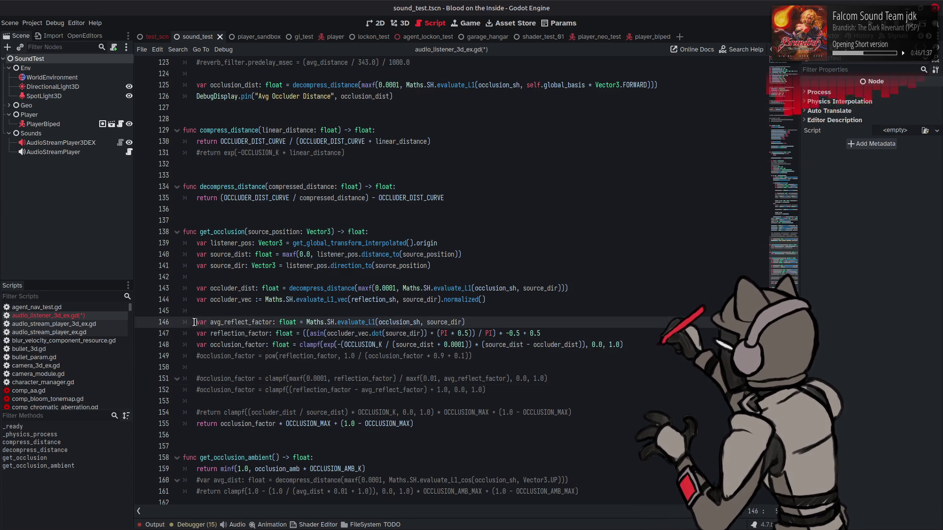
key(ctrl+k)
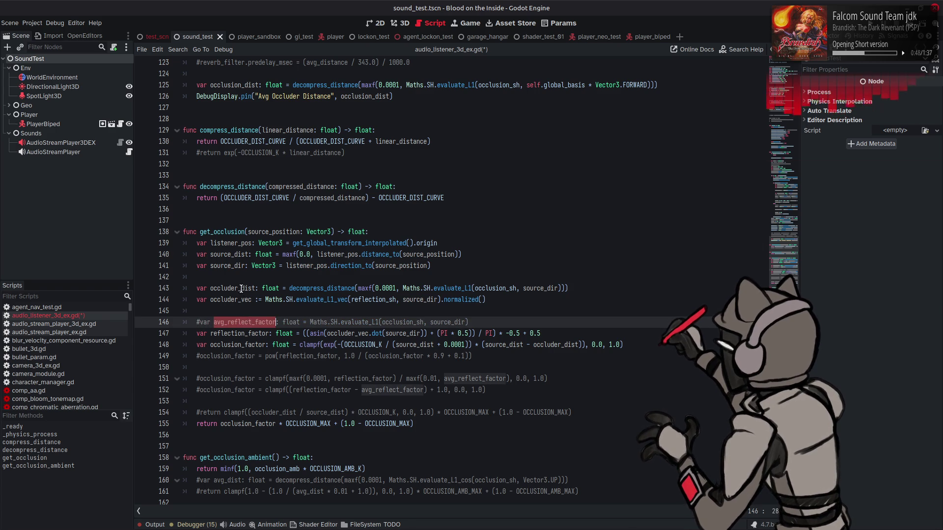
Step: Move the occluder_vec line above the occluder_dist line
double_click(242, 288)
click(240, 322)
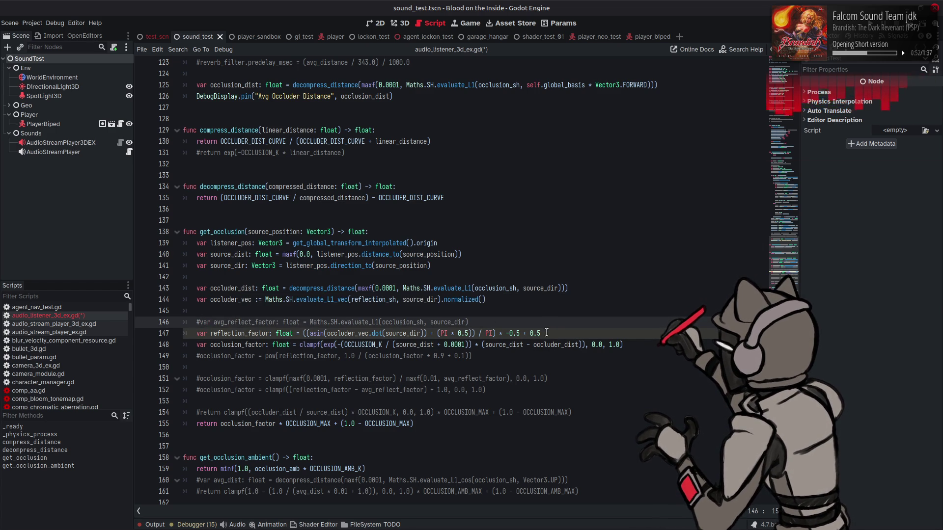
drag(493, 299, 194, 300)
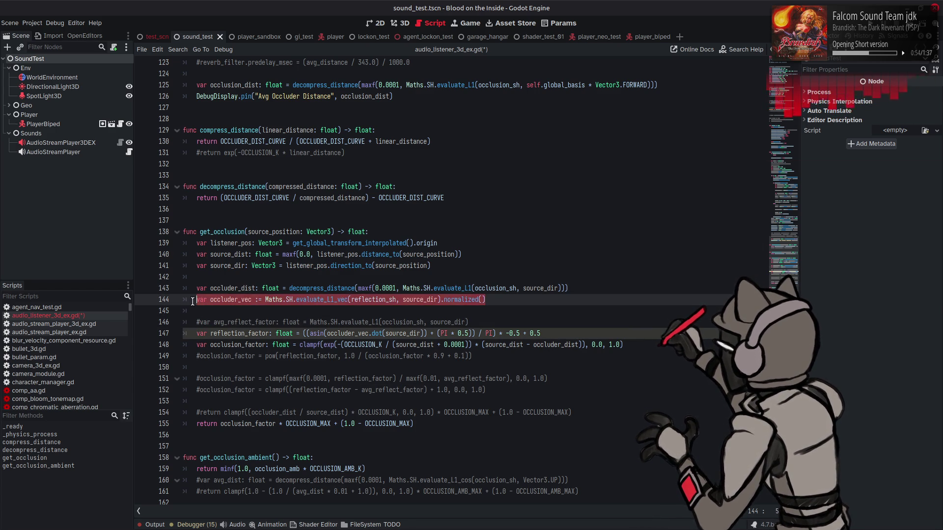
key(ctrl+x)
click(224, 277)
key(Return)
key(ctrl+v)
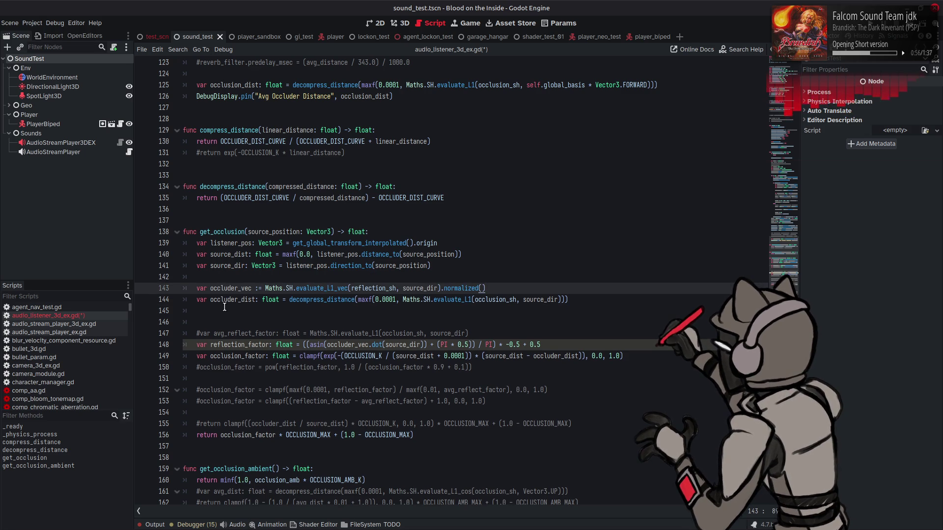
click(224, 307)
key(BackSpace)
key(BackSpace)
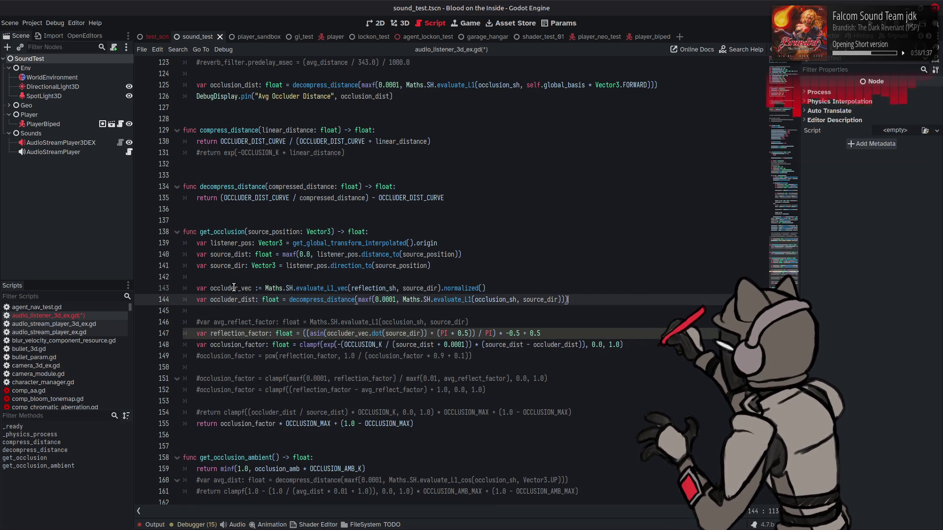
Step: Move the reflection_factor line directly below occluder_vec
double_click(233, 288)
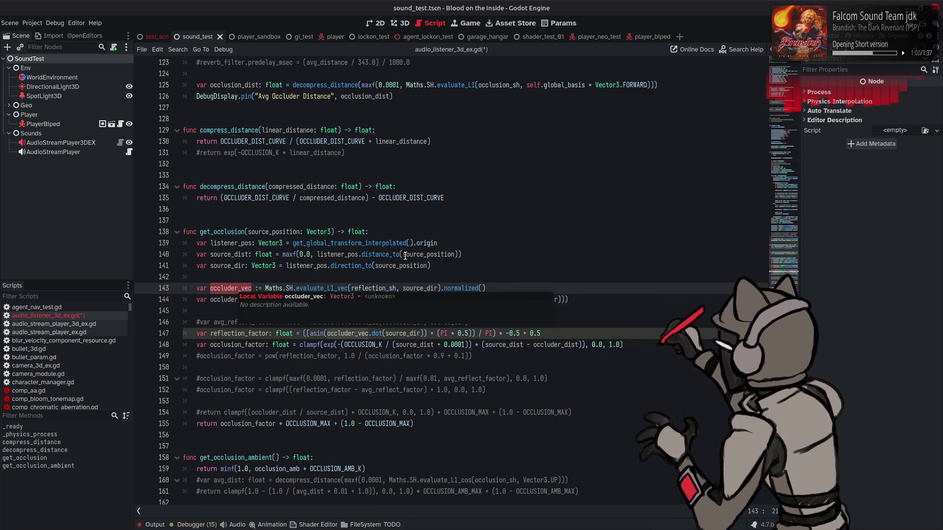
click(553, 333)
key(shift+Home)
key(BackSpace)
click(510, 288)
key(Return)
key(ctrl+v)
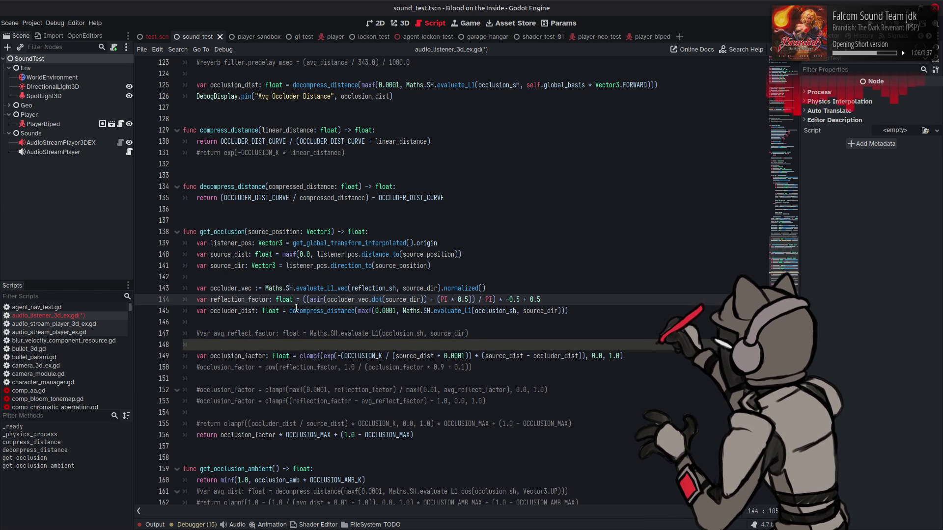
double_click(250, 300)
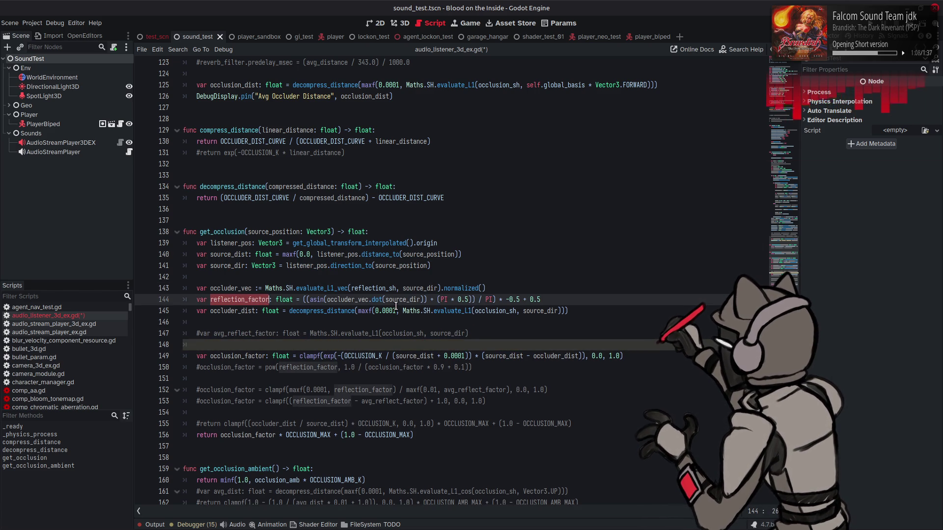
Step: Append '/ maxf(0.0001, reflection_factor)' after the evaluate_L1 call on line 145 and save
click(373, 311)
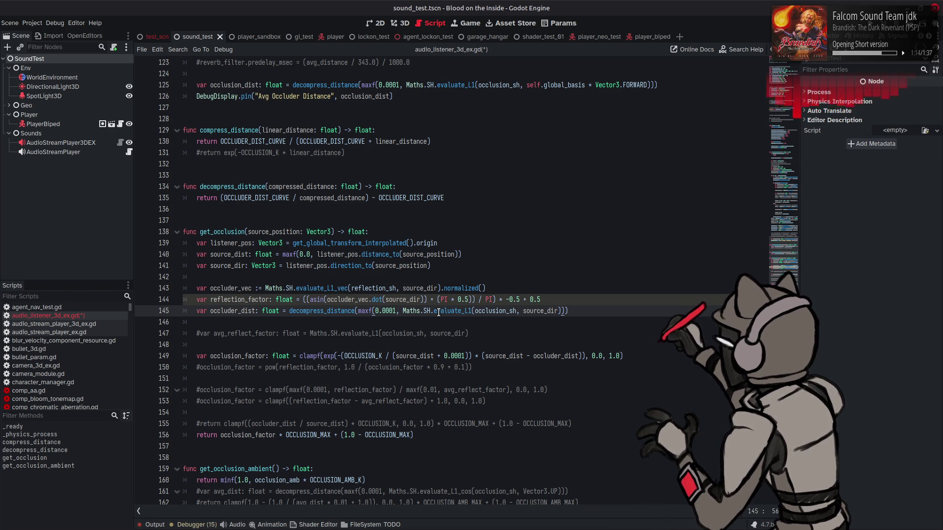
click(473, 311)
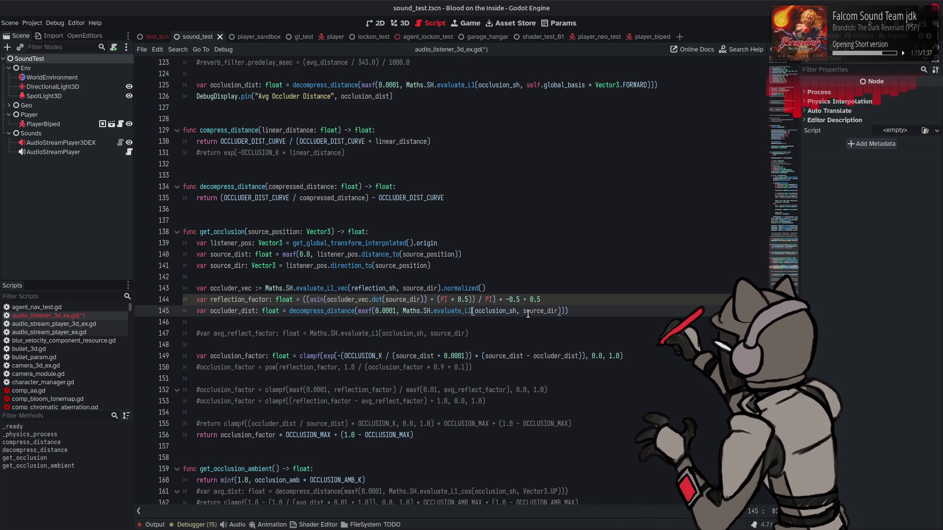
click(560, 310)
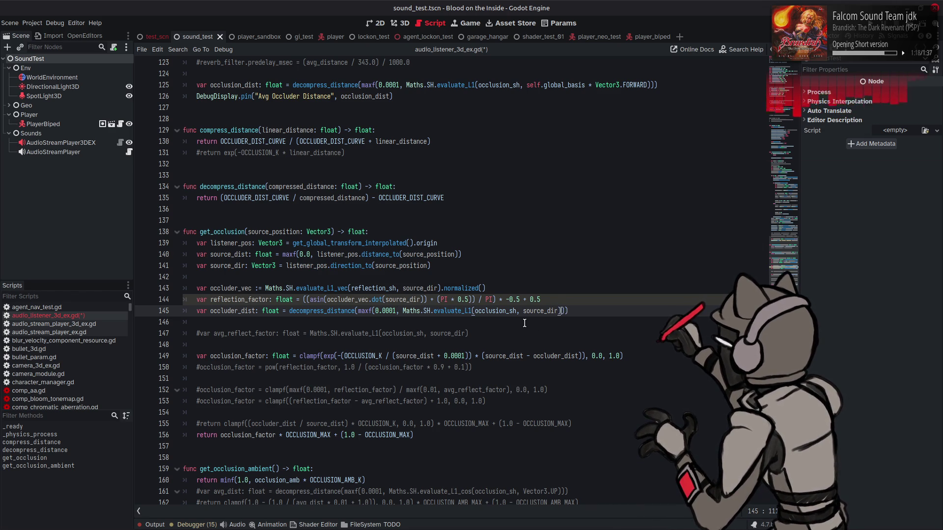
text(/ reflection_factor)
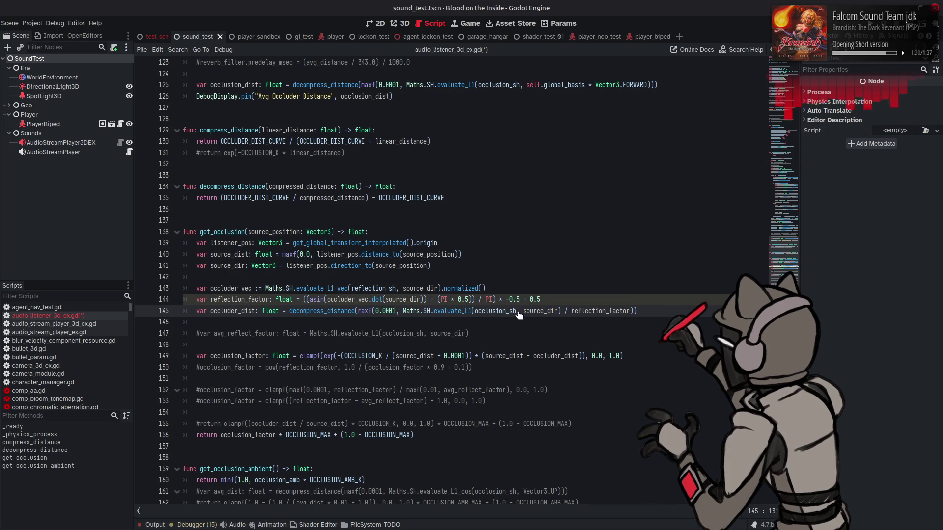
double_click(583, 311)
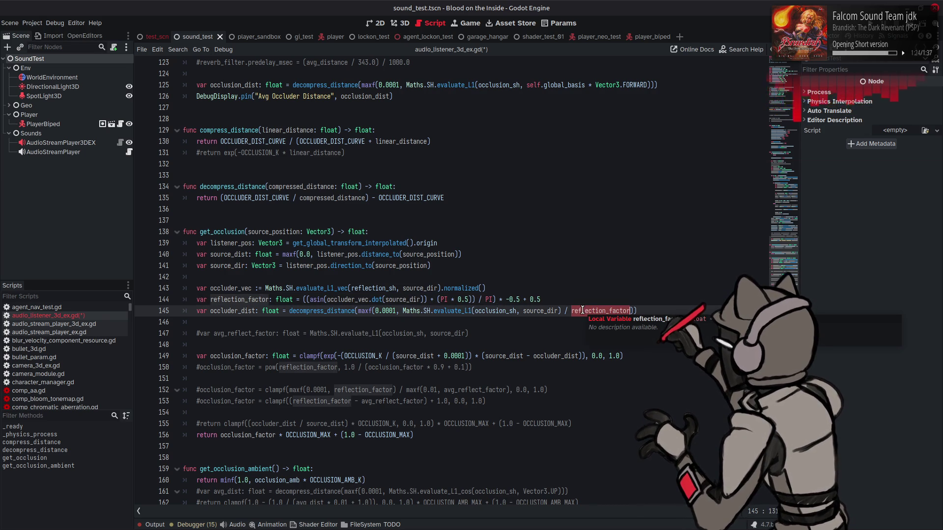
drag(360, 311, 403, 309)
key(ctrl+c)
click(571, 311)
key(ctrl+v)
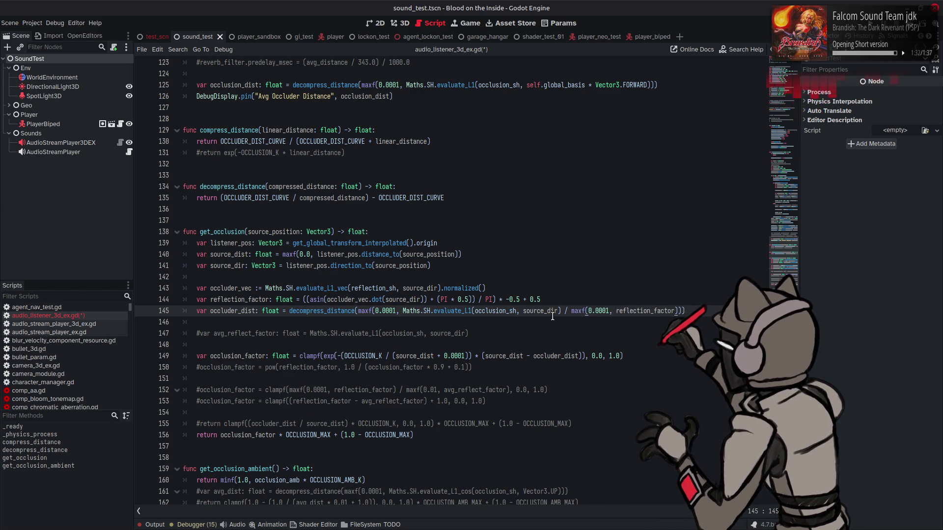
key(ctrl+s)
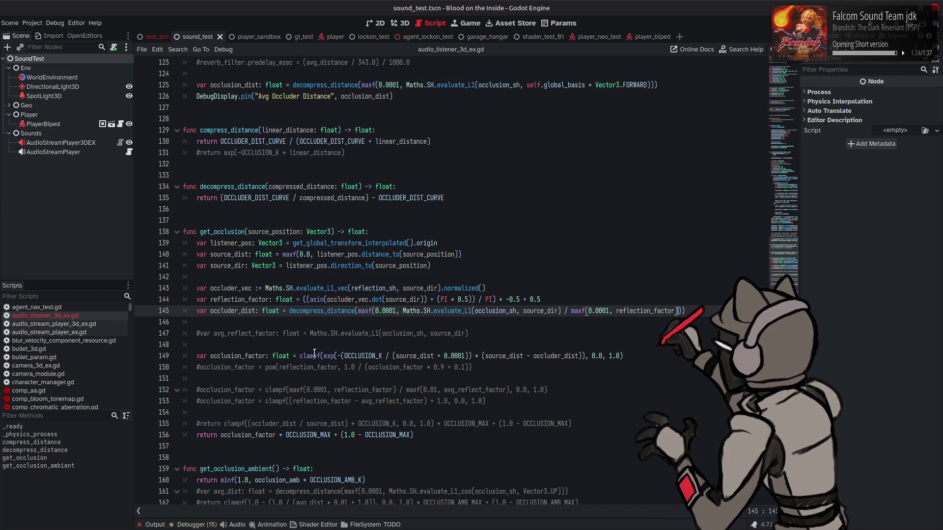
Step: Review where occlusion_factor and occluder_dist are used, then run the sound_test scene
double_click(231, 356)
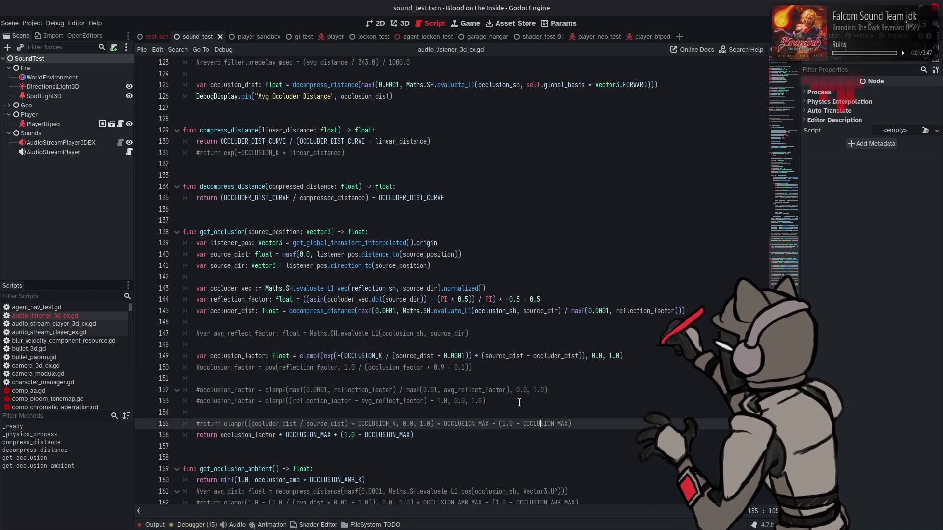
click(507, 367)
double_click(234, 311)
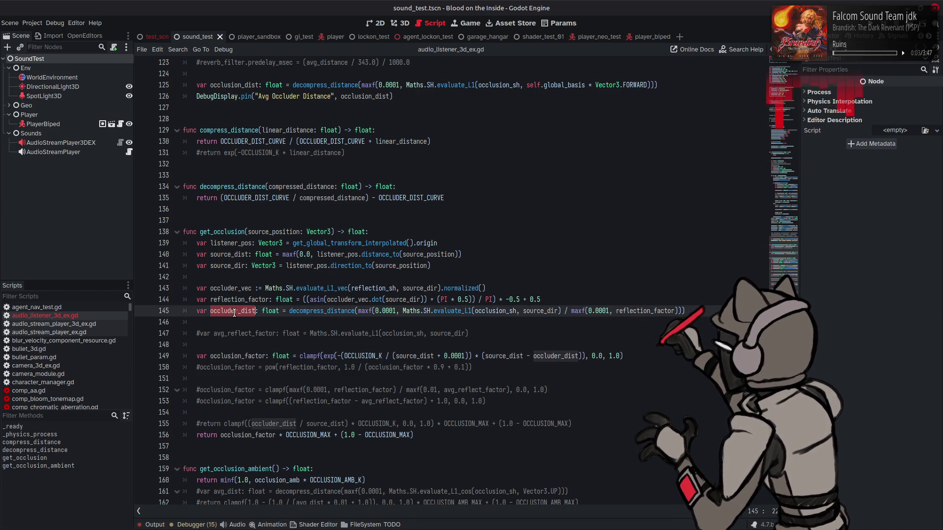
click(488, 369)
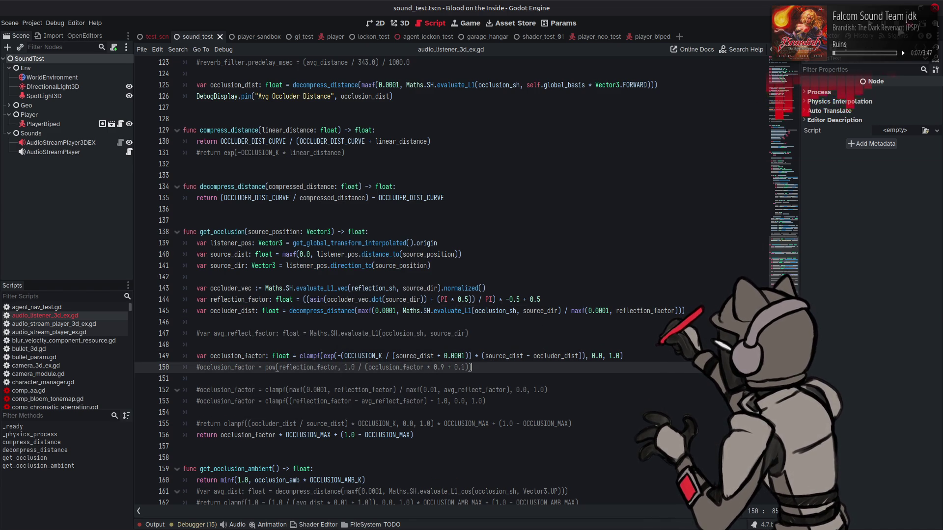
key(F6)
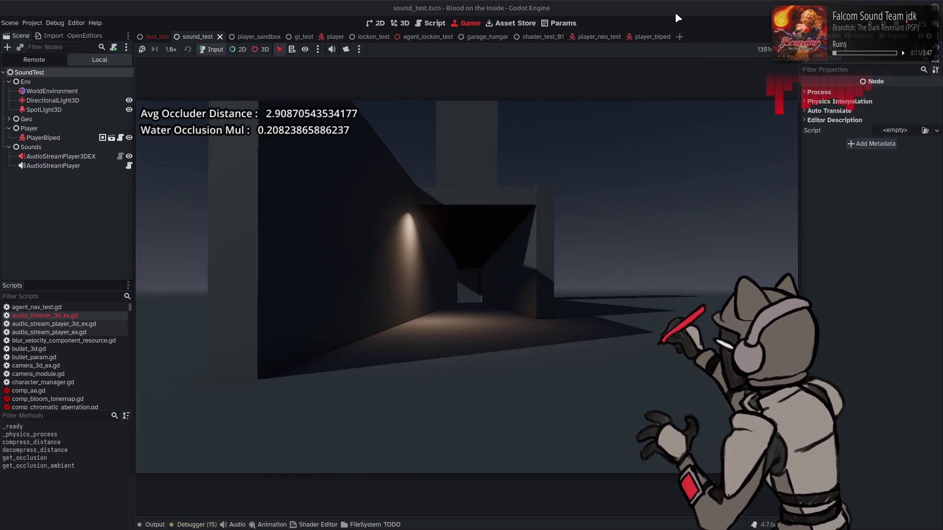
Step: Walk the player into the corridor and toward the near wall, then return to the script
key(w)
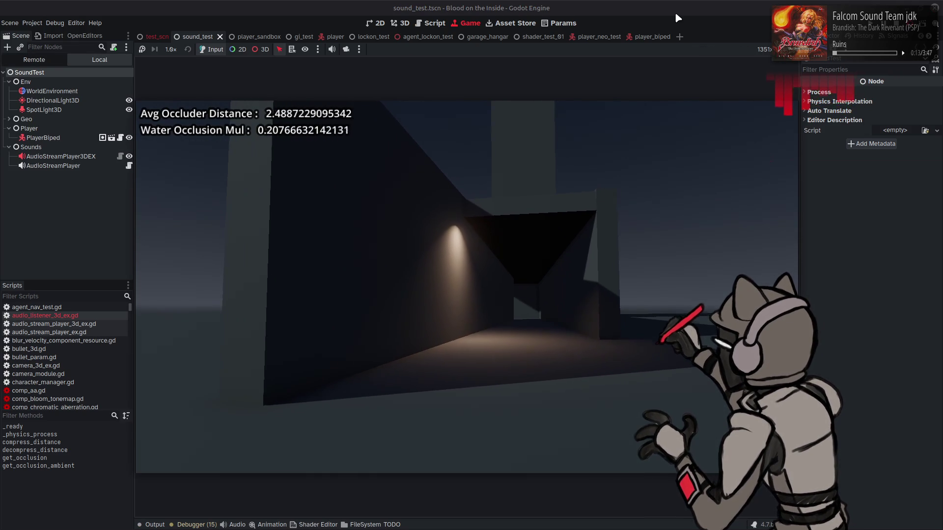
key(w)
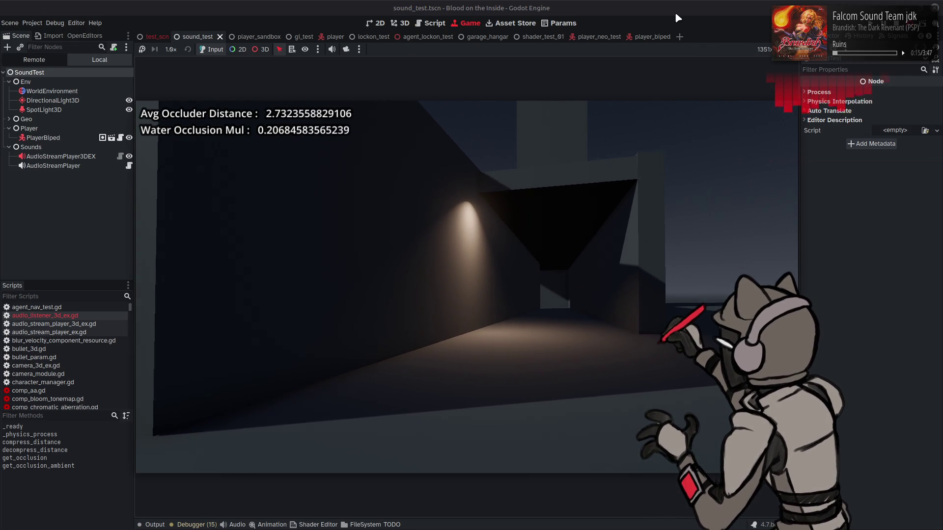
key(a)
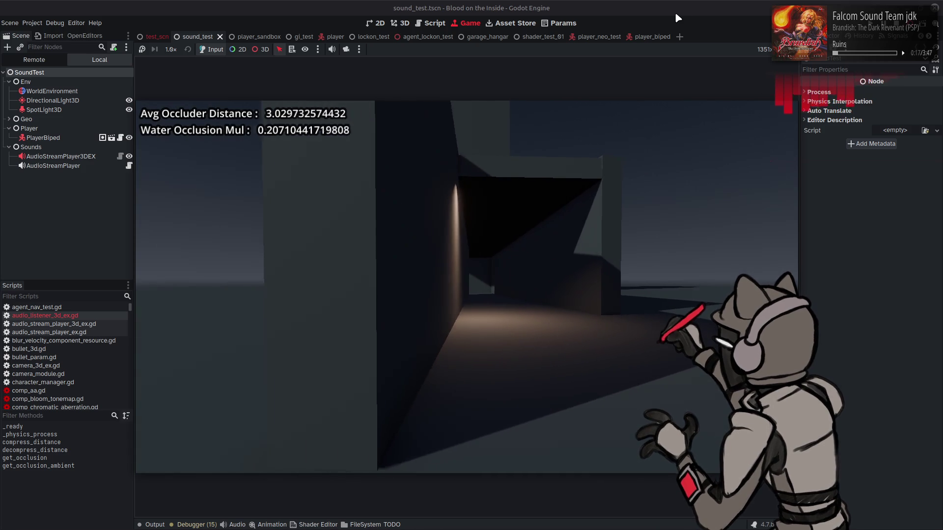
key(a)
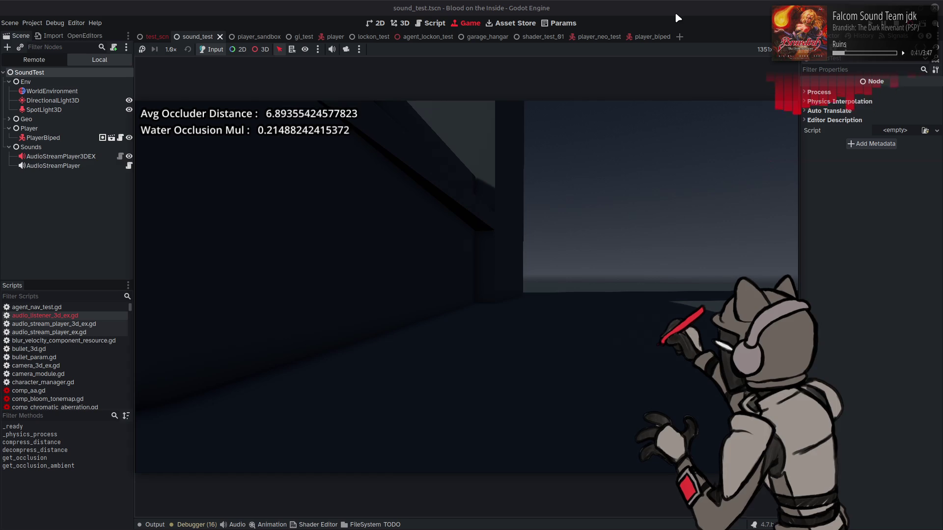
key(ctrl+F3)
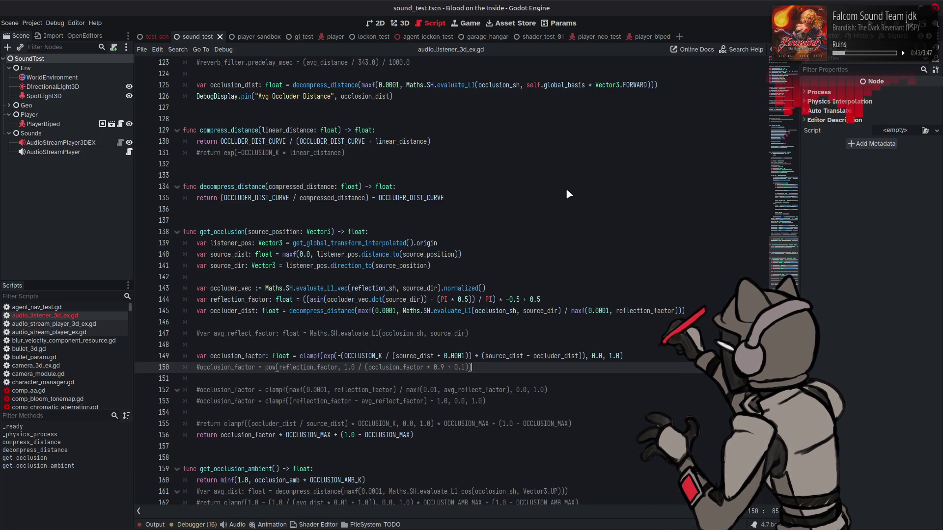
Step: Delete the '* maxf(0.0001, reflection_factor)' multiplier from line 145 and save the script
click(565, 187)
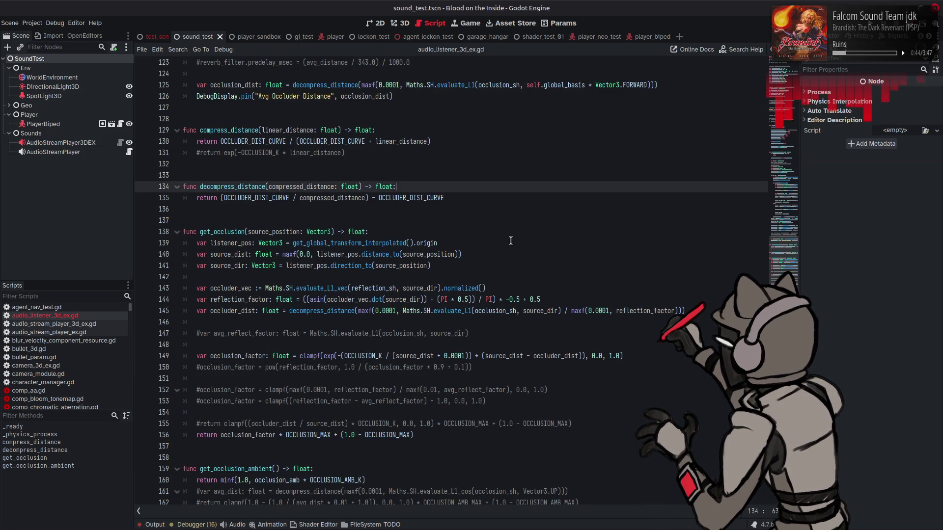
click(566, 311)
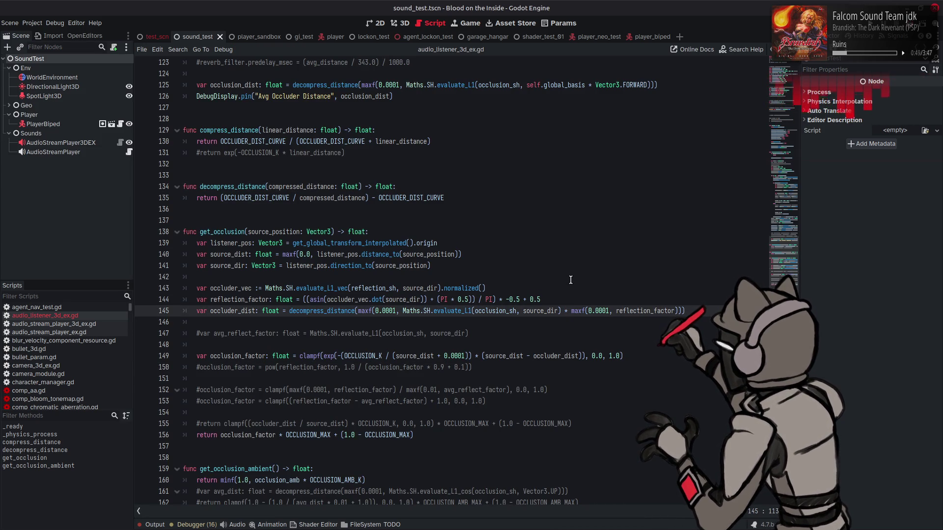
key(ctrl+s)
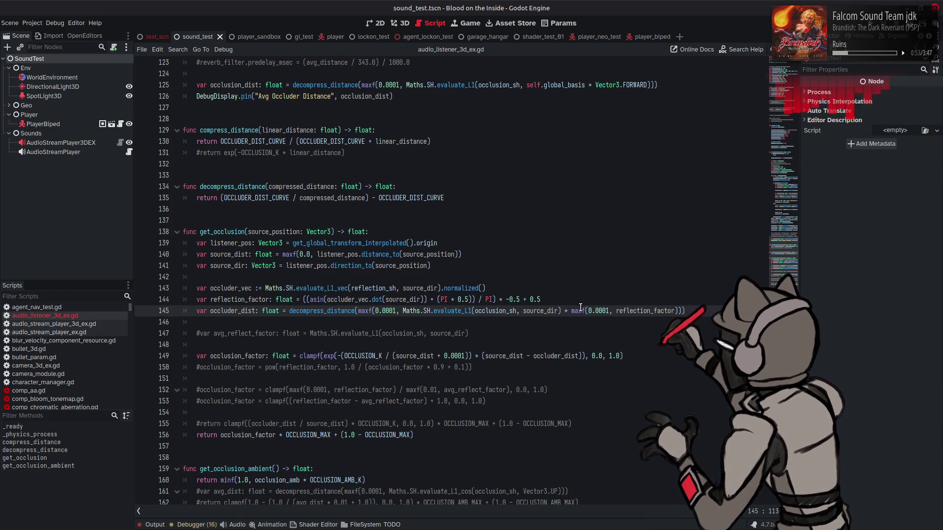
double_click(627, 310)
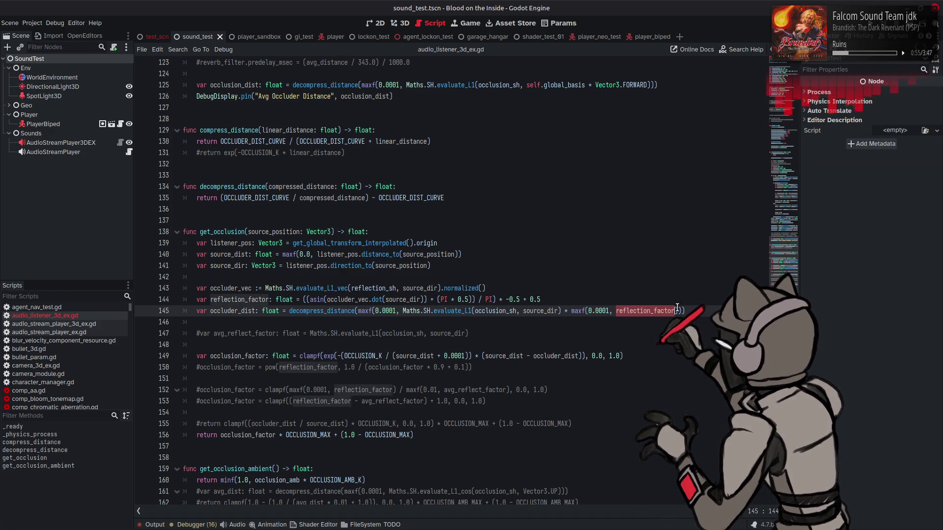
key(End)
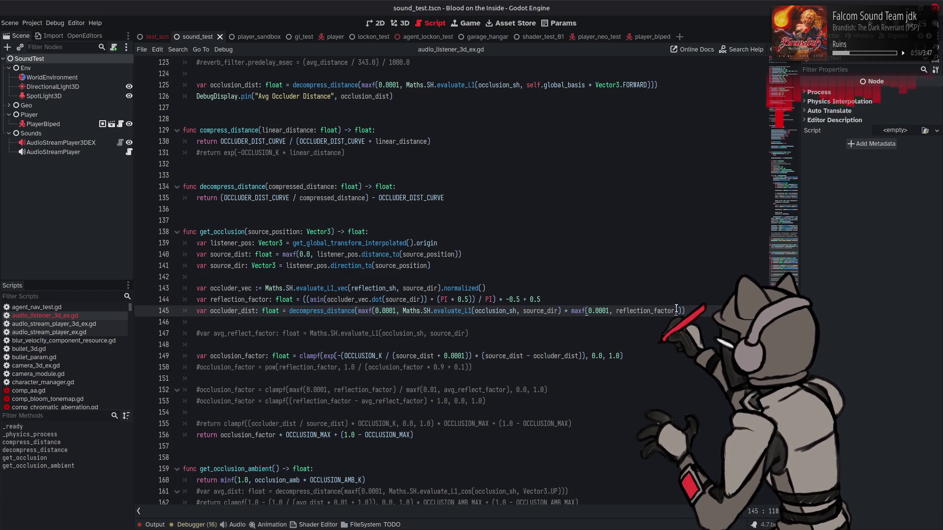
drag(679, 310, 564, 309)
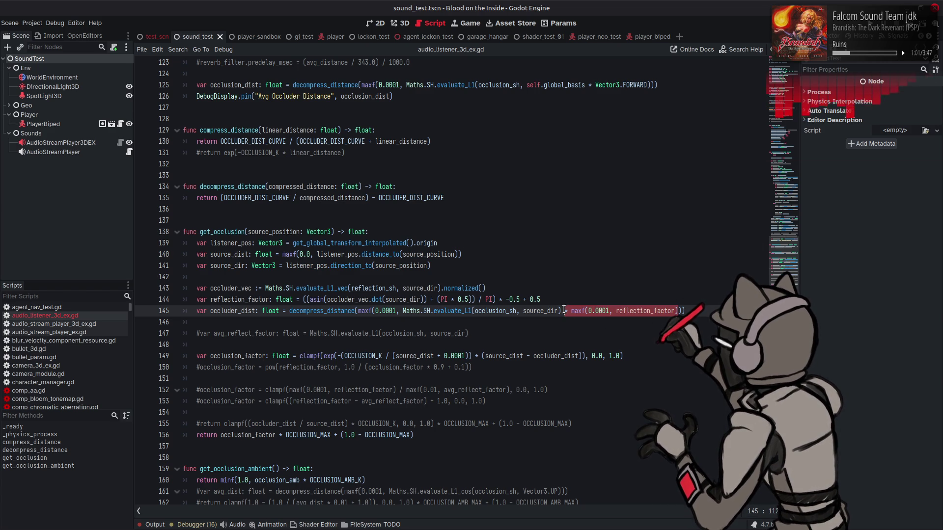
key(BackSpace)
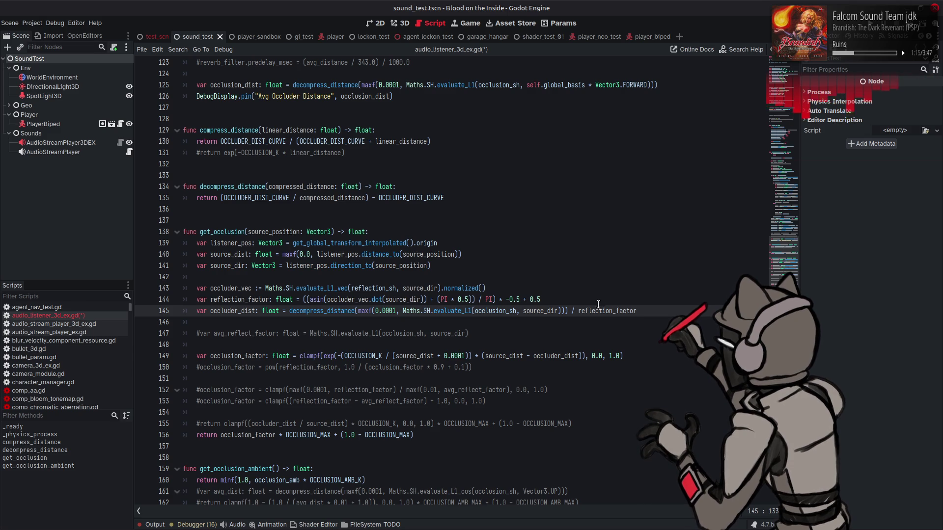
key(ctrl+s)
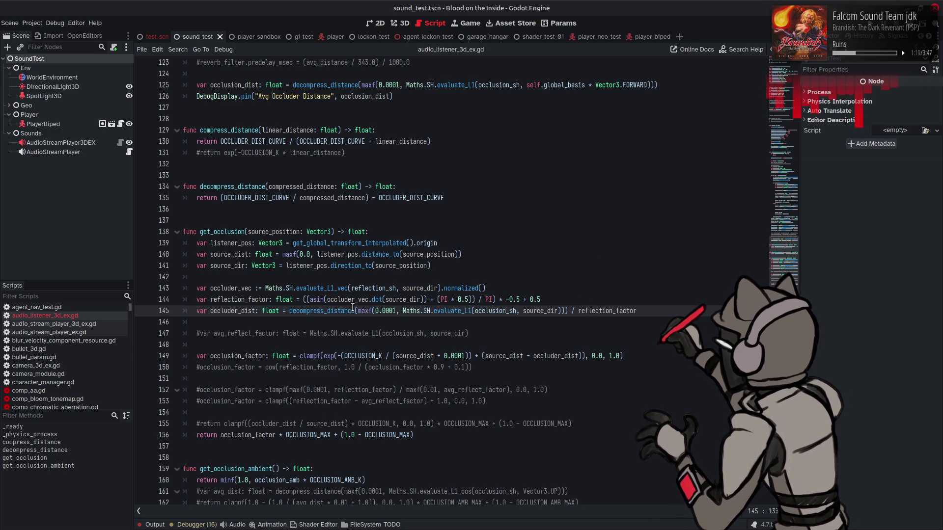
drag(372, 310, 403, 311)
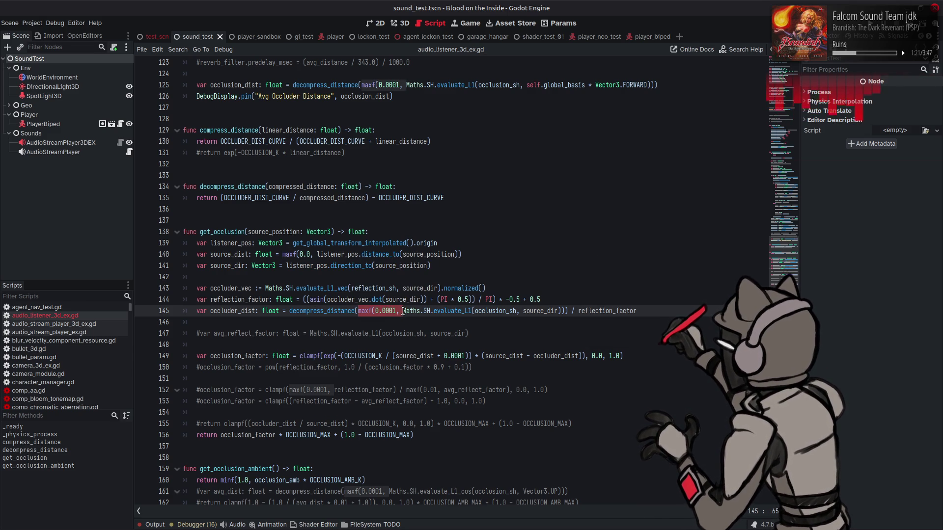
click(578, 310)
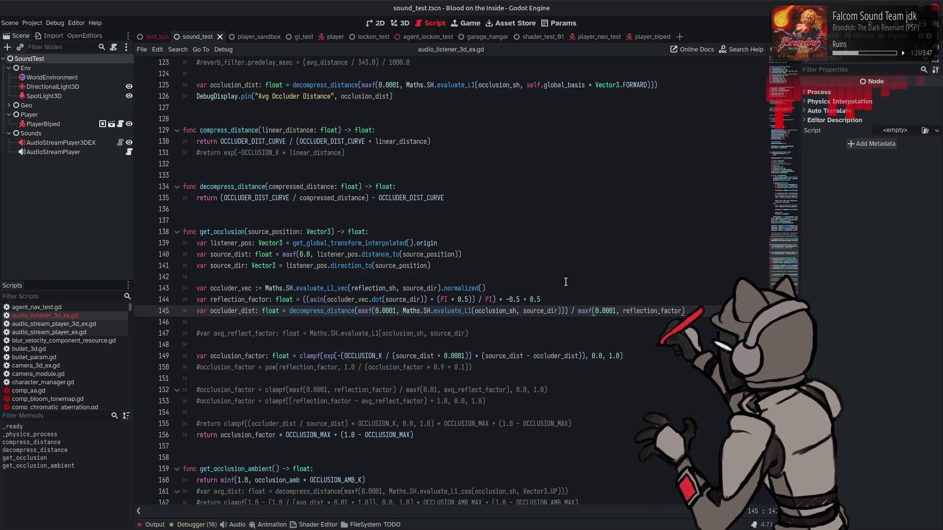
Step: Remove the '* reflect_factor' multiplier from line 96, then run the sound test again
scroll(566, 282, up, 8)
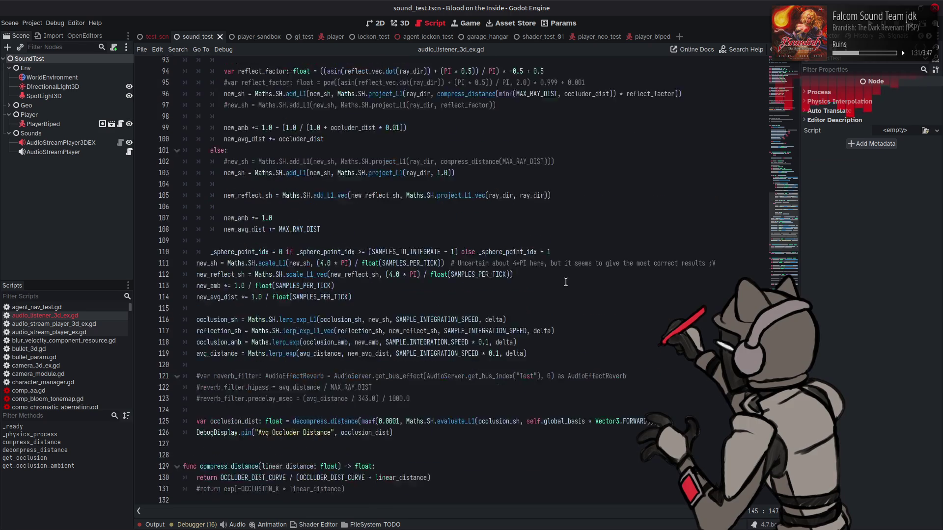
scroll(566, 282, up, 4)
scroll(566, 282, up, 4)
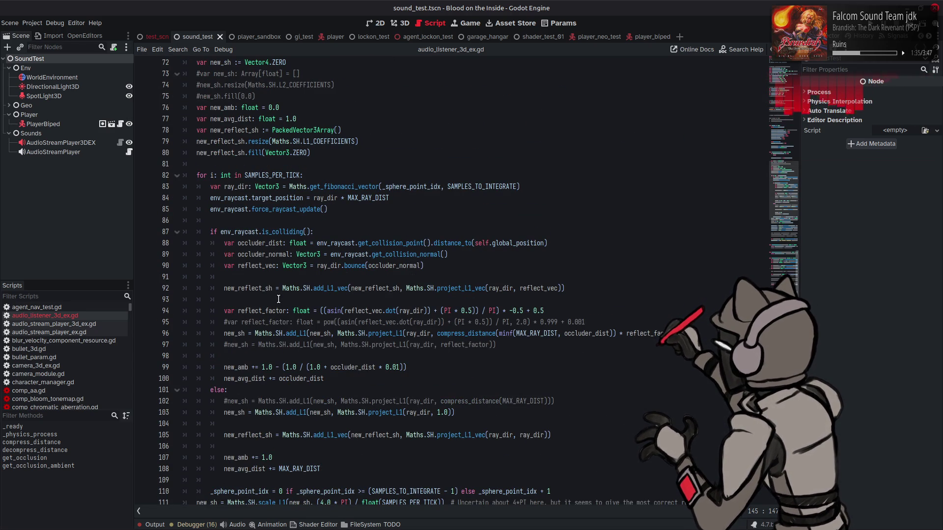
click(618, 332)
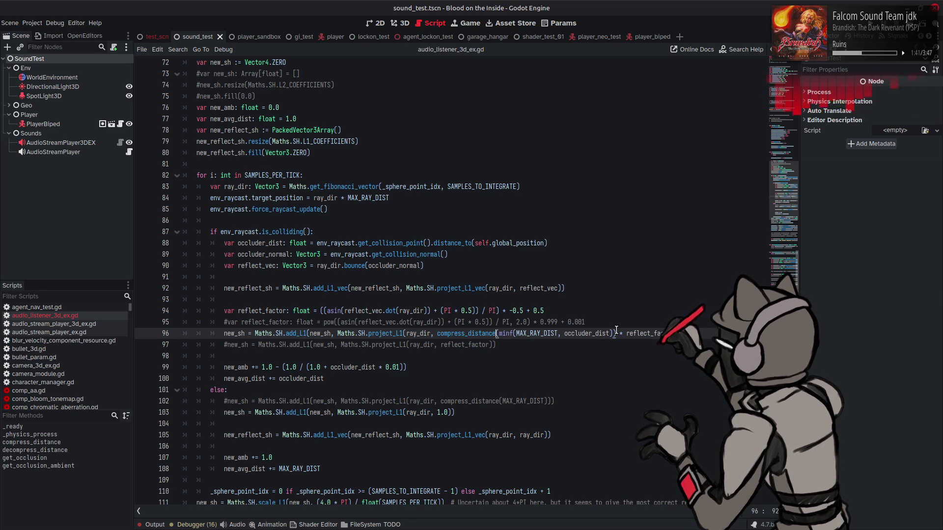
scroll(616, 330, down, 14)
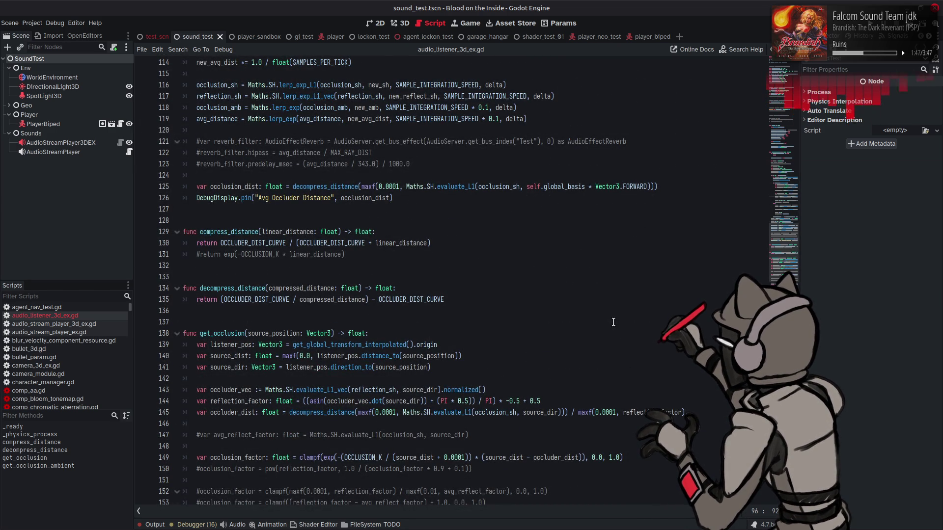
scroll(613, 322, up, 12)
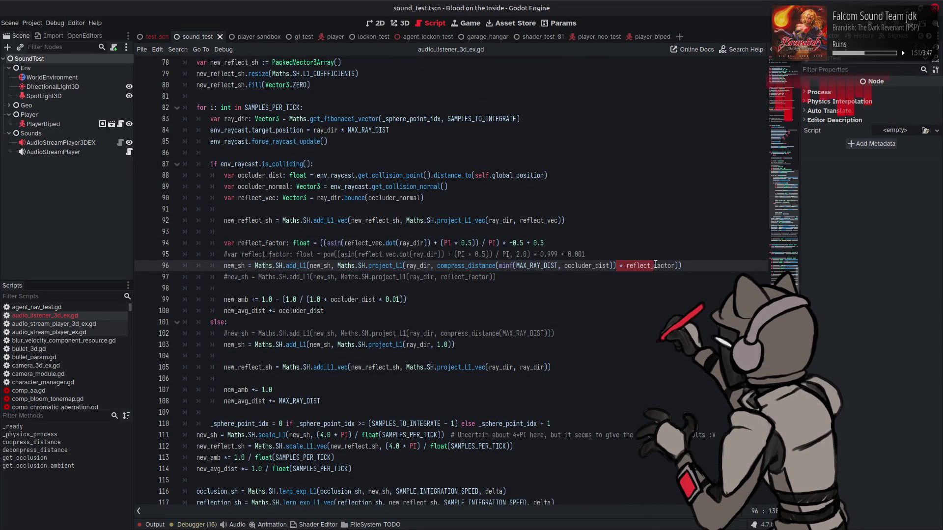
drag(653, 266, 674, 265)
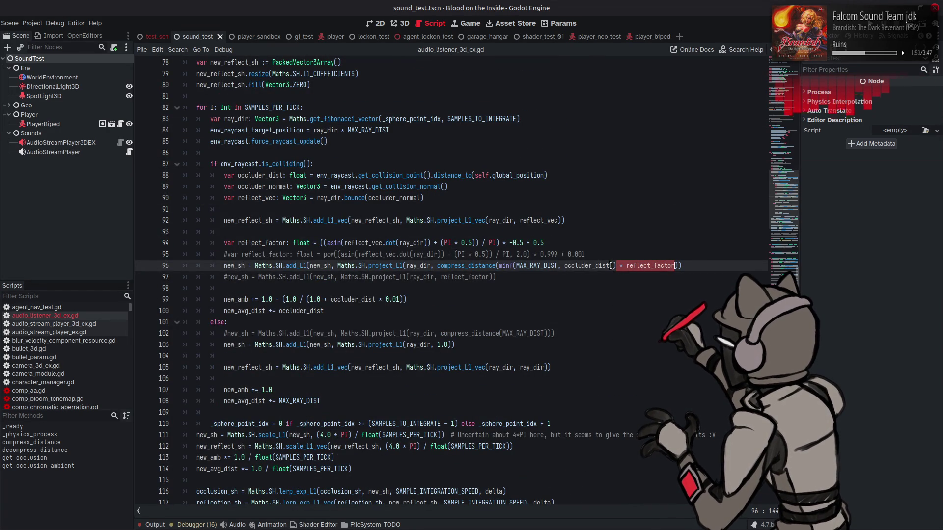
key(BackSpace)
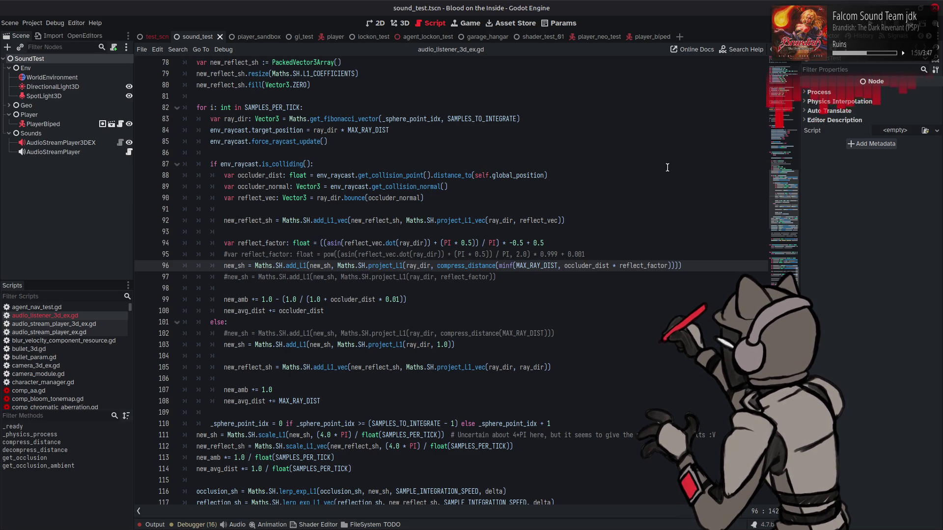
key(F6)
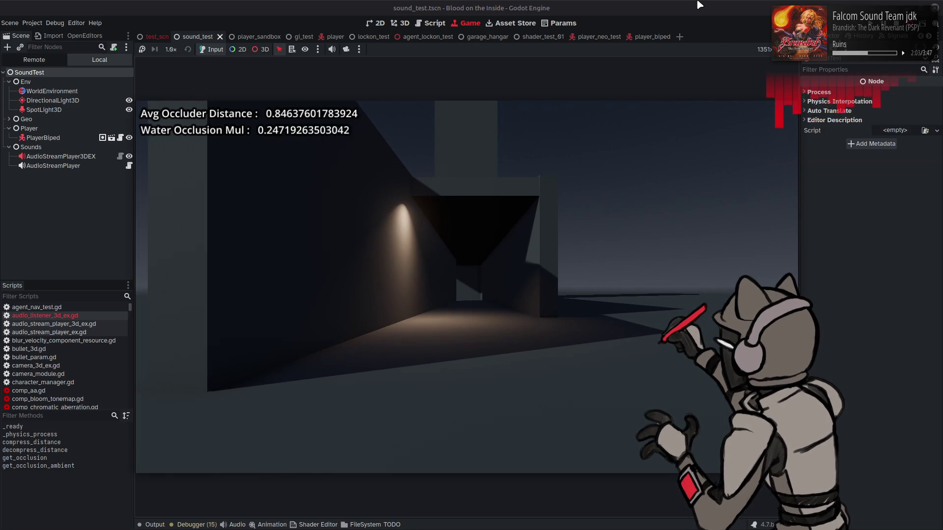
Step: Walk the player sideways down the corridor and forward to the lit wall
key(a)
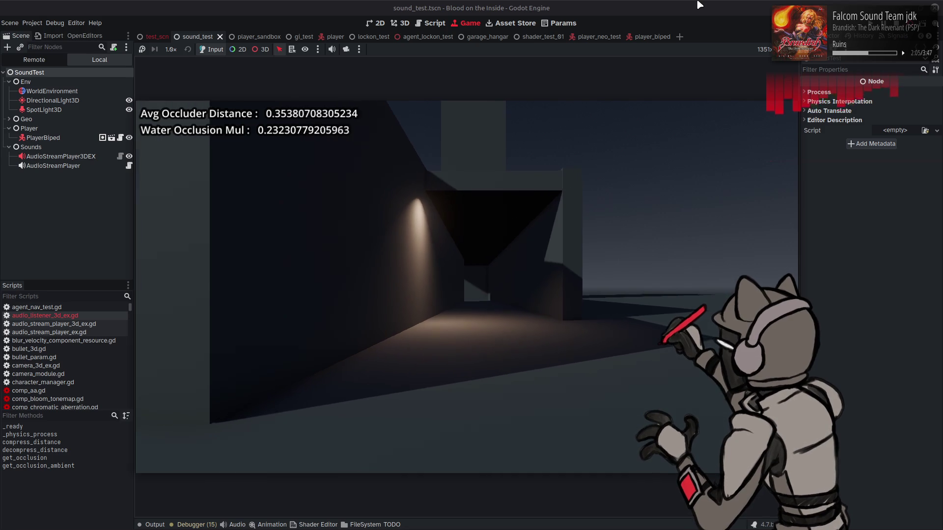
key(a)
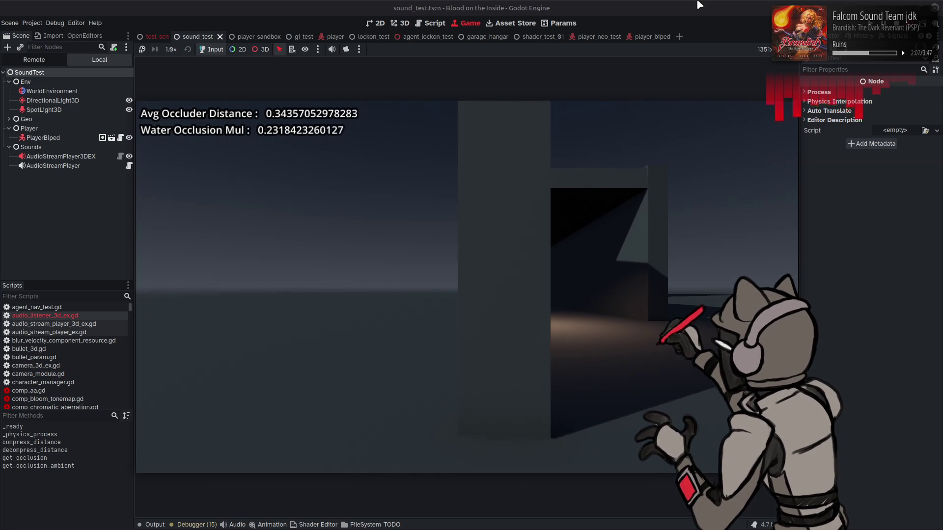
key(a)
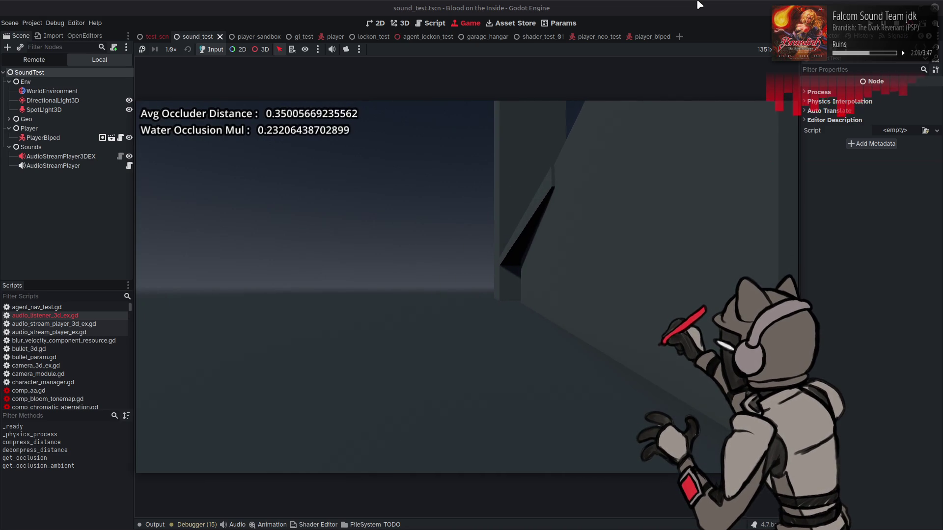
key(a)
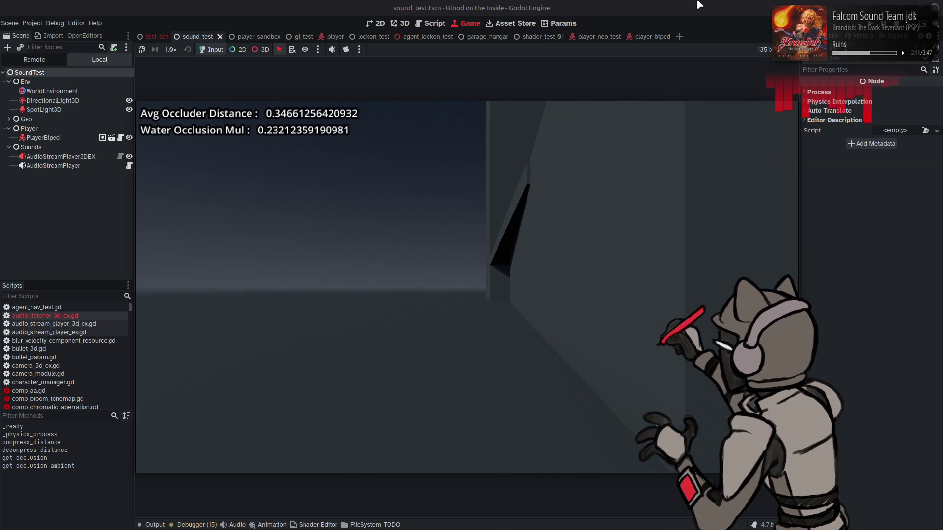
key(a)
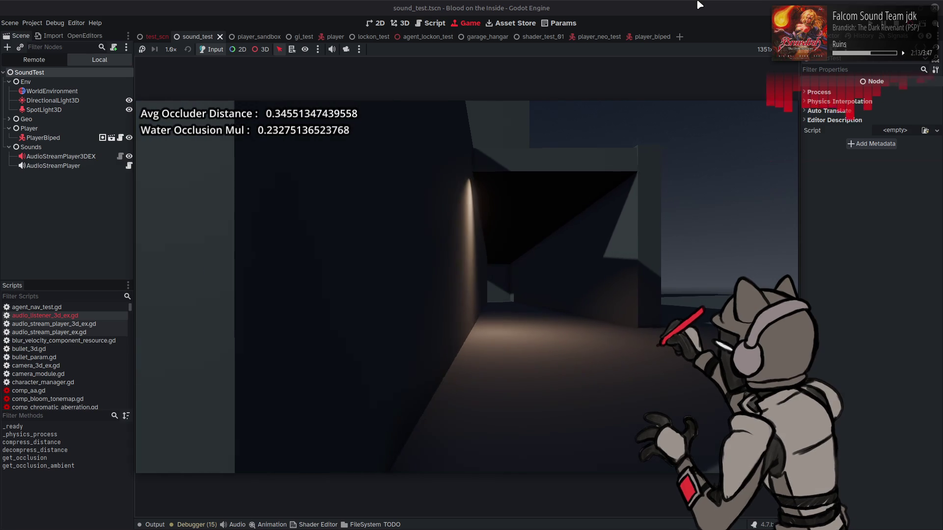
key(a)
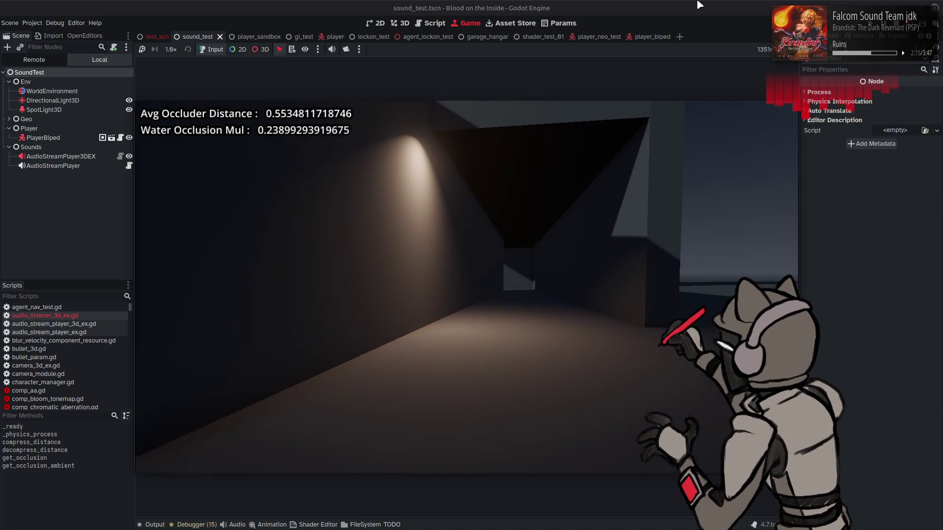
key(a)
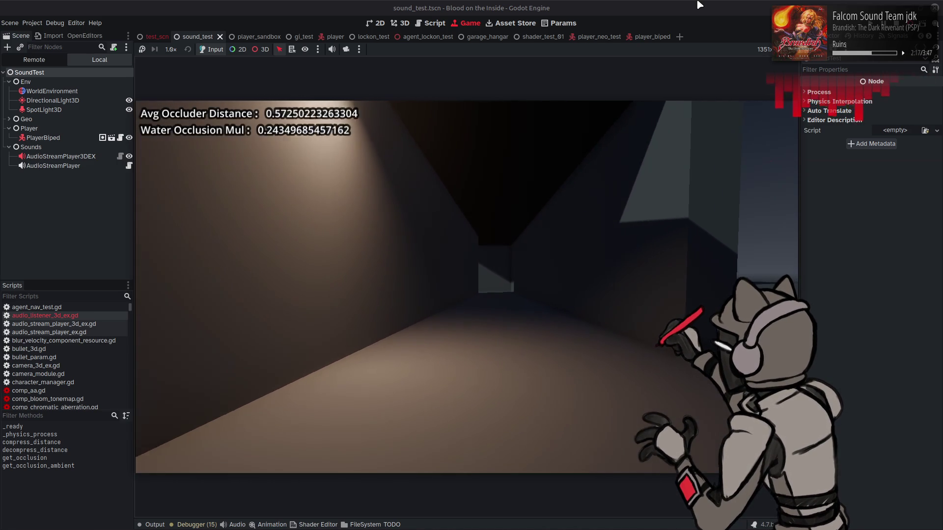
key(a)
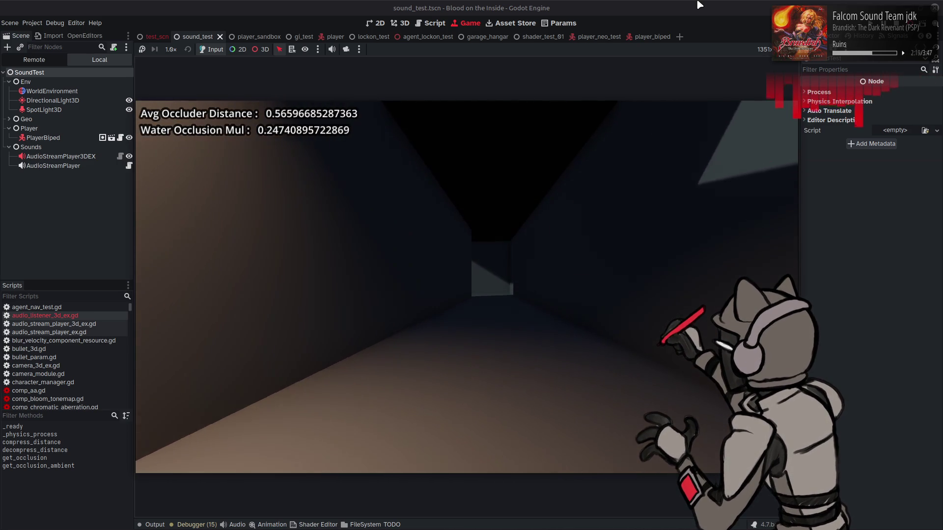
key(a)
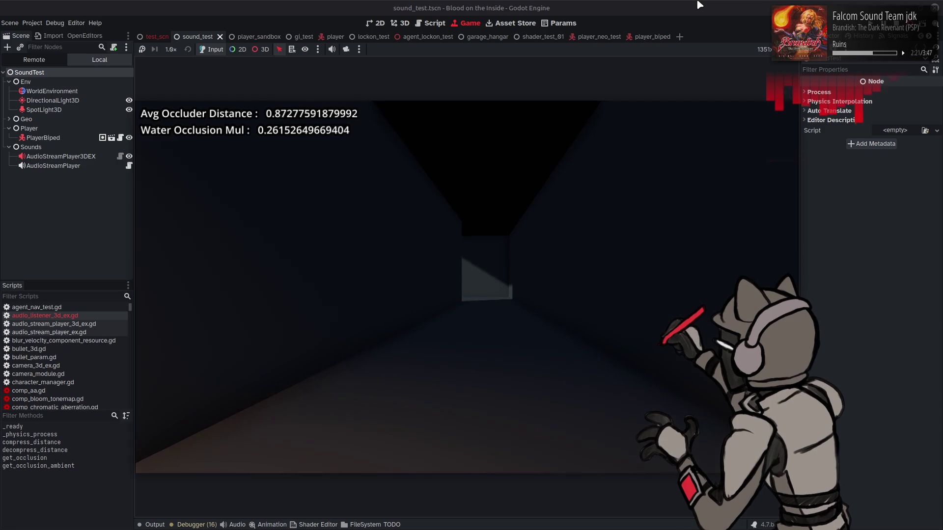
key(w)
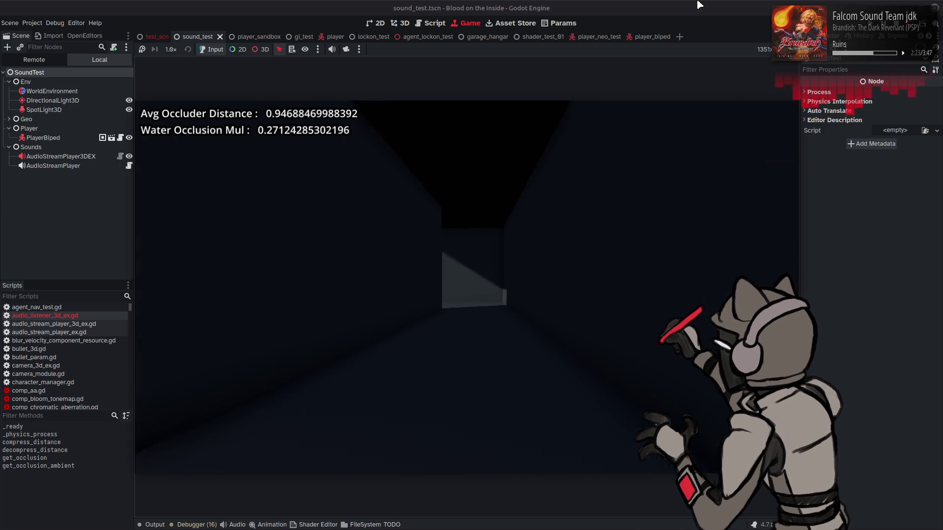
key(w)
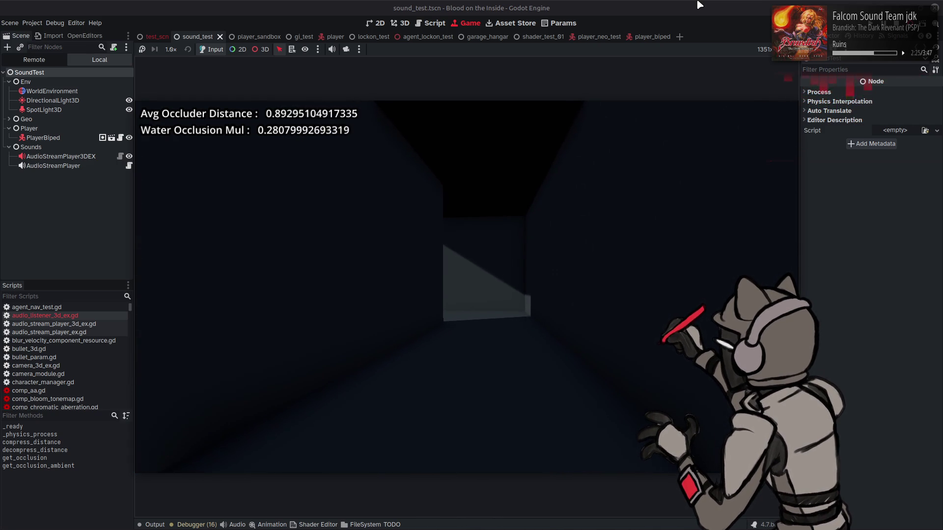
key(w)
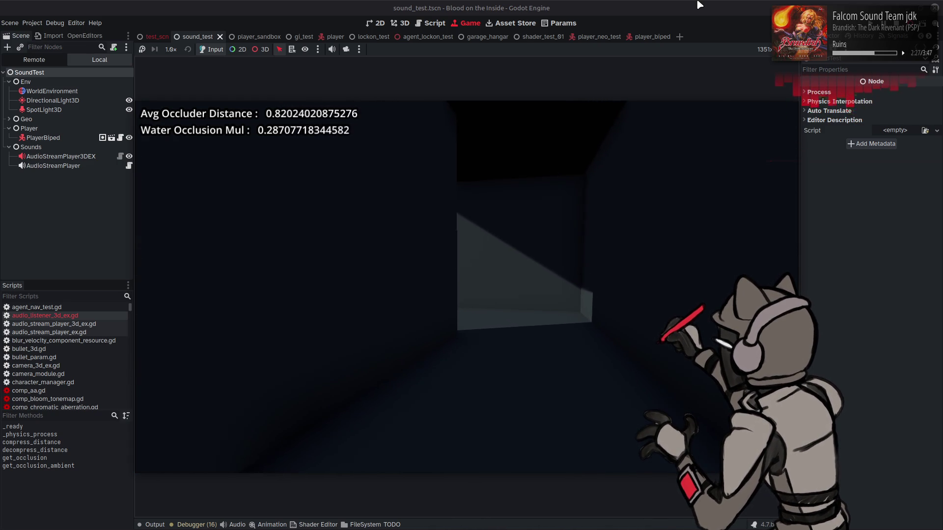
key(w)
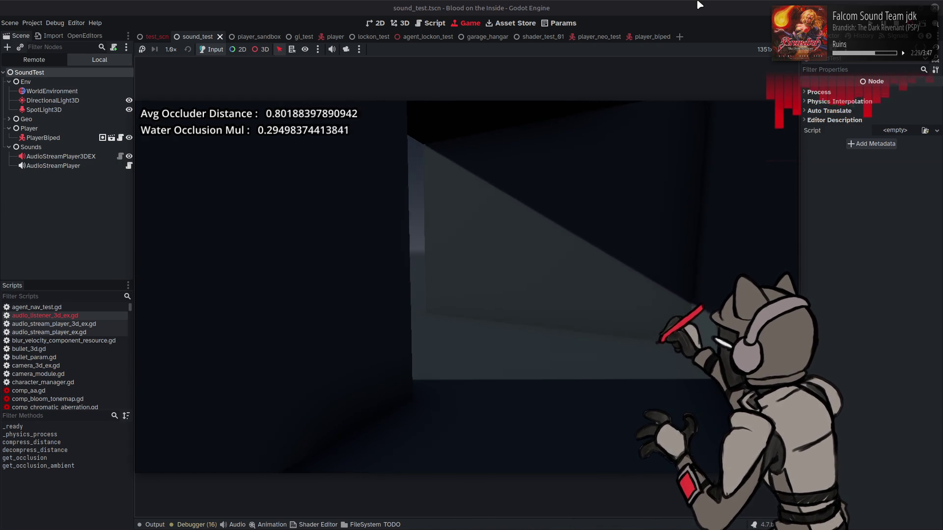
key(w)
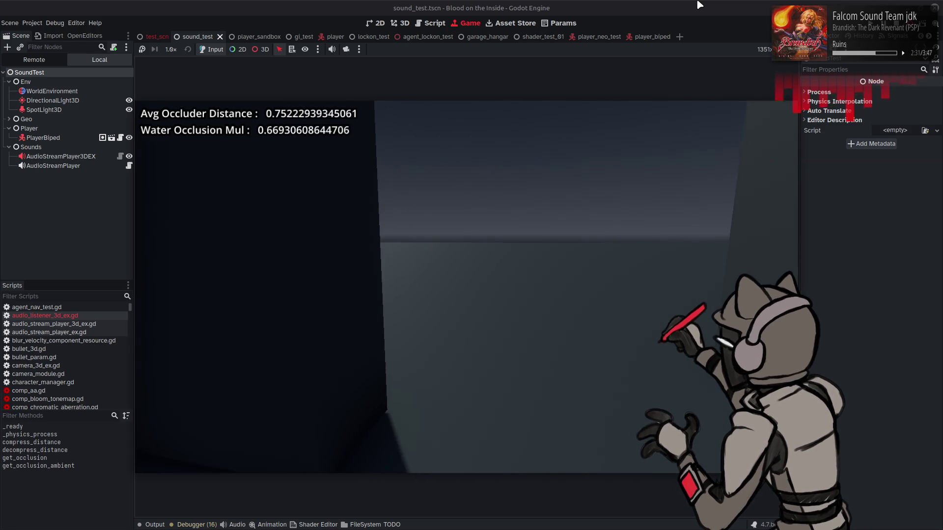
Step: Strafe around the wall edge comparing occlusion readouts, then return to the listener script
key(a)
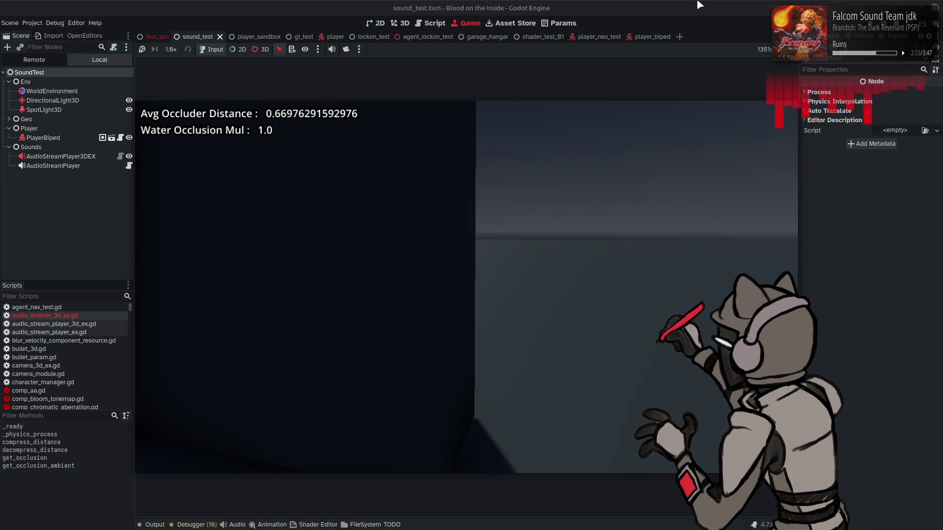
key(d)
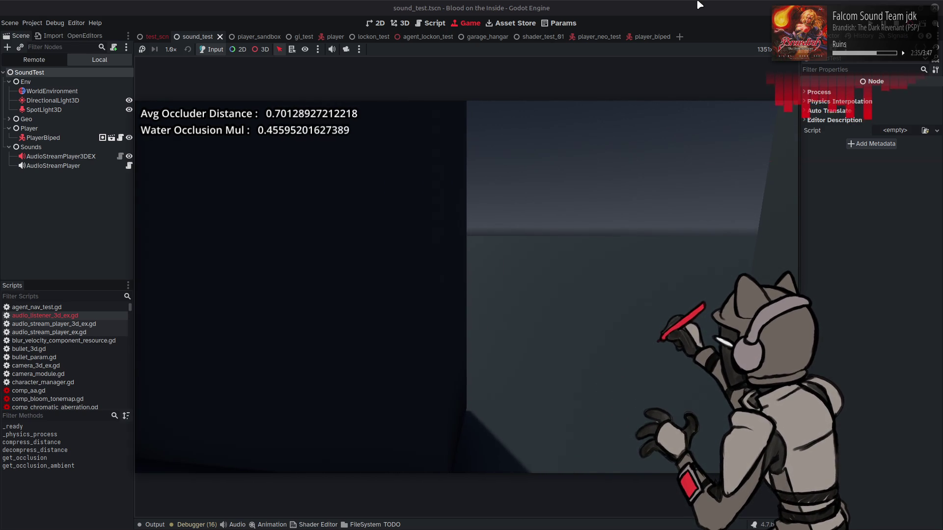
key(a)
key(d)
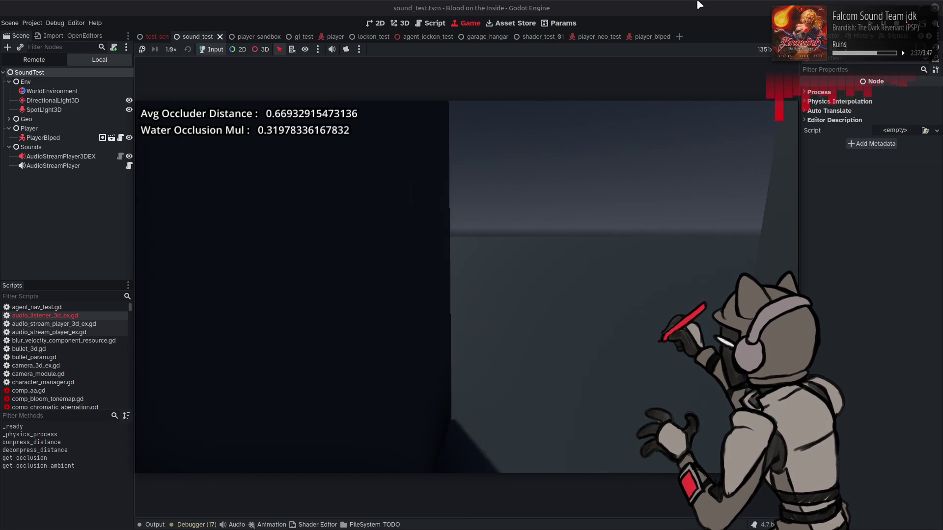
key(w)
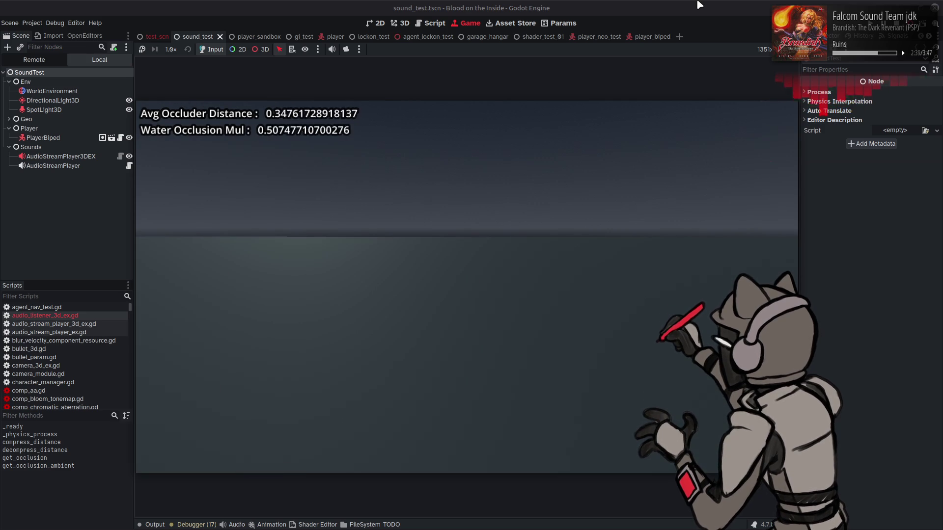
key(d)
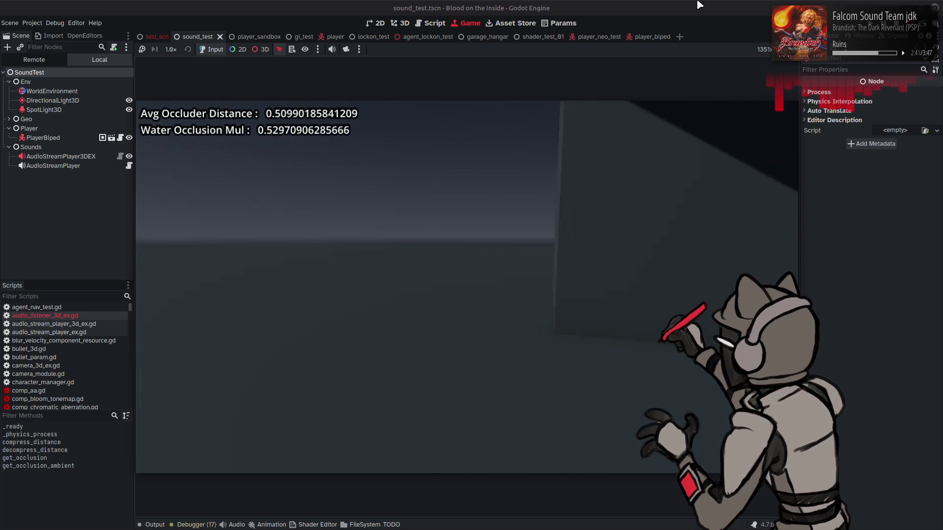
key(a)
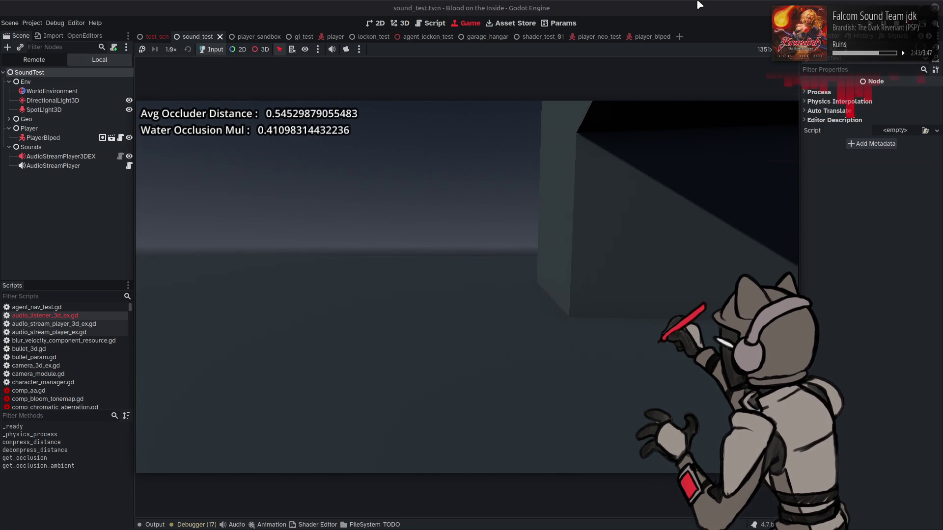
key(ctrl+F3)
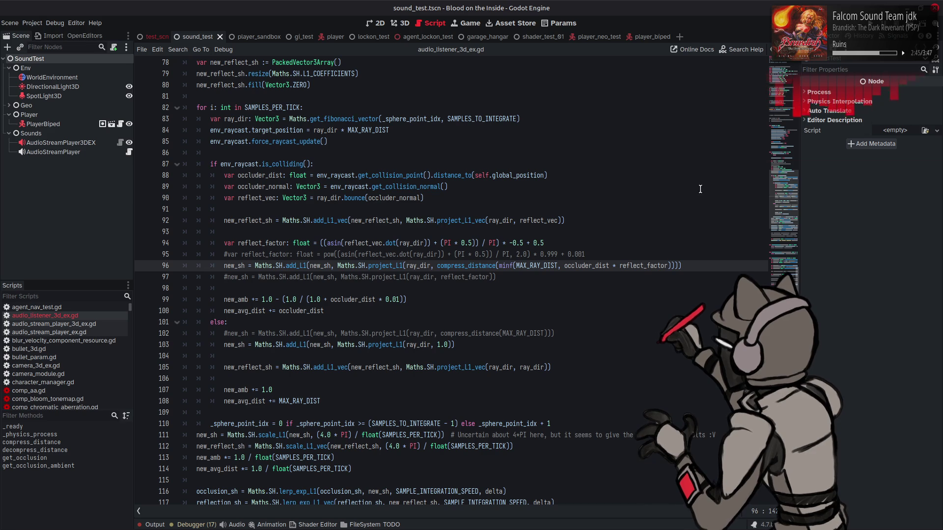
Step: Remove the minus before 0.5 on lines 94 and 144, save, and rerun the scene
click(512, 242)
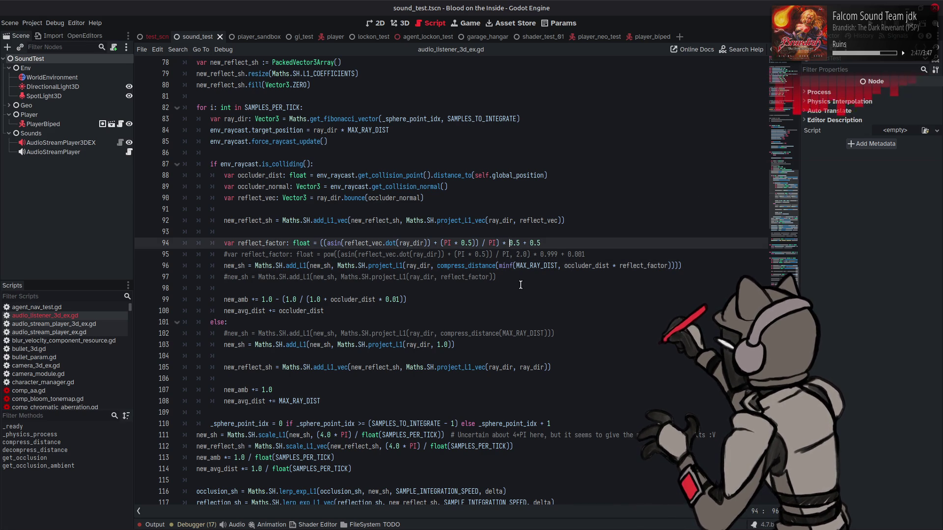
scroll(520, 285, down, 10)
click(510, 369)
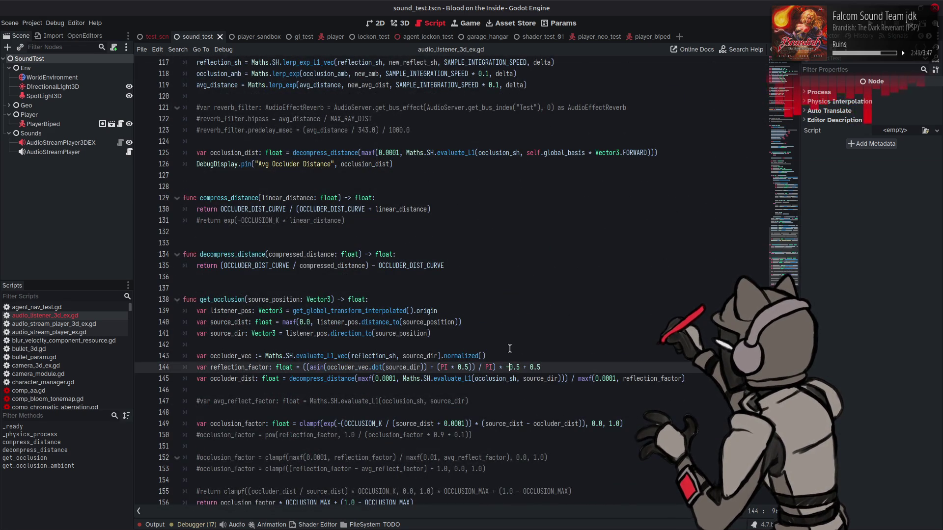
key(ctrl+s)
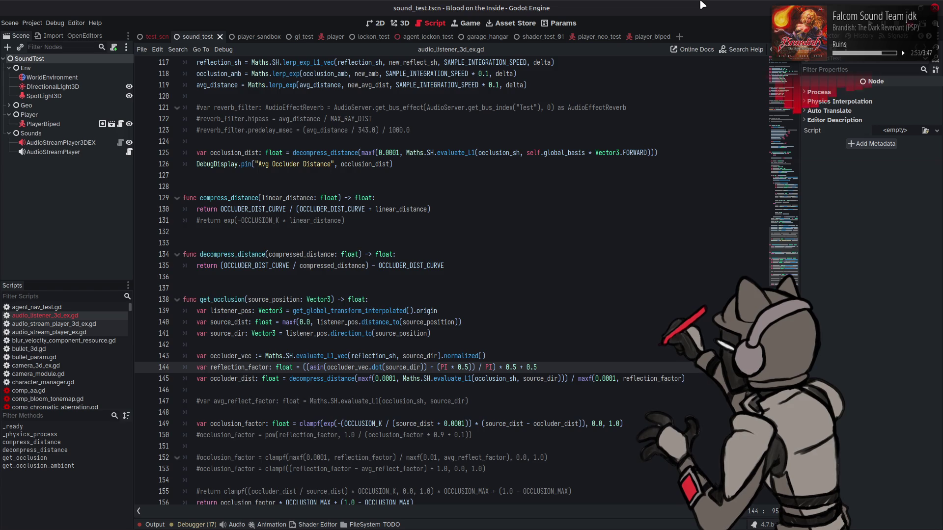
key(F6)
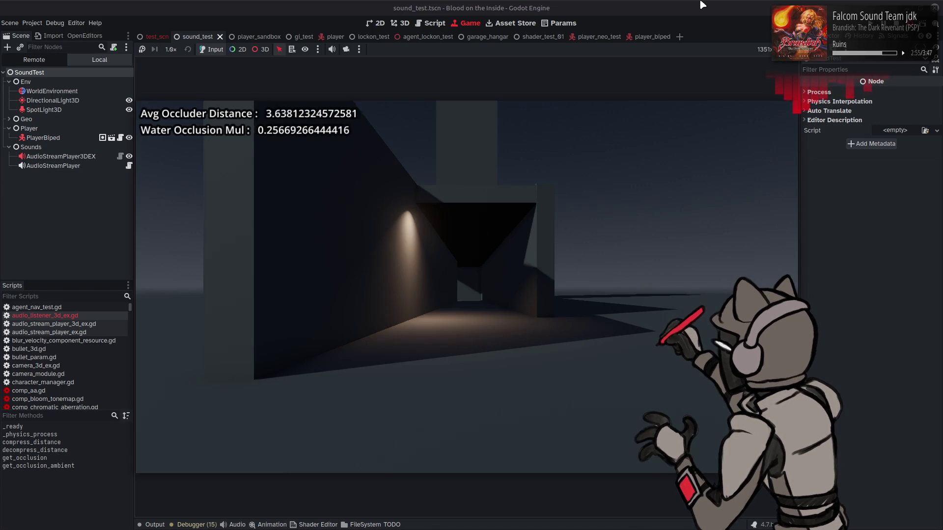
Step: Walk the player down the corridor to the lit open area at its end
key(w)
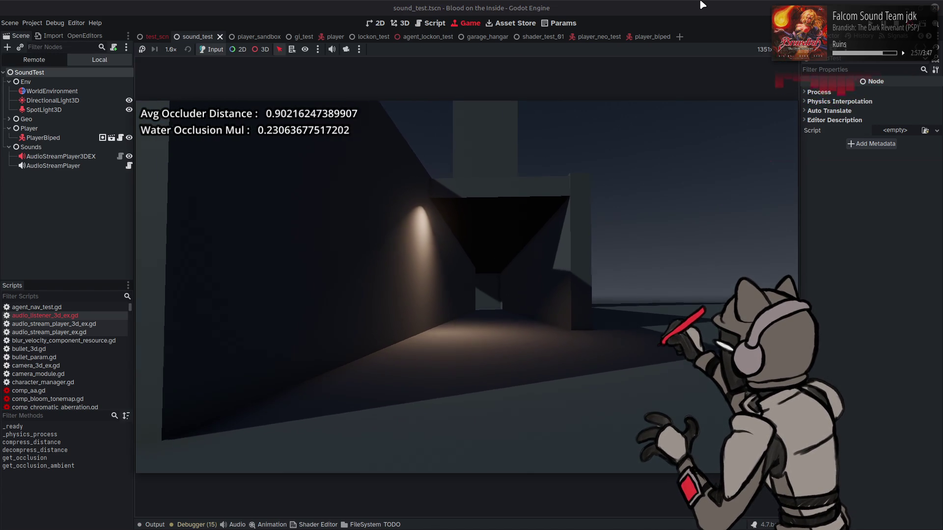
key(w)
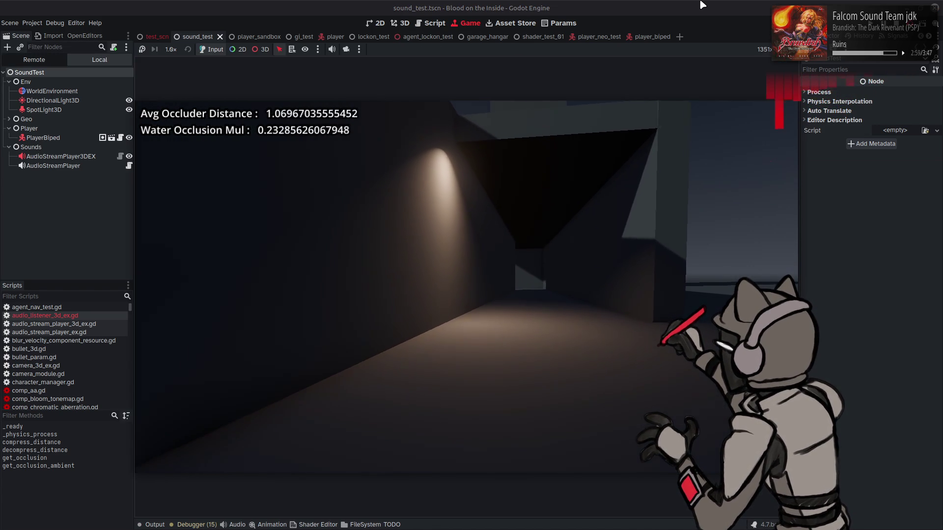
key(w)
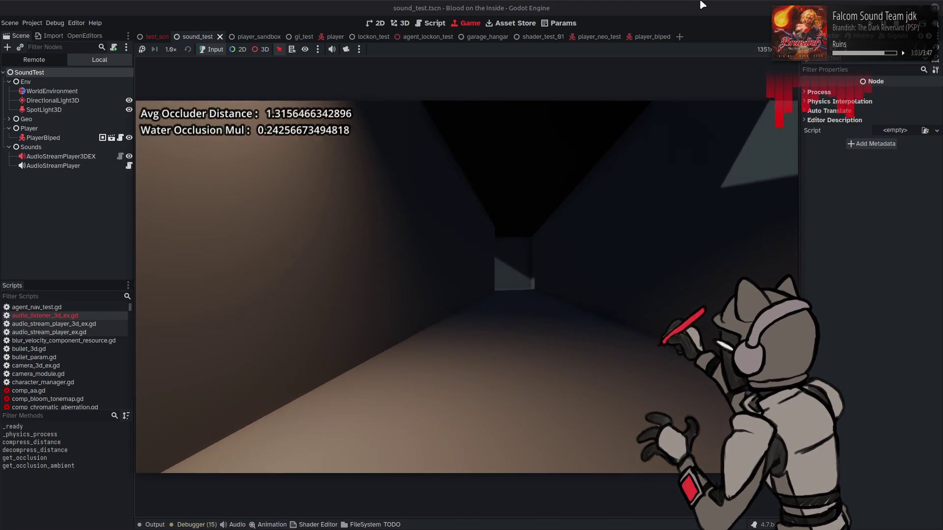
key(w)
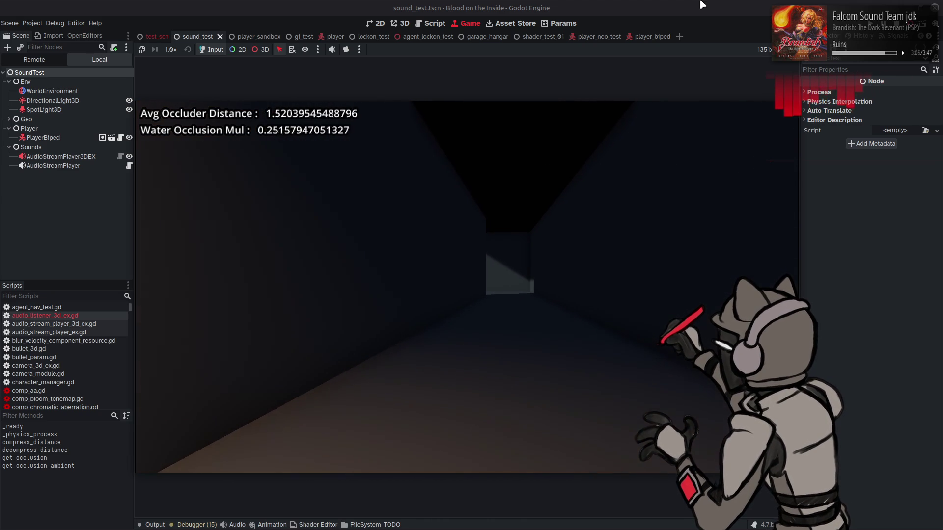
key(w)
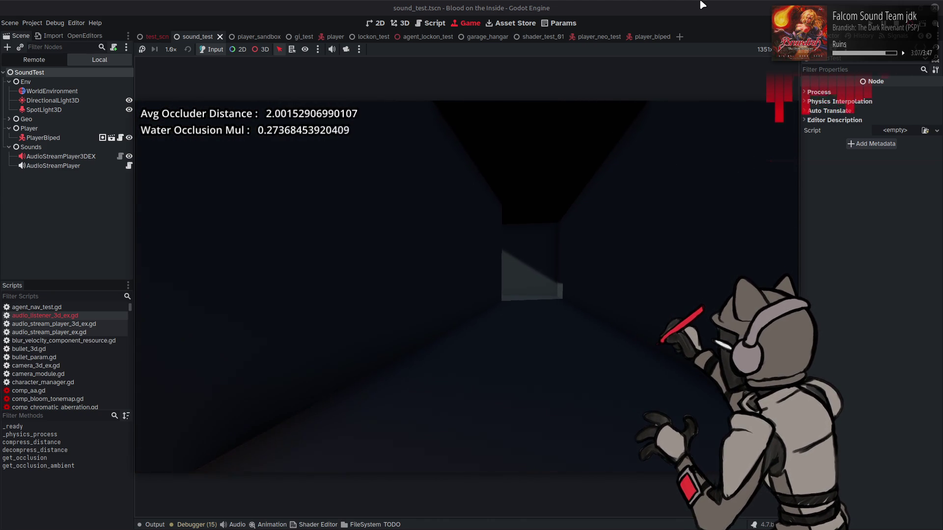
key(w)
key(w)
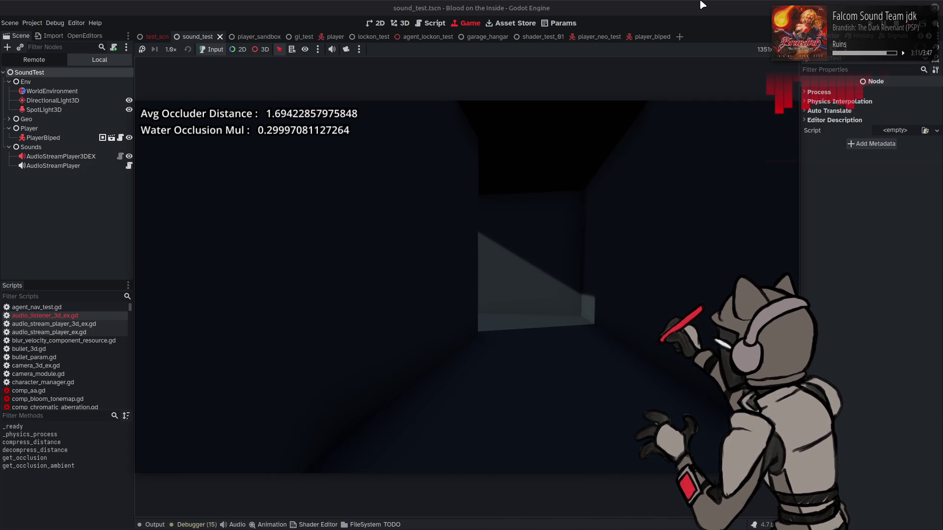
key(w)
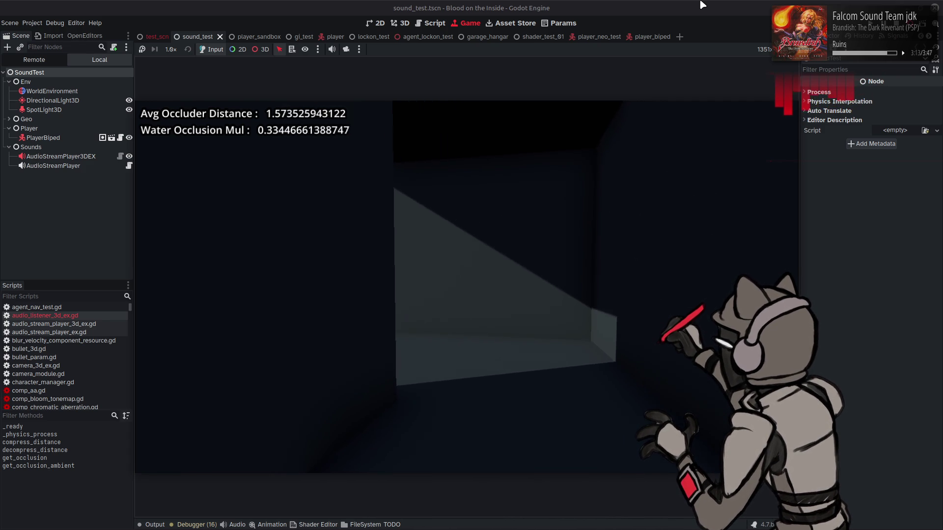
key(w)
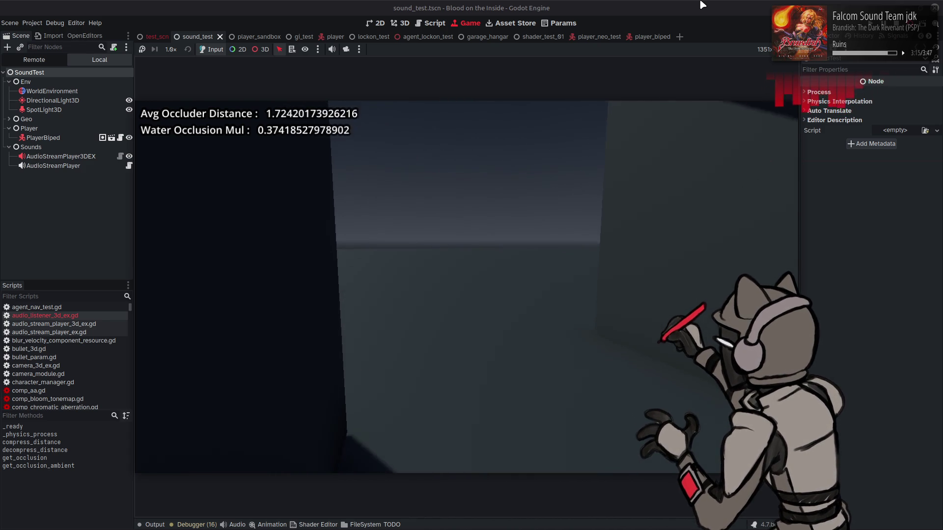
key(w)
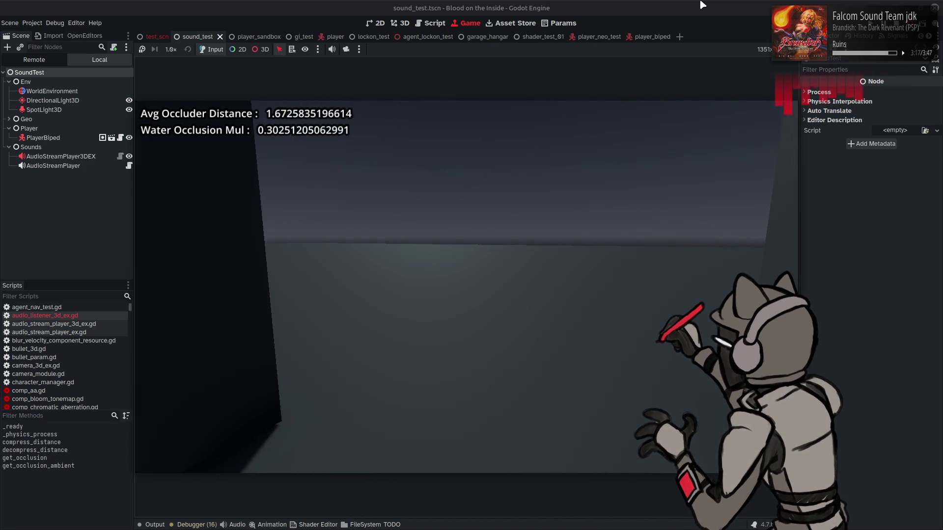
Step: Move behind the wall and back out as Water Occlusion Mul varies 0.32–1.0, then stop the game
key(a)
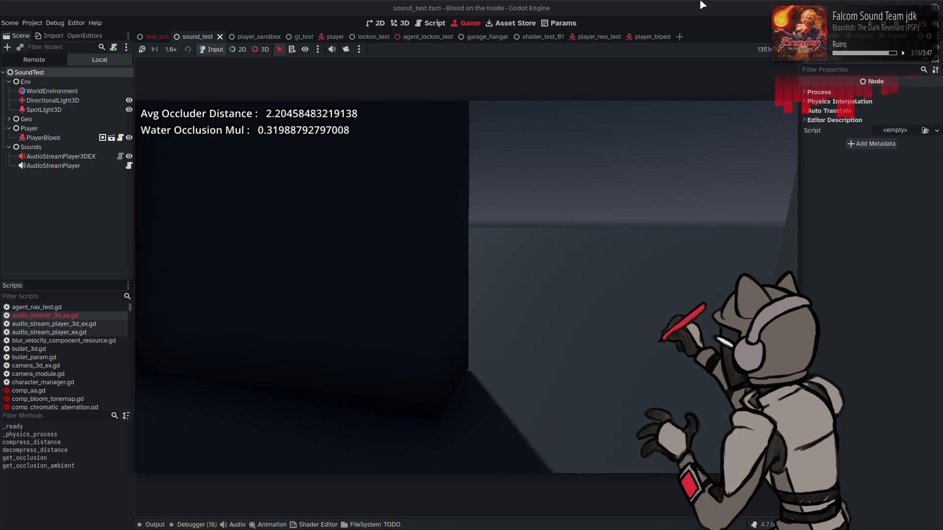
key(a)
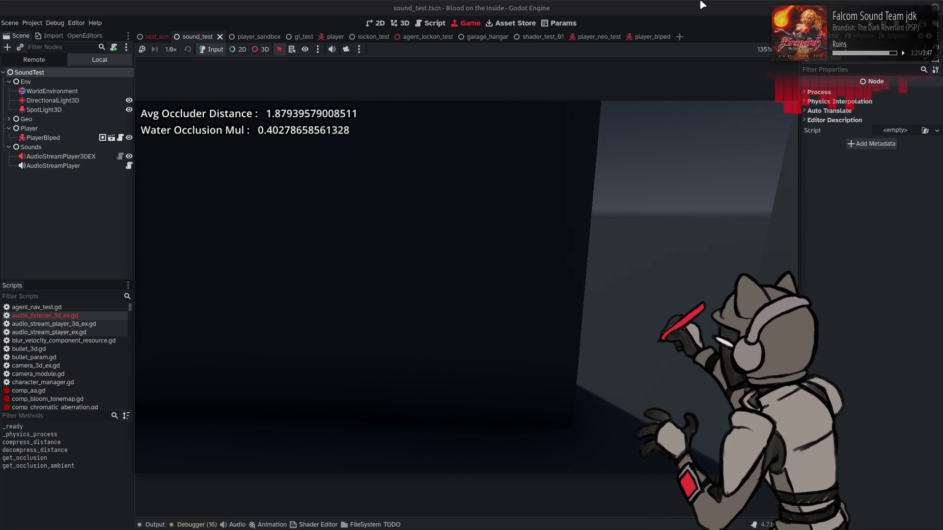
key(d)
key(d)
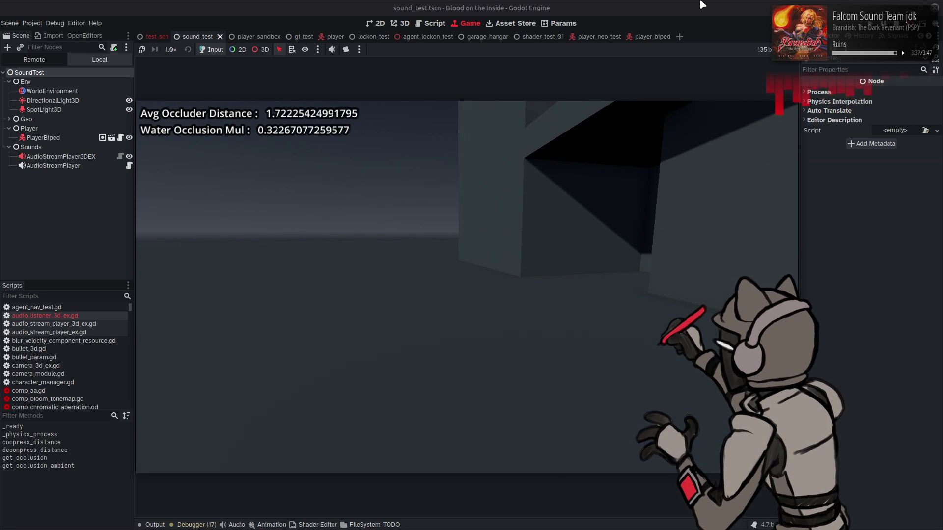
key(F8)
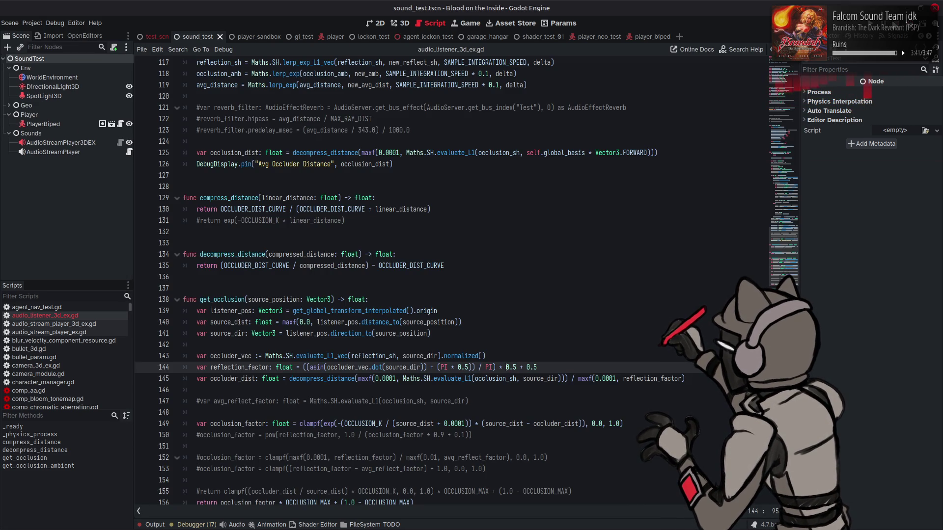
Step: Try 0.45 in place of 0.5 in line 94's reflect_factor formula, then revert it
scroll(604, 236, up, 12)
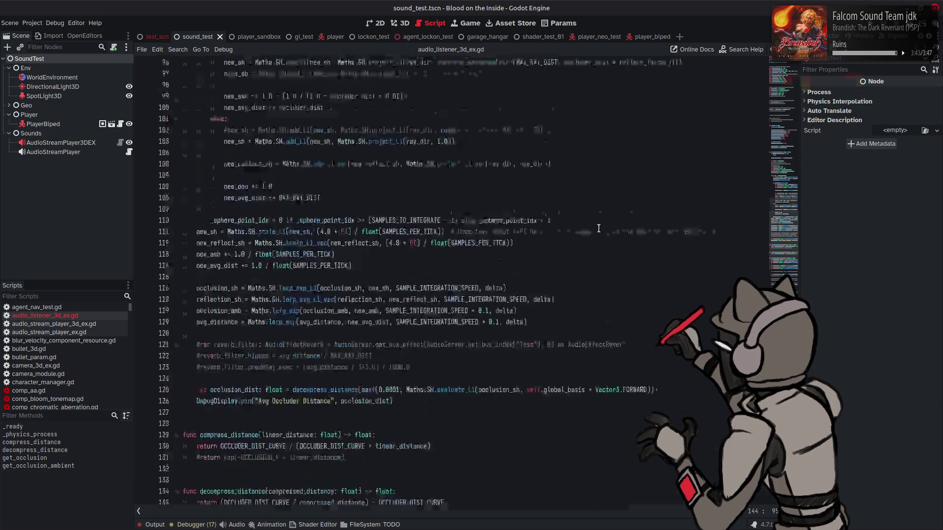
double_click(629, 233)
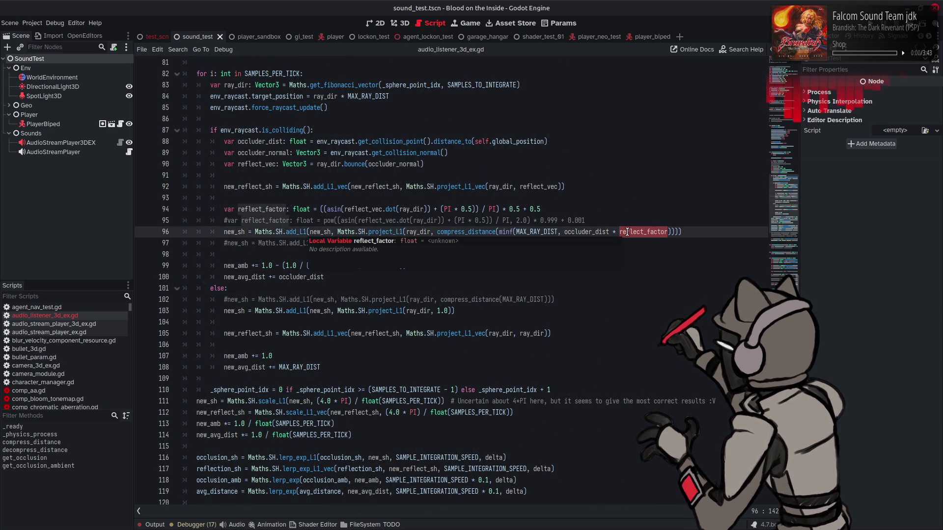
click(516, 209)
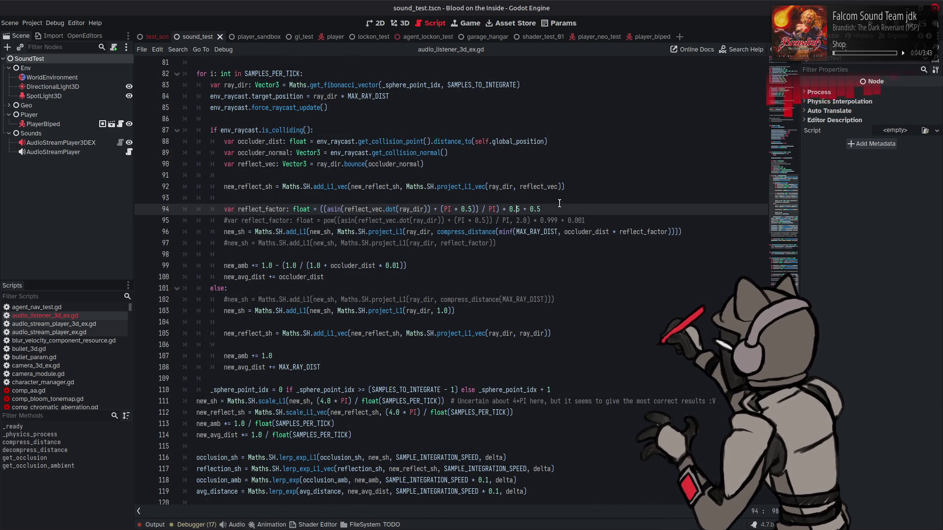
text(4)
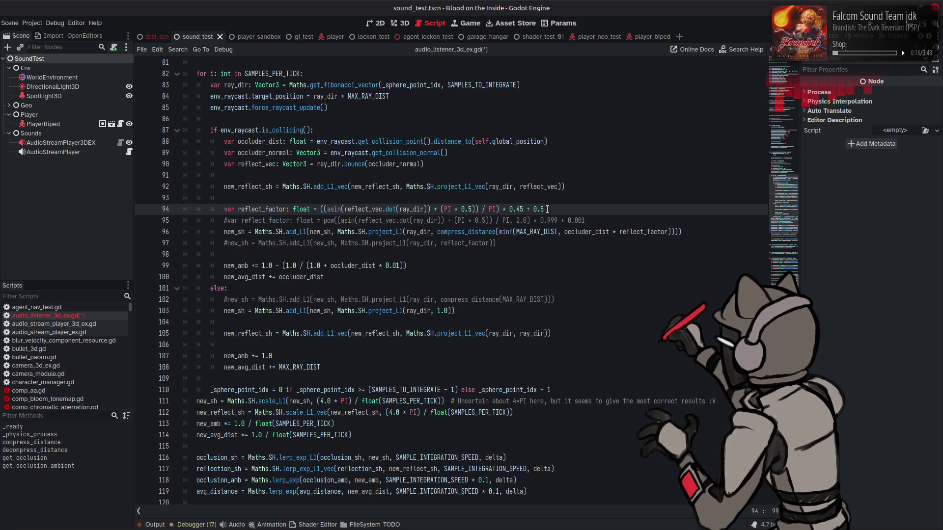
key(BackSpace)
Step: Rewrite line 96 as occluder_dist / (reflect_factor + 0.01) inside the minf clamp and save
double_click(638, 232)
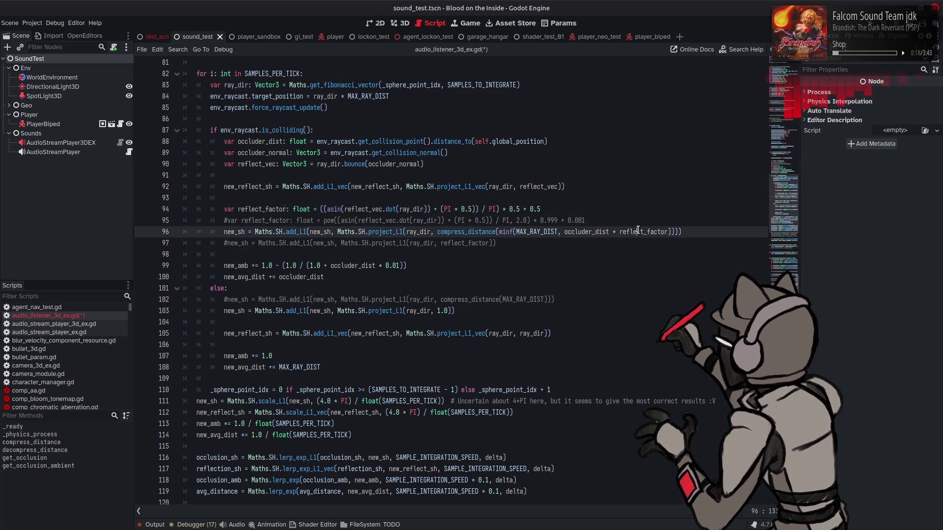
key(Down)
click(621, 232)
text(()
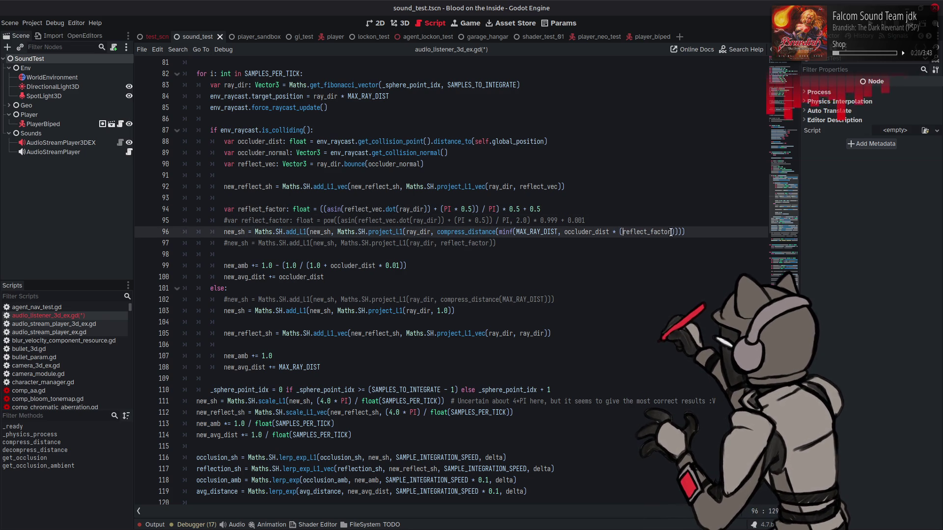
double_click(671, 232)
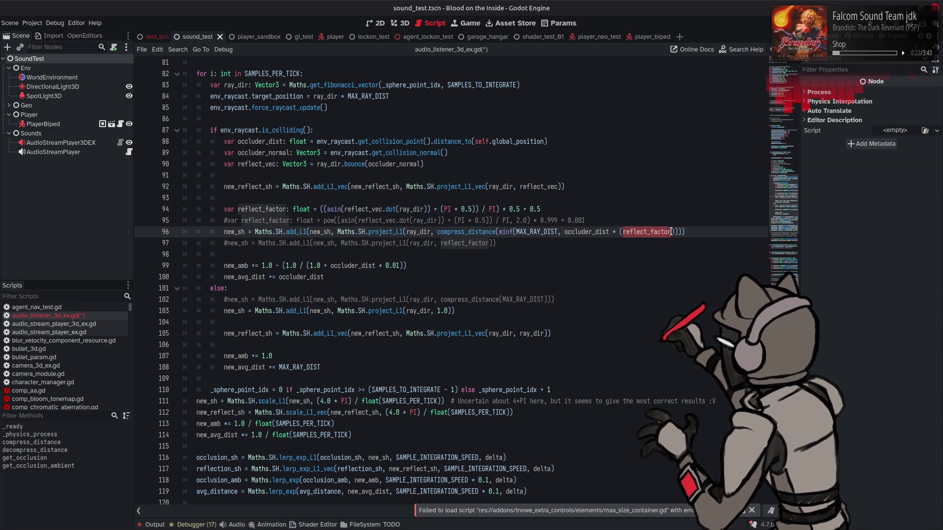
key(BackSpace)
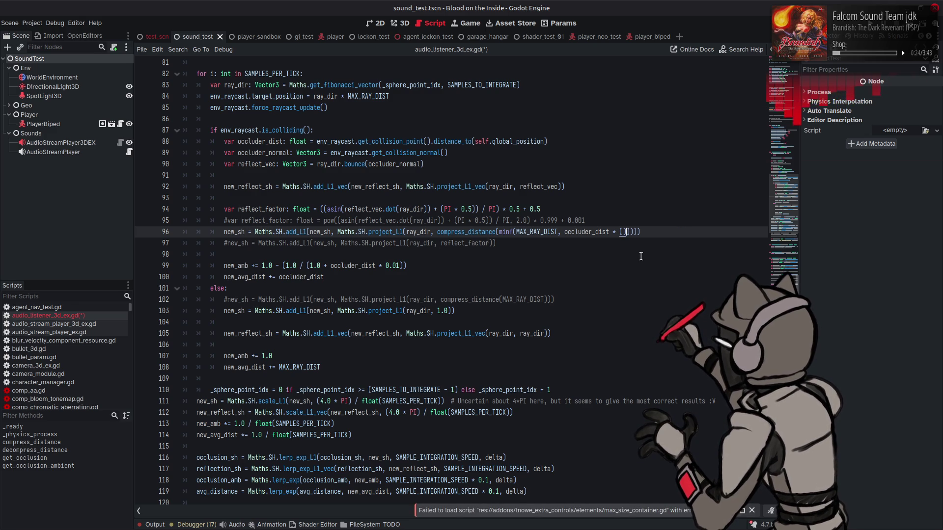
key(ctrl+z)
key(ctrl+z)
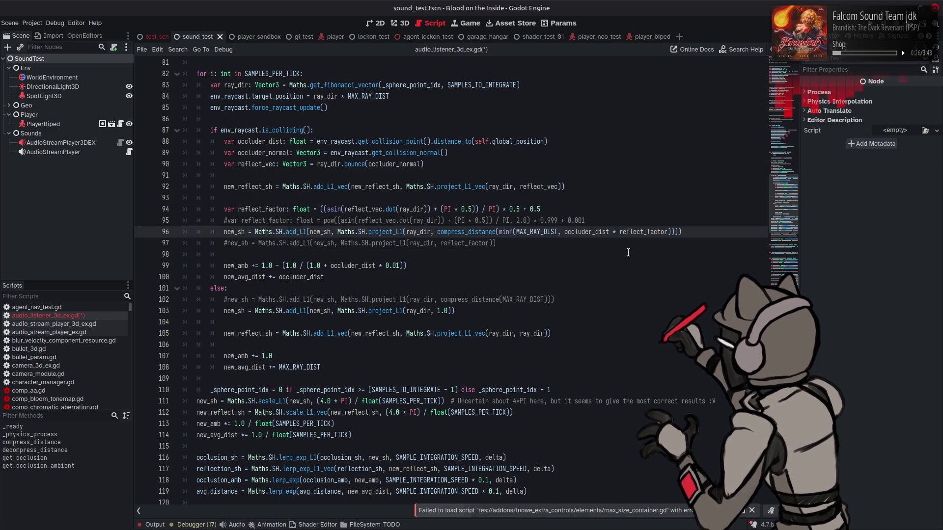
text(()
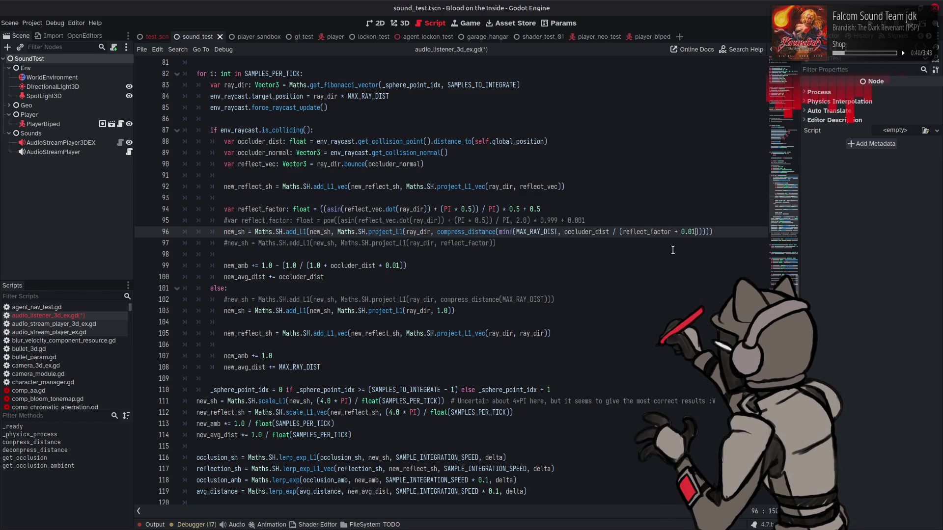
double_click(591, 232)
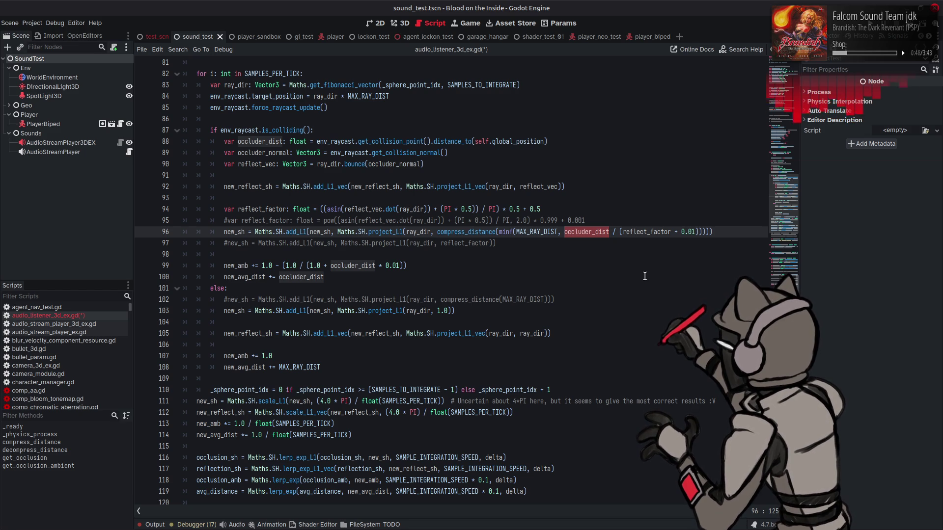
key(ctrl+s)
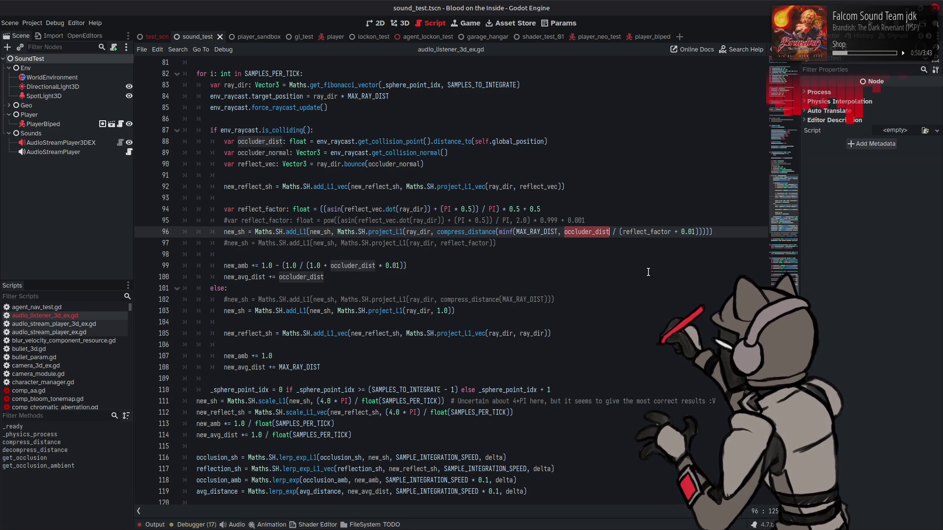
Step: Replace line 145's '/ maxf(0.0001, reflection_factor)' with '* (reflection_factor + 0.025)' and run the scene
scroll(608, 264, down, 10)
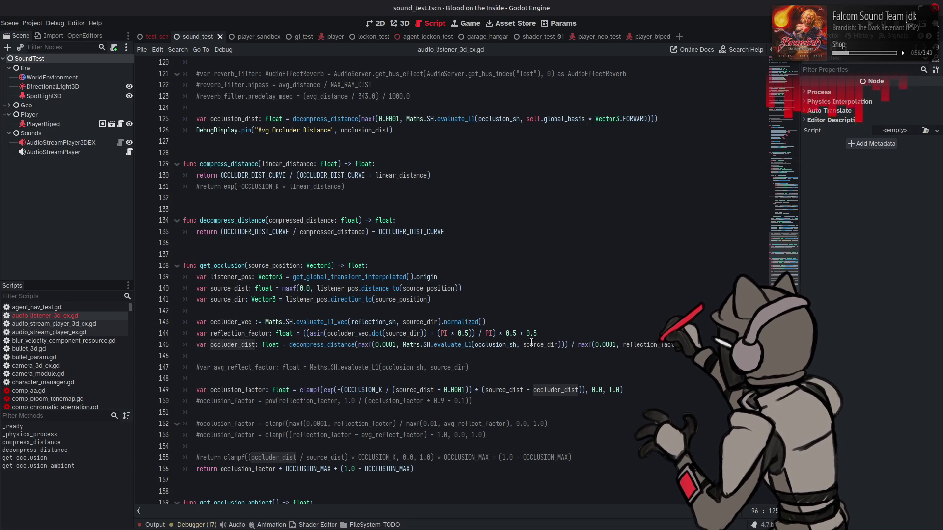
click(571, 345)
key(Delete)
key(Delete)
text(*)
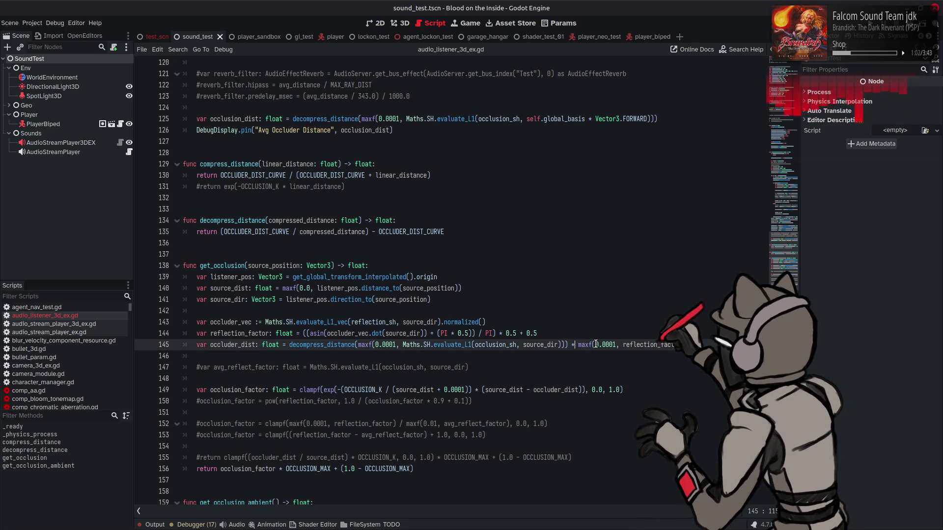
key(Right)
key(Delete)
key(Delete)
key(Delete)
key(Right)
key(Delete)
key(Delete)
key(Delete)
click(641, 345)
text(+ 0.0)
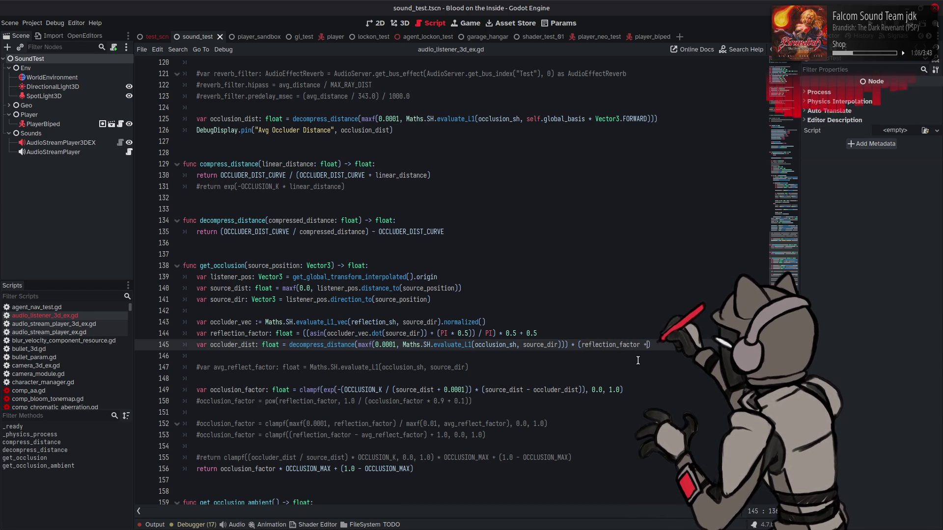
text(25)
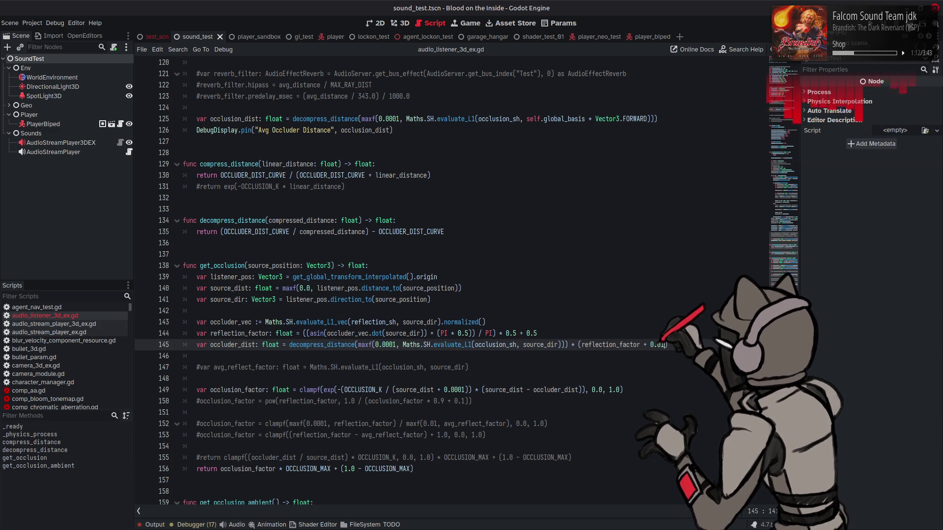
key(F6)
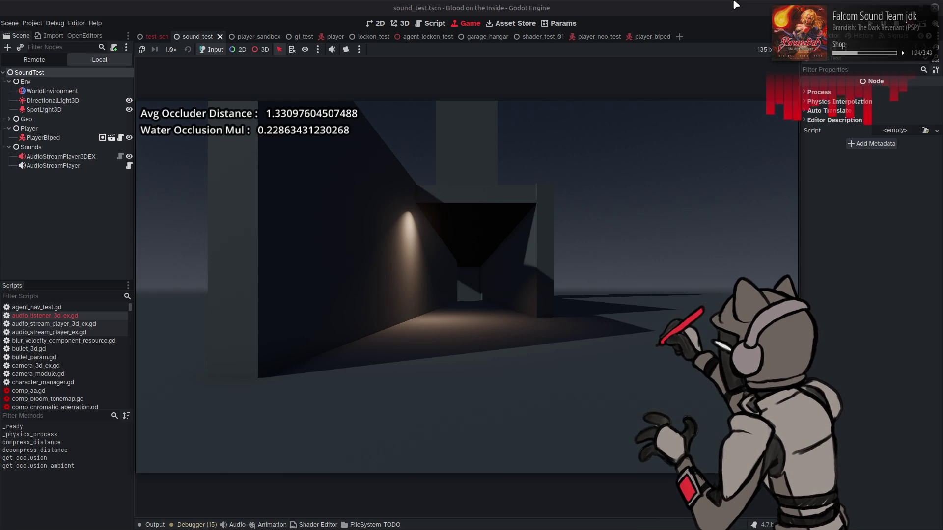
Step: Walk into the corridor and strafe left and right around the pillar
key(w)
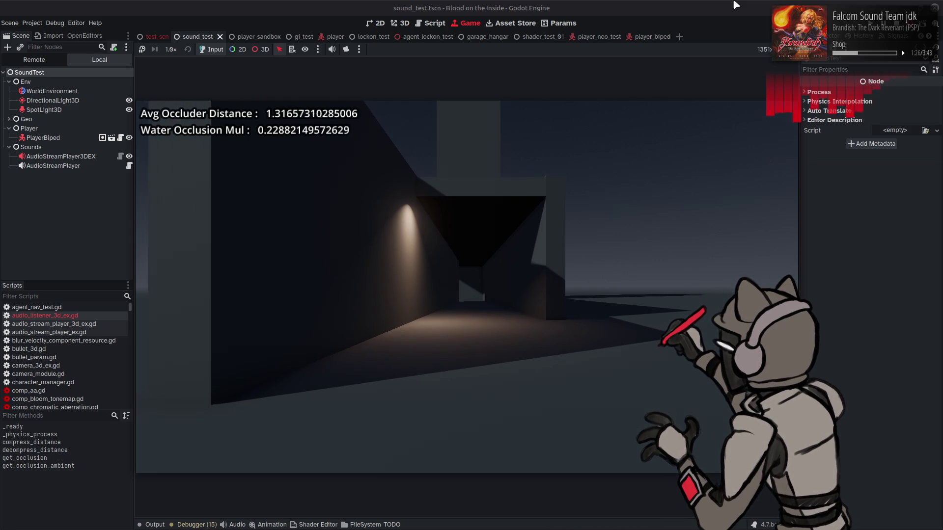
key(a)
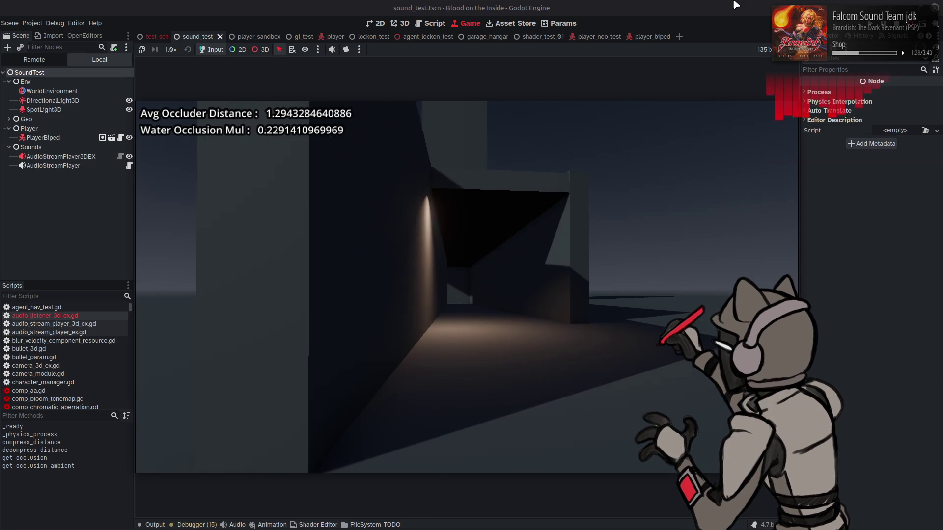
key(a)
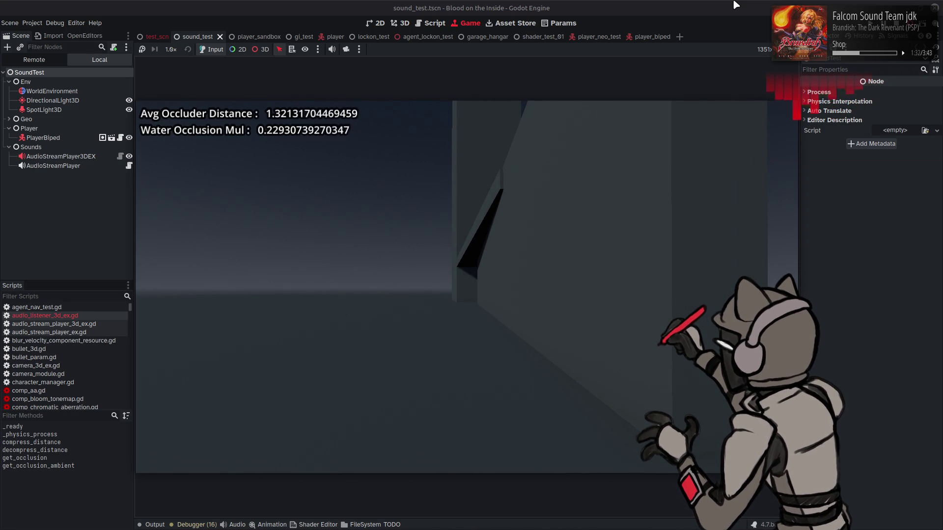
key(d)
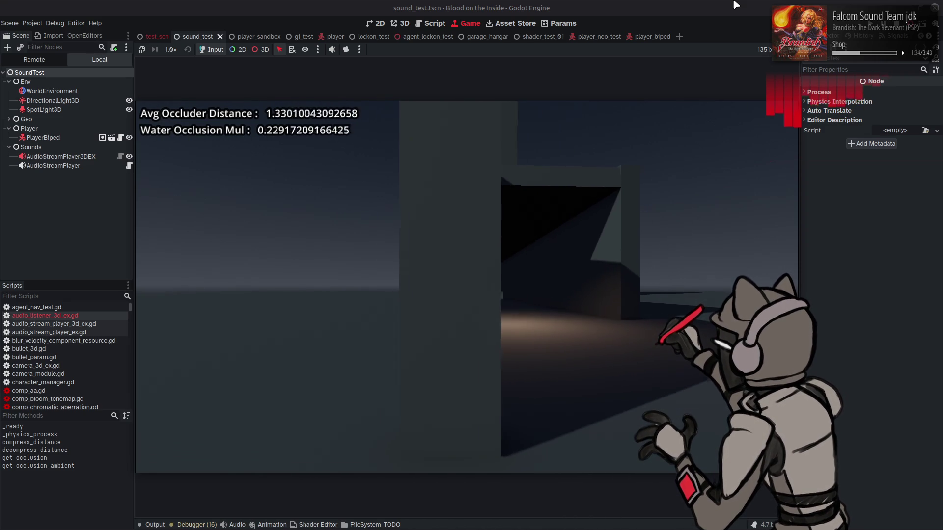
key(d)
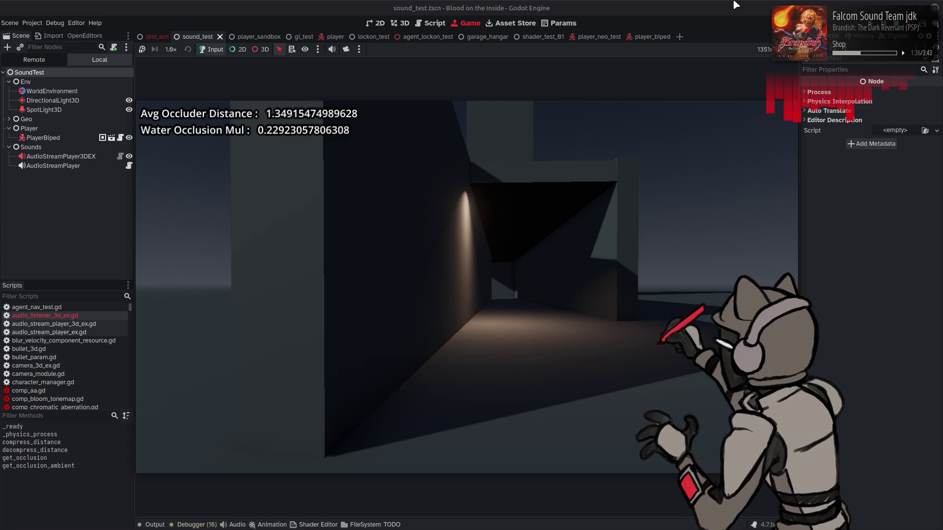
Step: Move along the angled wall as Water Occlusion Mul climbs to about 0.30, then stop the game
key(a)
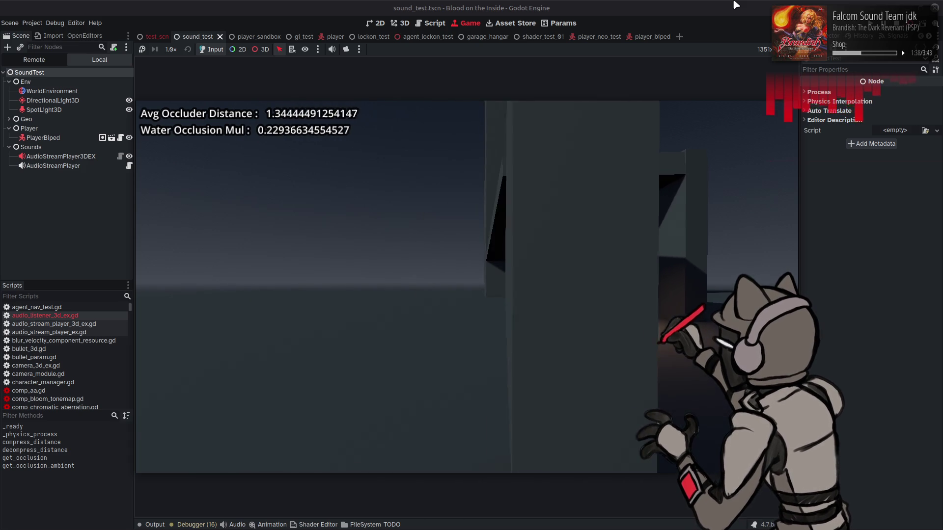
key(a)
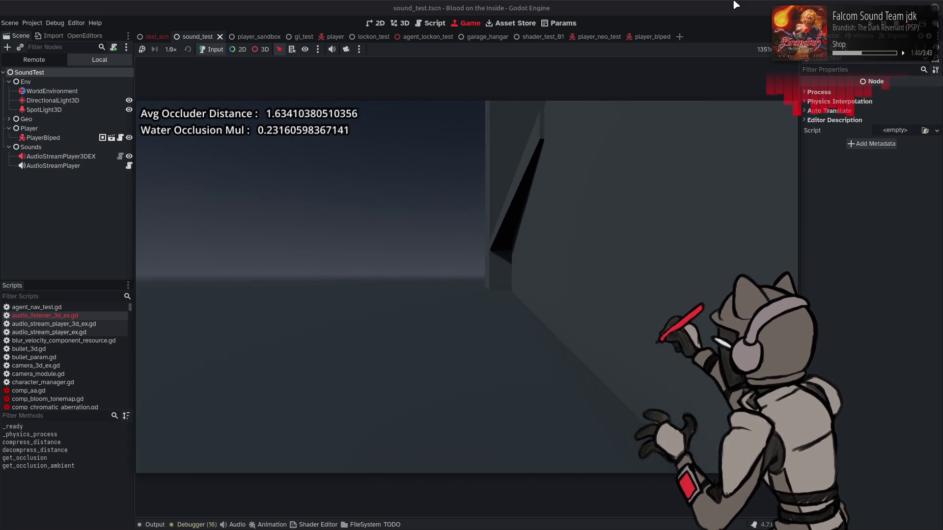
key(a)
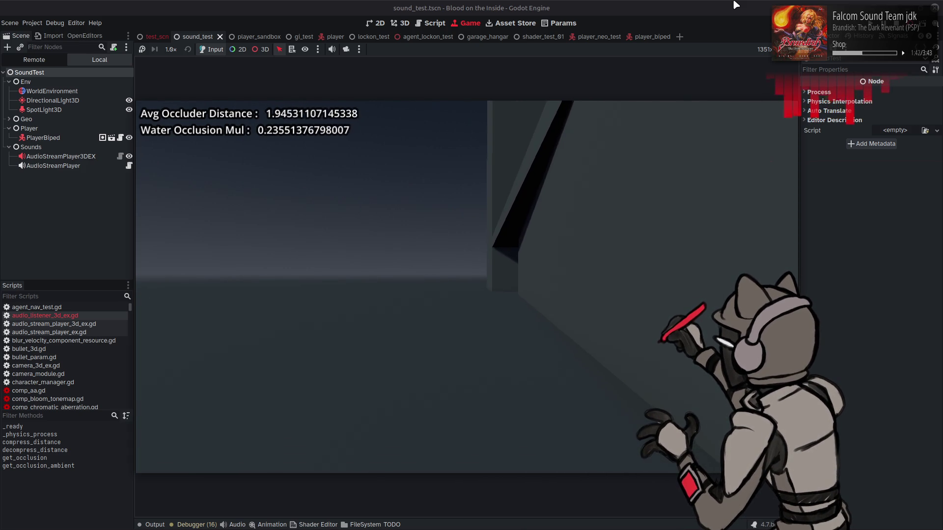
key(a)
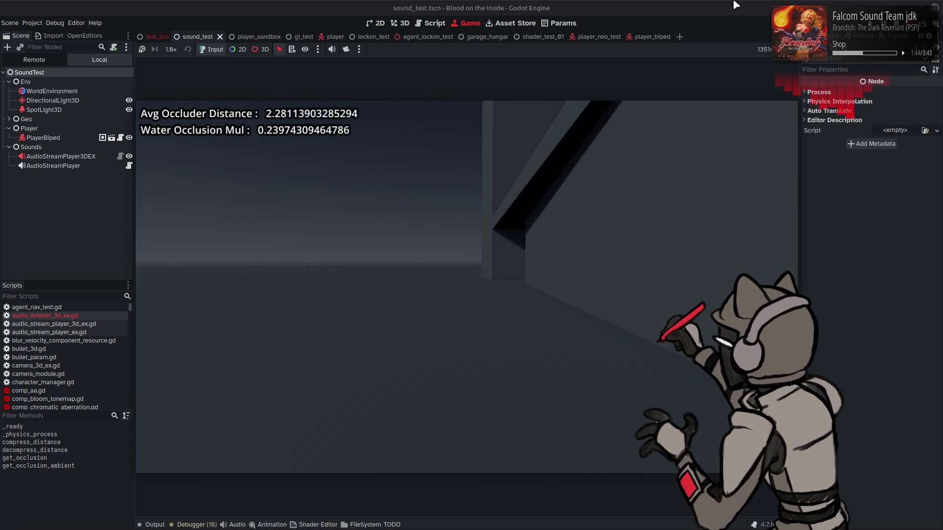
key(a)
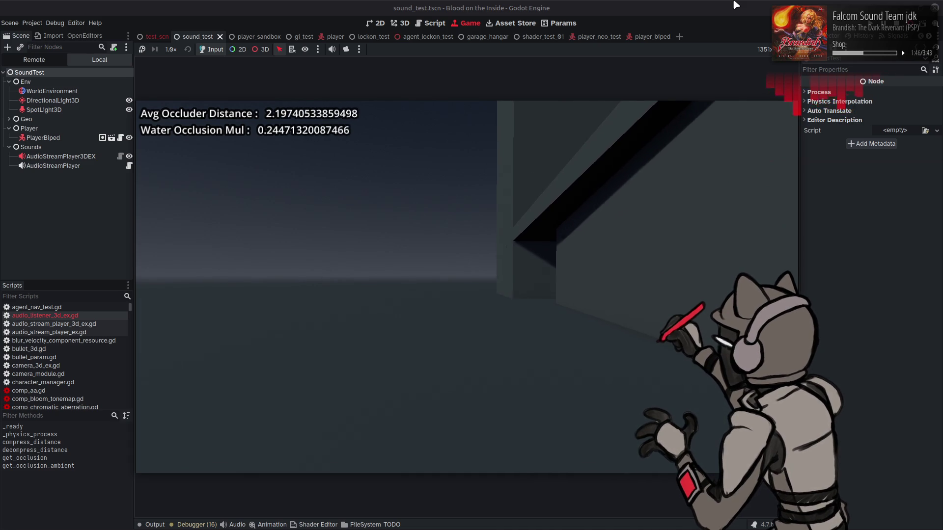
key(a)
key(d)
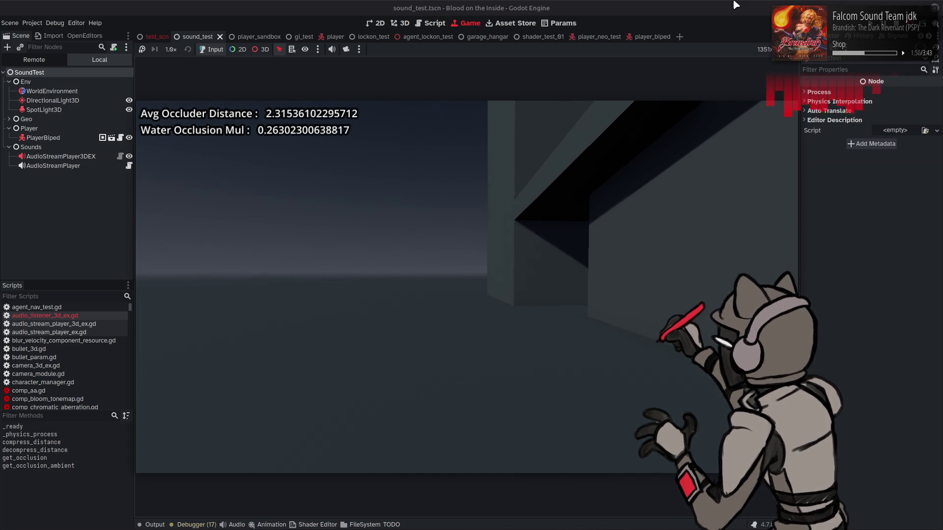
key(a)
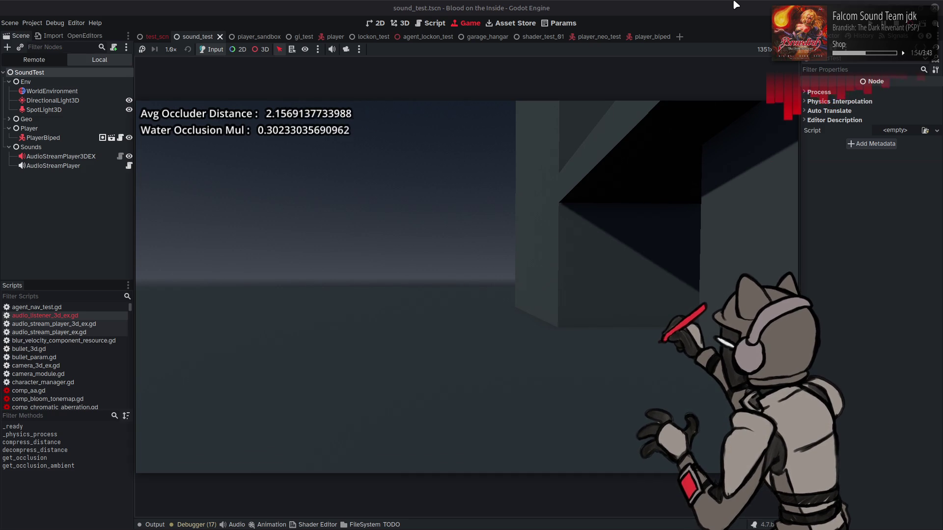
key(F8)
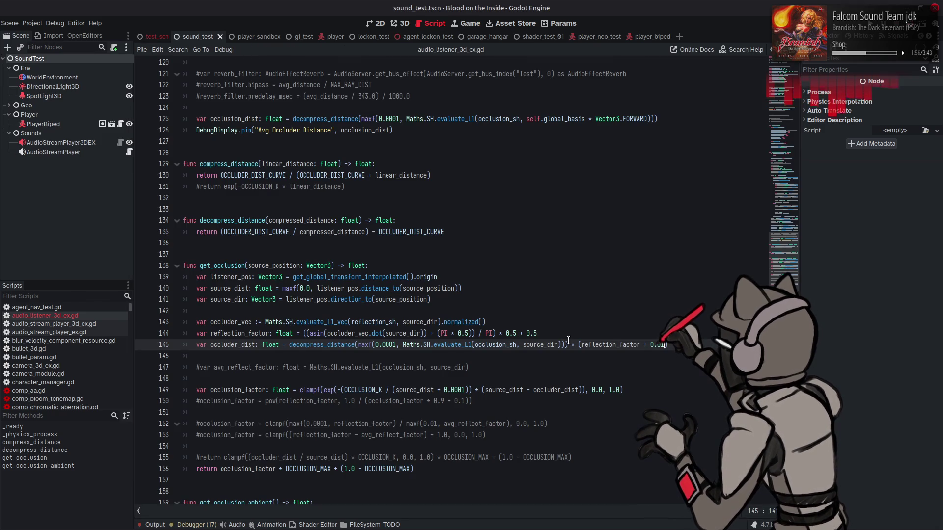
Step: Make line 145 divide by the reflection factor and line 96 multiply by it, save, and run
key(BackSpace)
text(/)
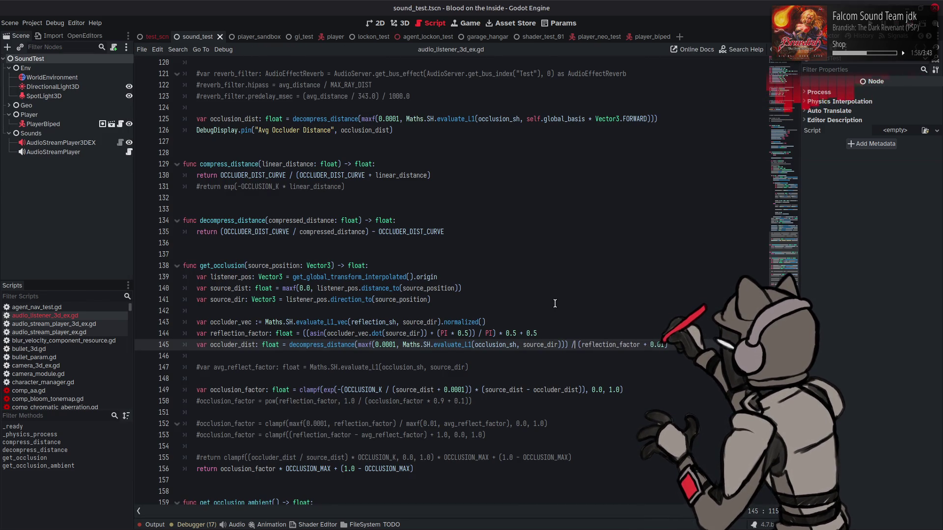
scroll(607, 241, up, 12)
click(615, 198)
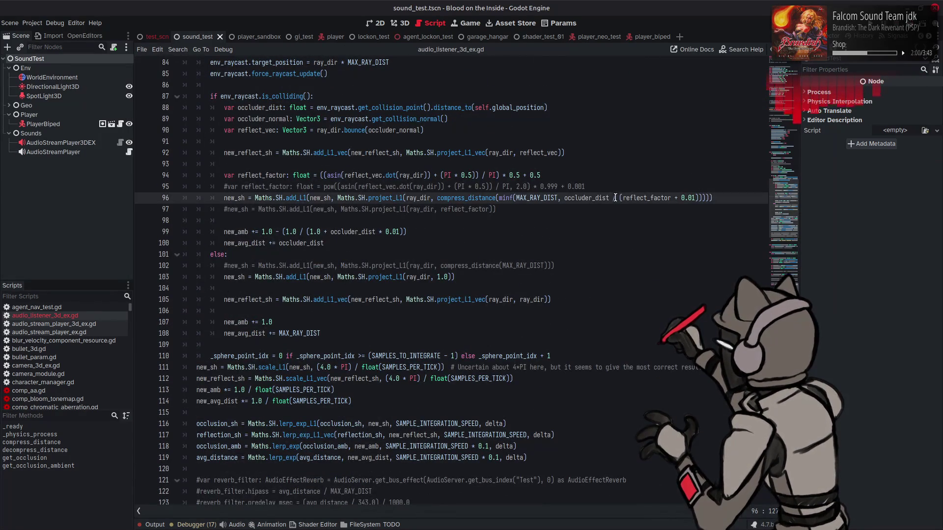
key(BackSpace)
text(*)
click(606, 176)
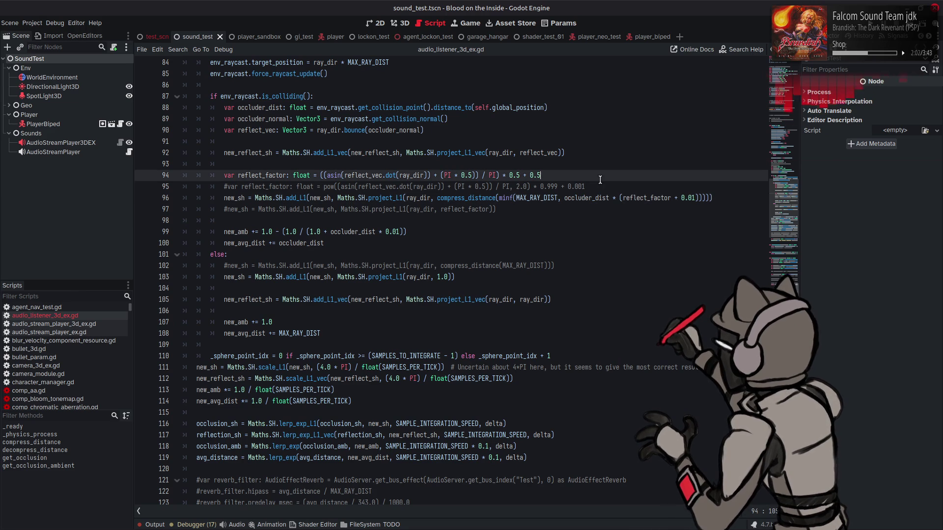
key(ctrl+s)
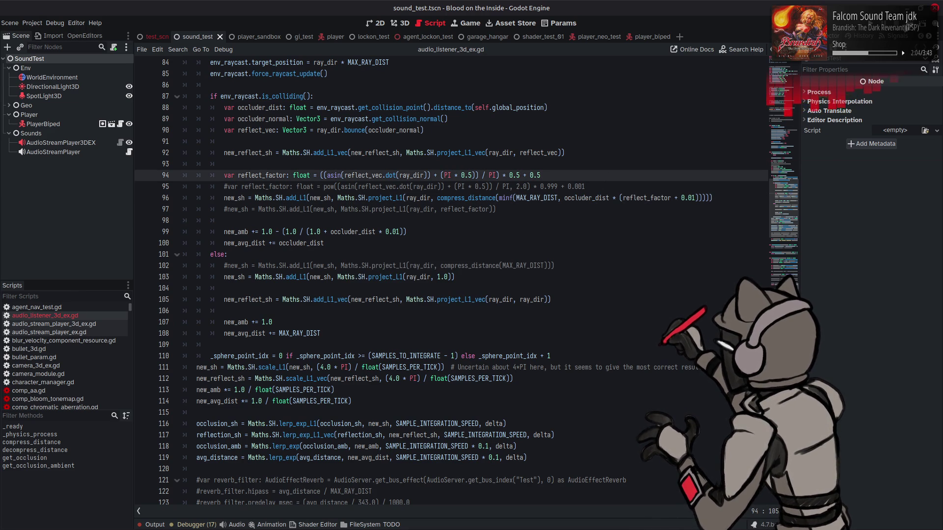
key(F6)
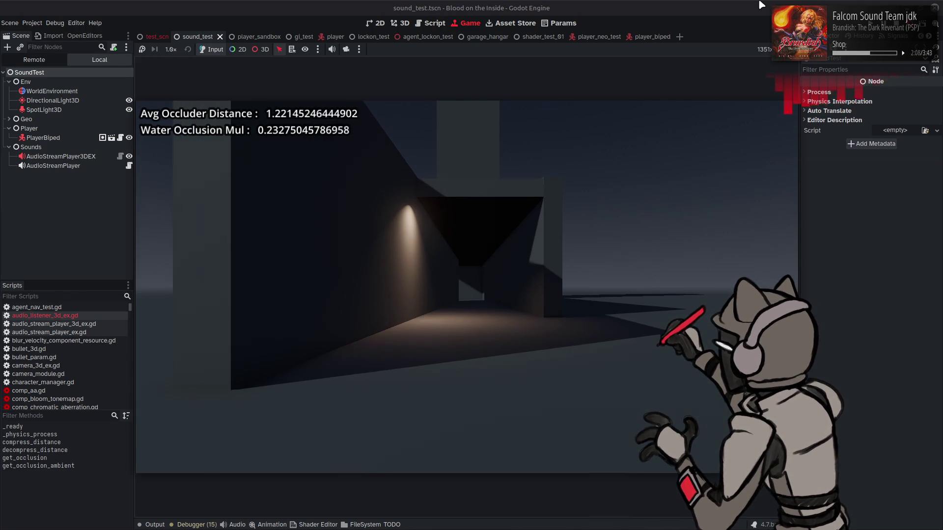
Step: Move along and away from the wall as Water Occlusion Mul rises from 0.247 to about 0.331, then stop
key(w)
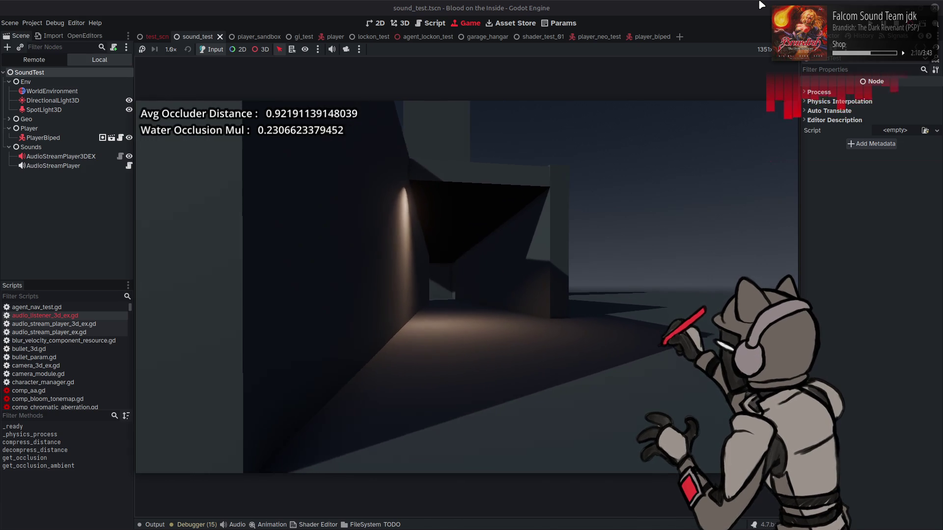
key(w)
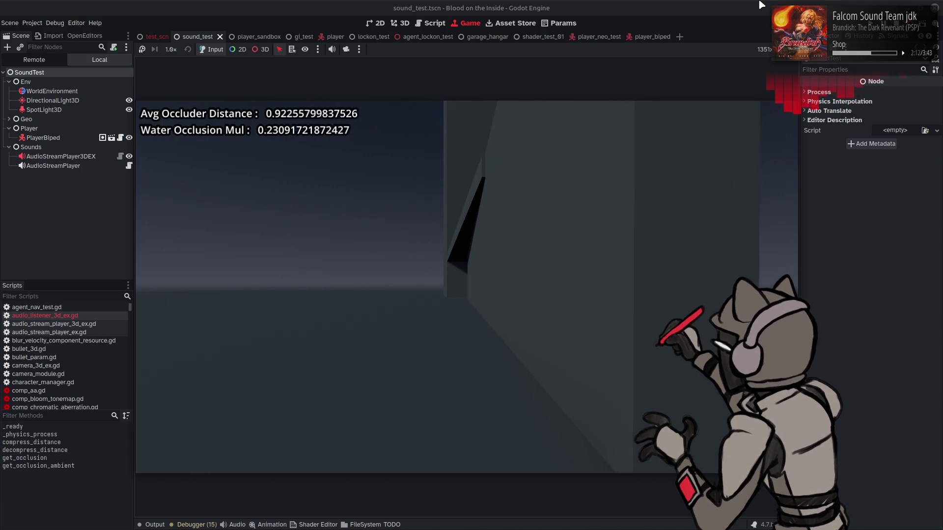
key(a)
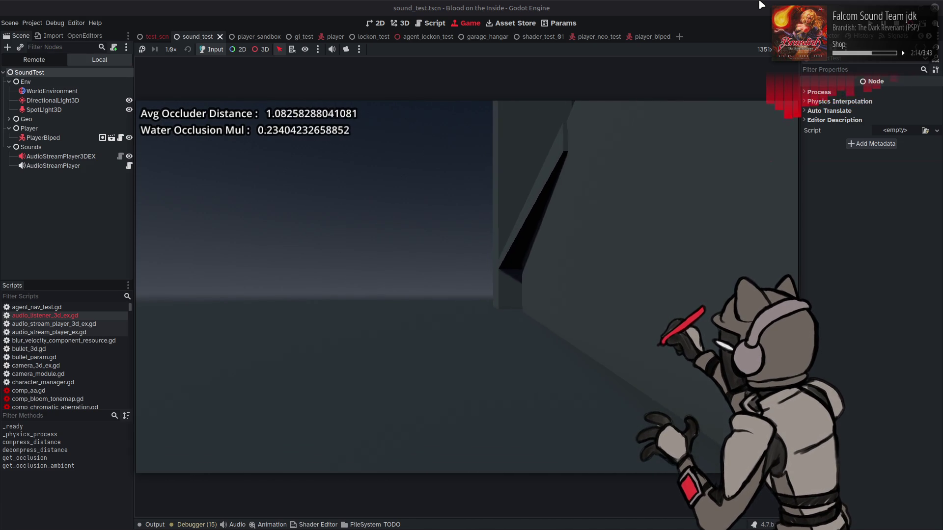
key(a)
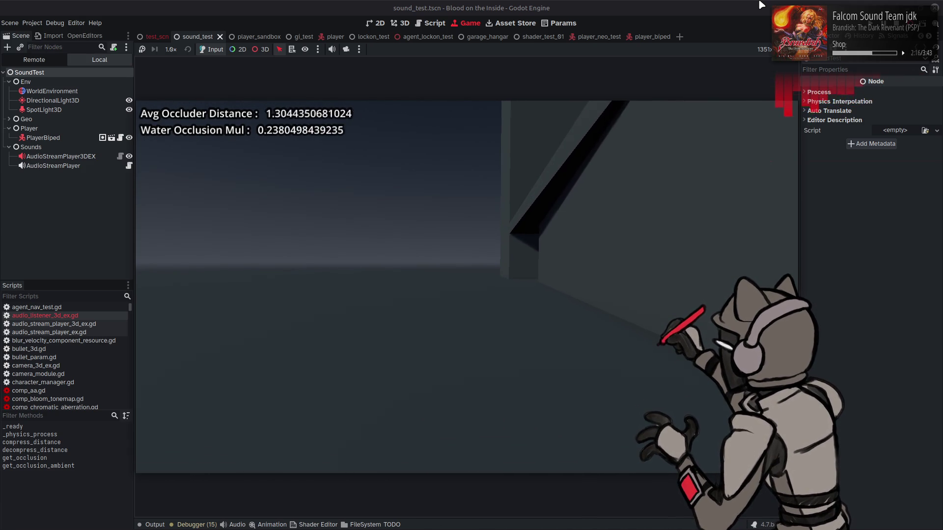
key(d)
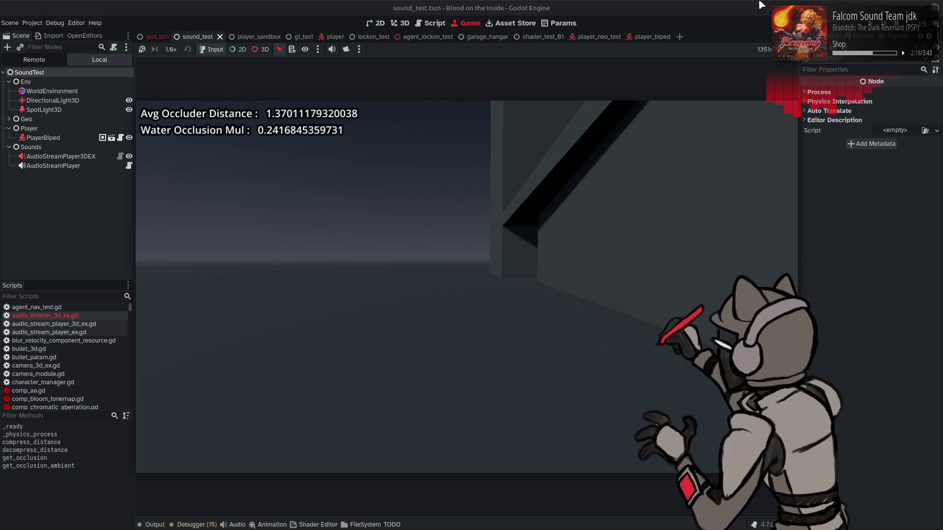
key(d)
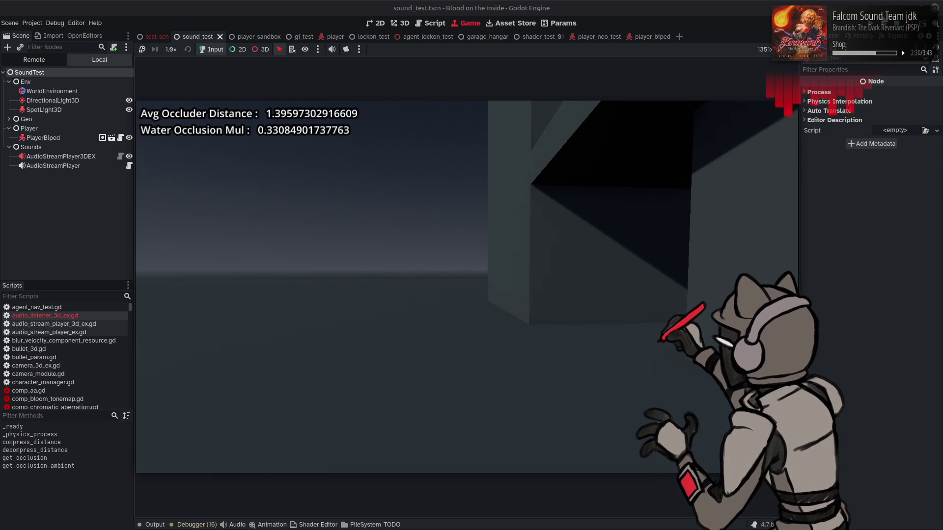
key(F8)
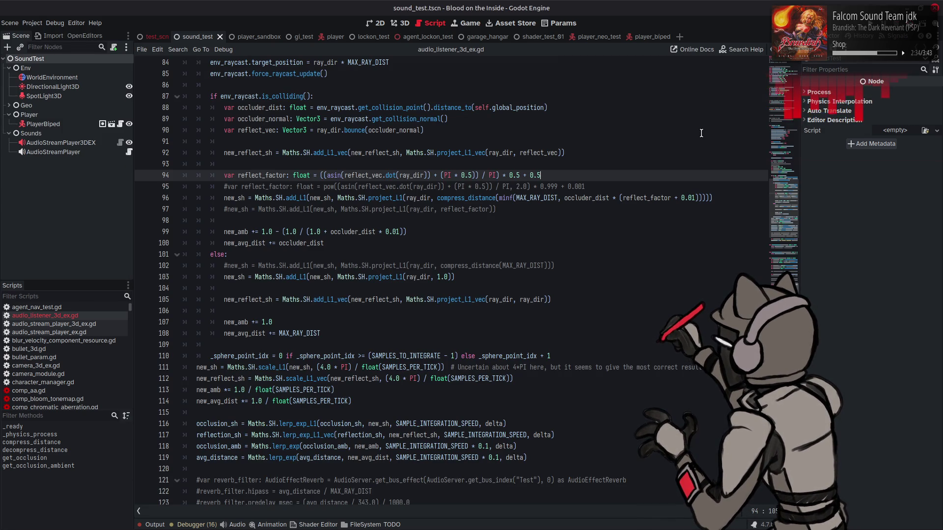
Step: Uncomment line 97's direct reflect_factor projection into new_sh, comment out line 96, and save
double_click(649, 198)
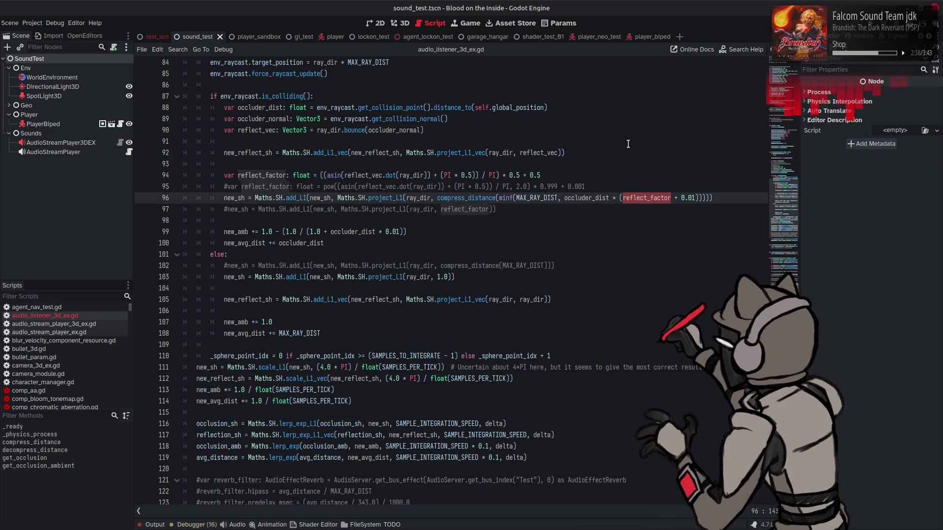
click(226, 210)
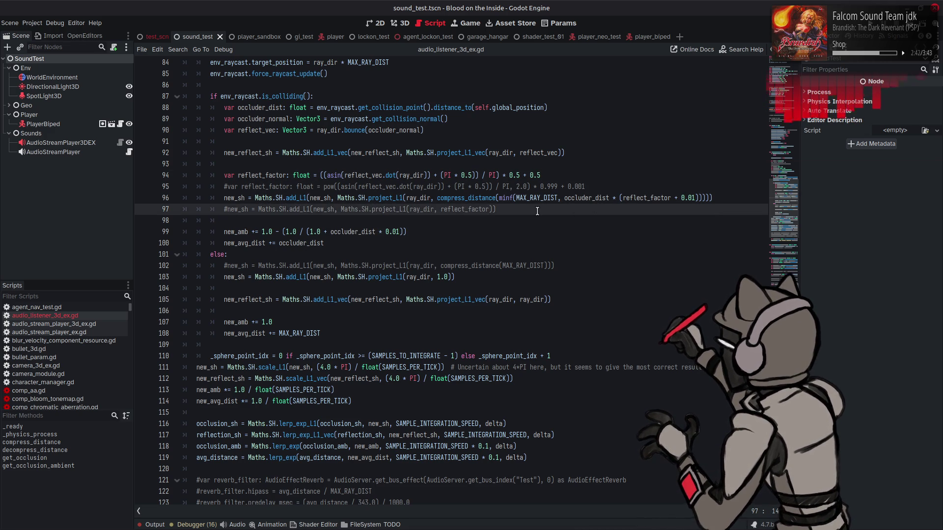
key(BackSpace)
key(Up)
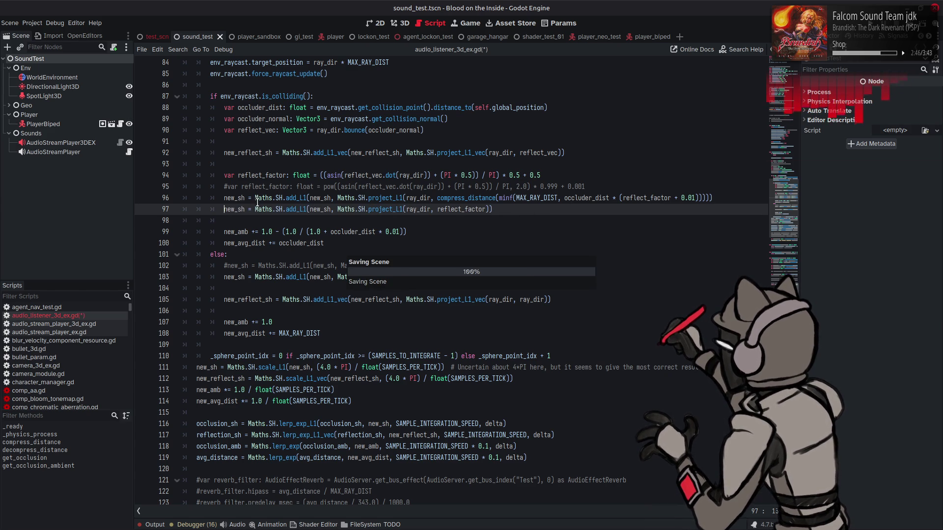
text(#)
key(ctrl+s)
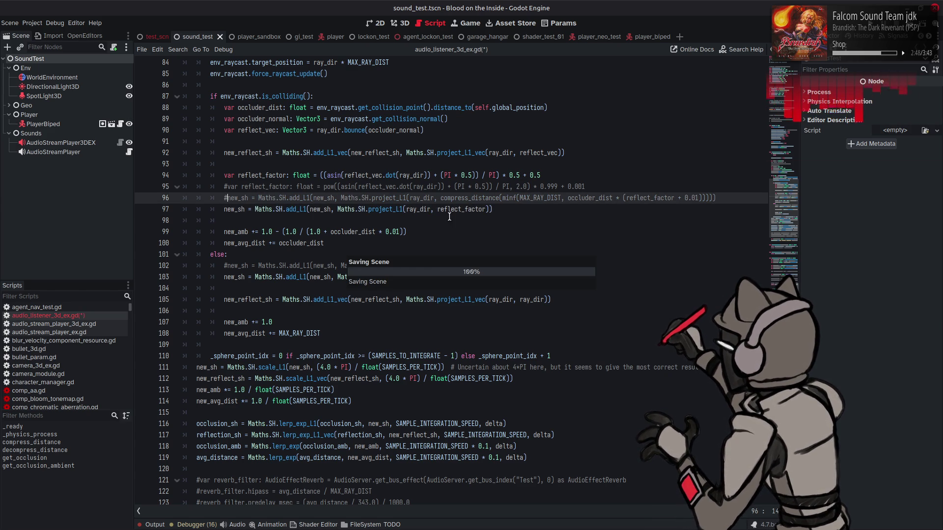
scroll(494, 217, down, 10)
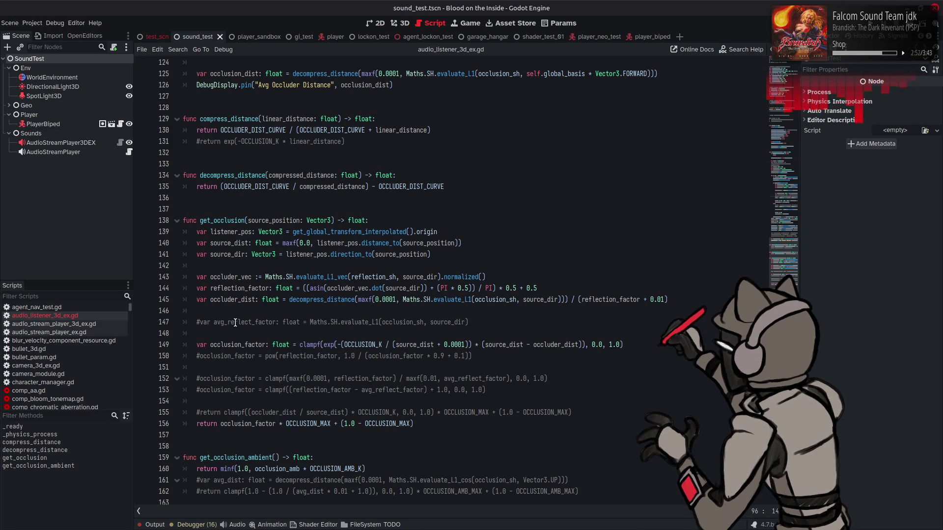
Step: Uncomment line 147's avg_reflect_factor and line 153's clamped reflection_factor - avg_reflect_factor + 1.0 occlusion_factor
mouse_move(237, 344)
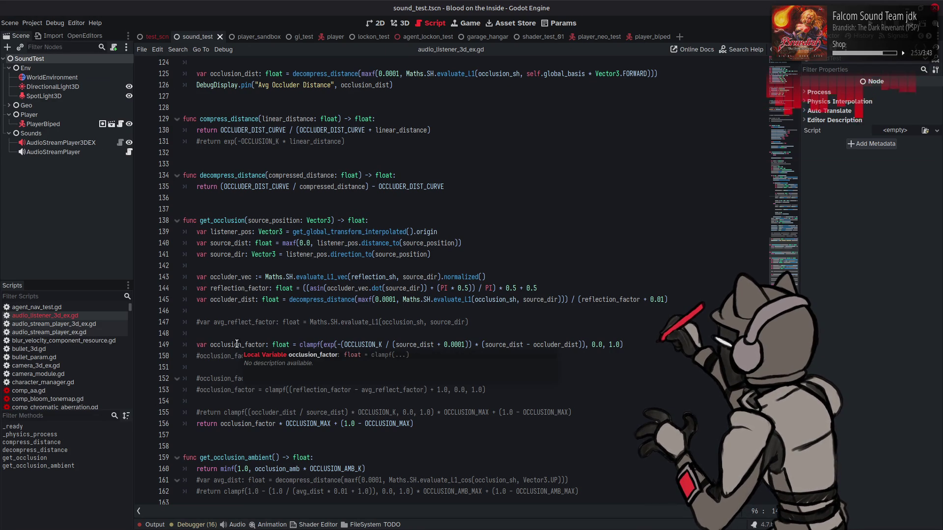
double_click(235, 322)
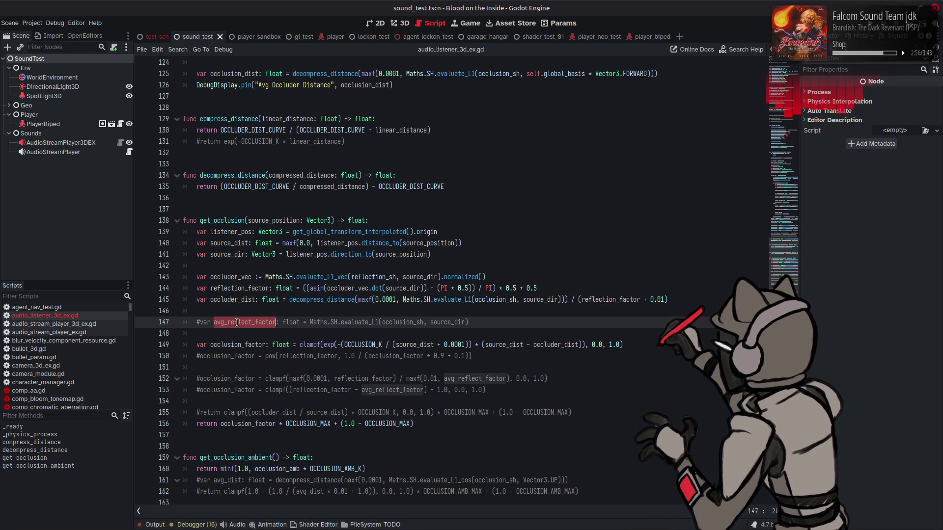
key(BackSpace)
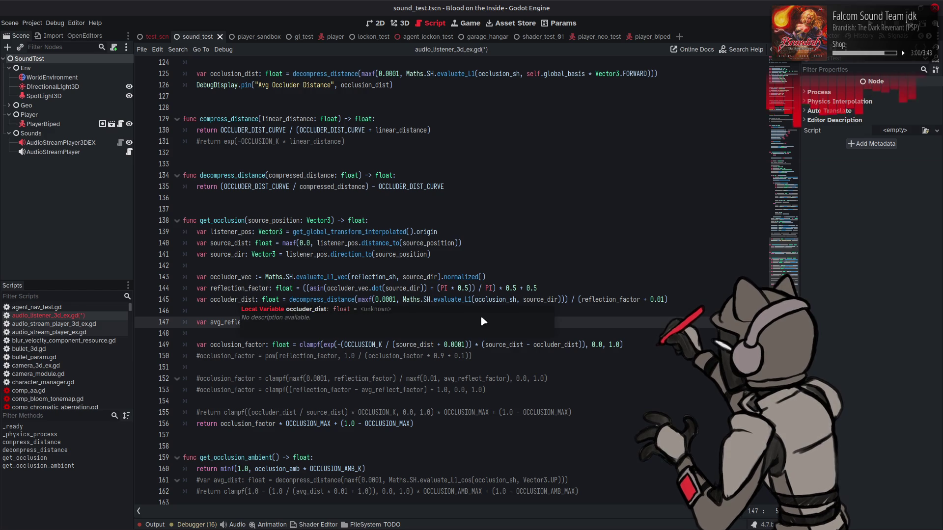
click(200, 356)
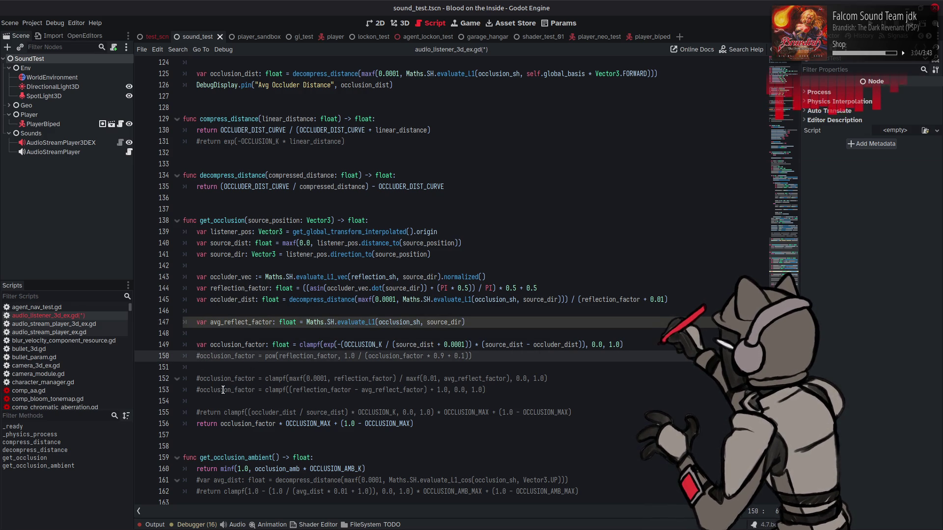
click(201, 390)
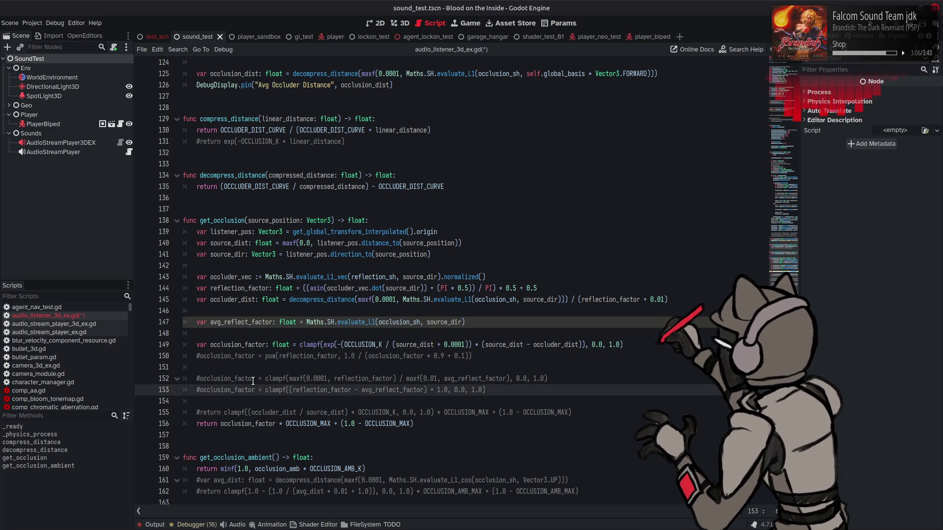
key(BackSpace)
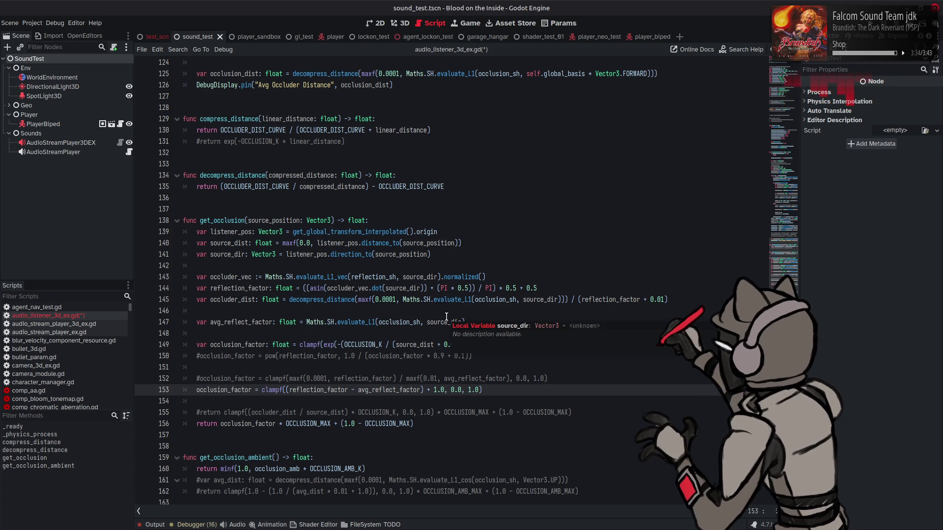
click(503, 391)
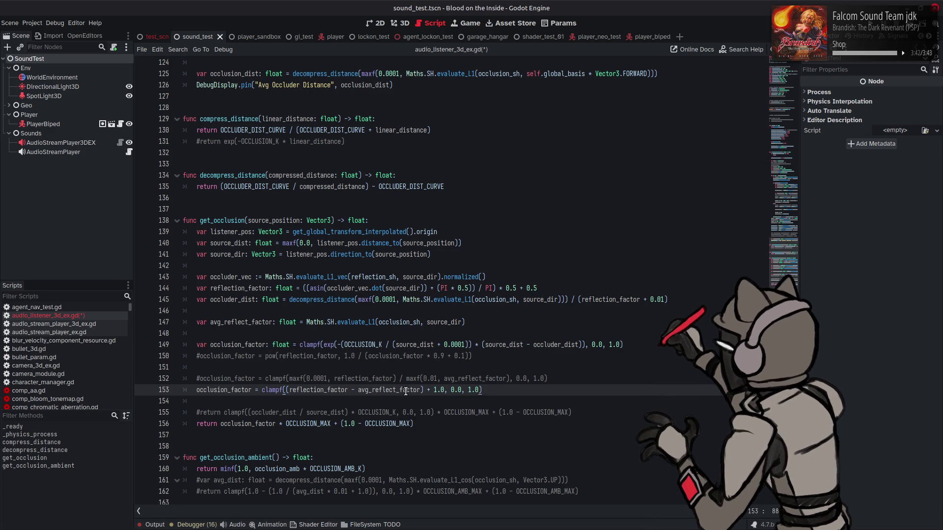
Step: Change line 153's 1.0 offset to 0.5 and save the script
double_click(441, 390)
text(0.5)
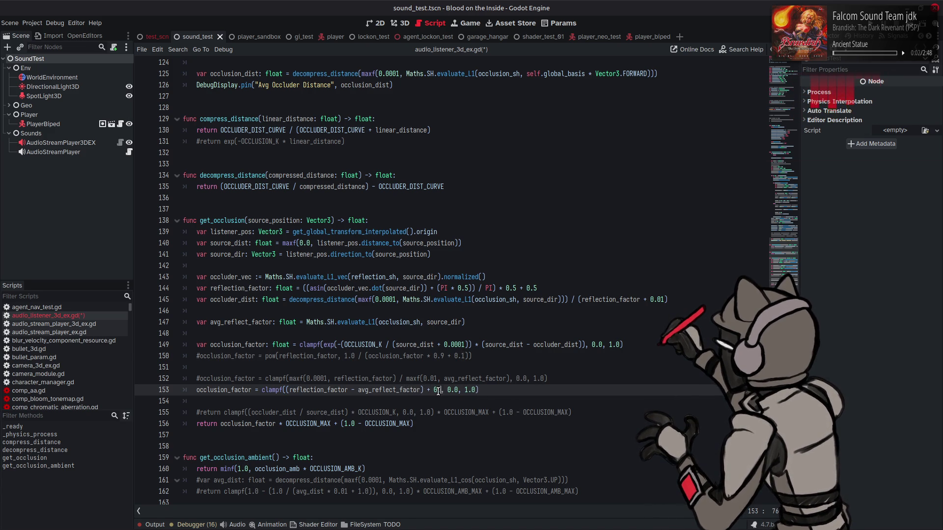
key(ctrl+s)
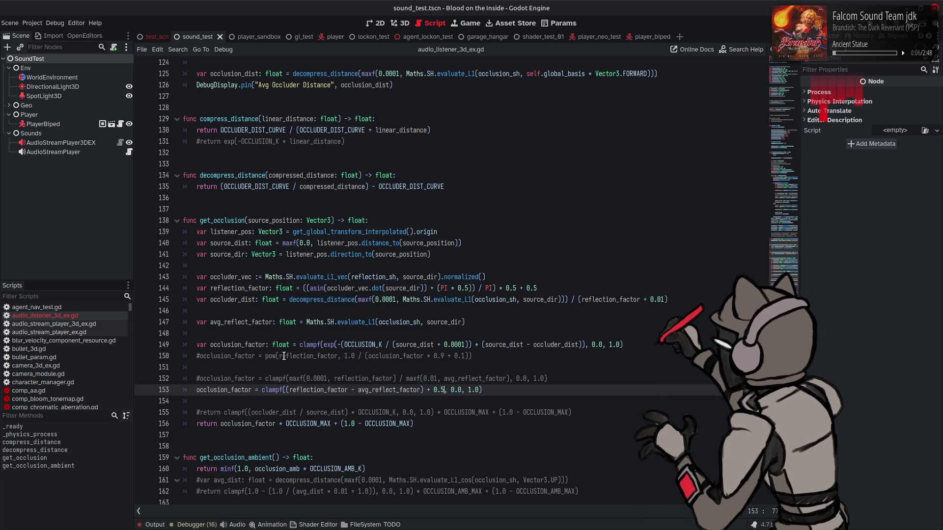
Step: Review the occlusion_factor code on lines 149–153 and run the sound_test scene
click(253, 346)
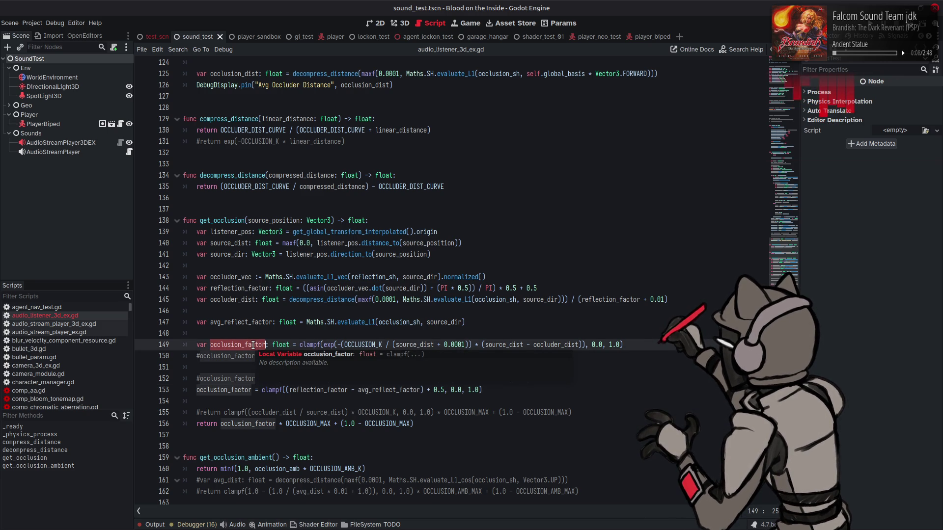
click(434, 391)
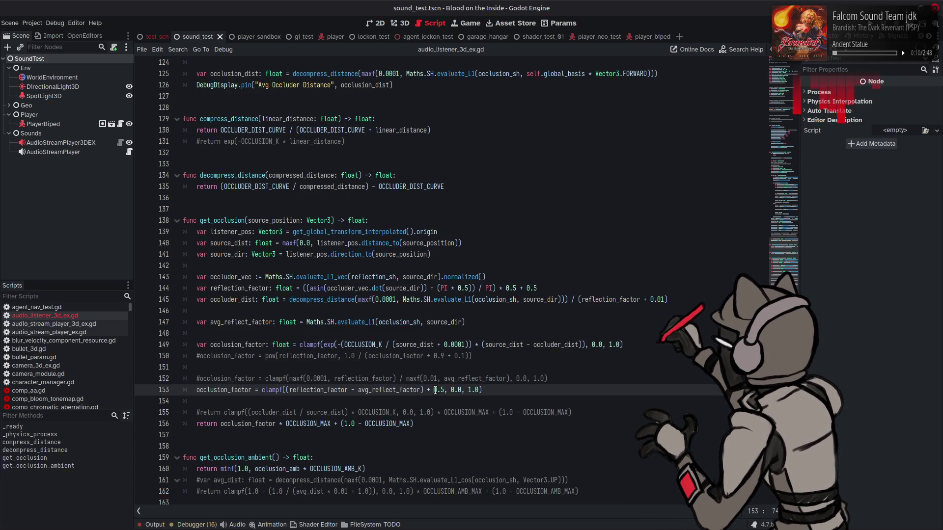
double_click(437, 391)
double_click(374, 390)
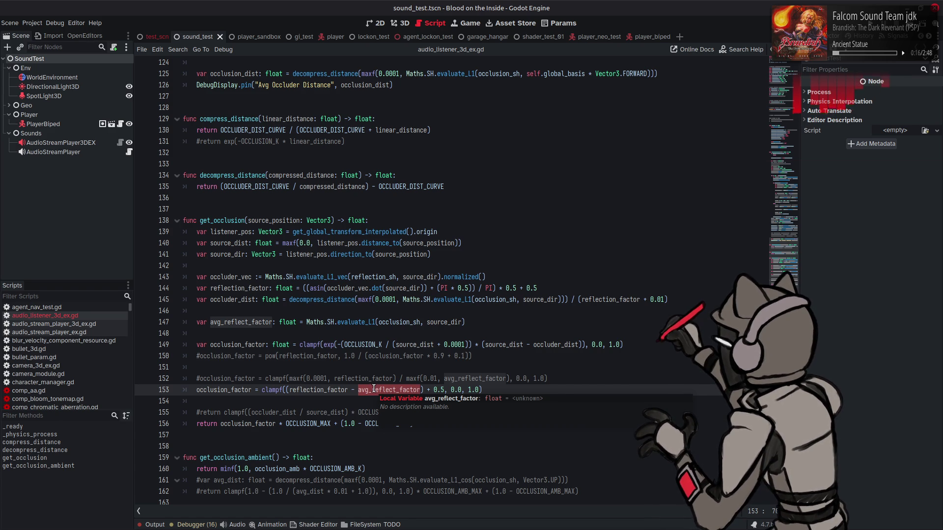
click(463, 356)
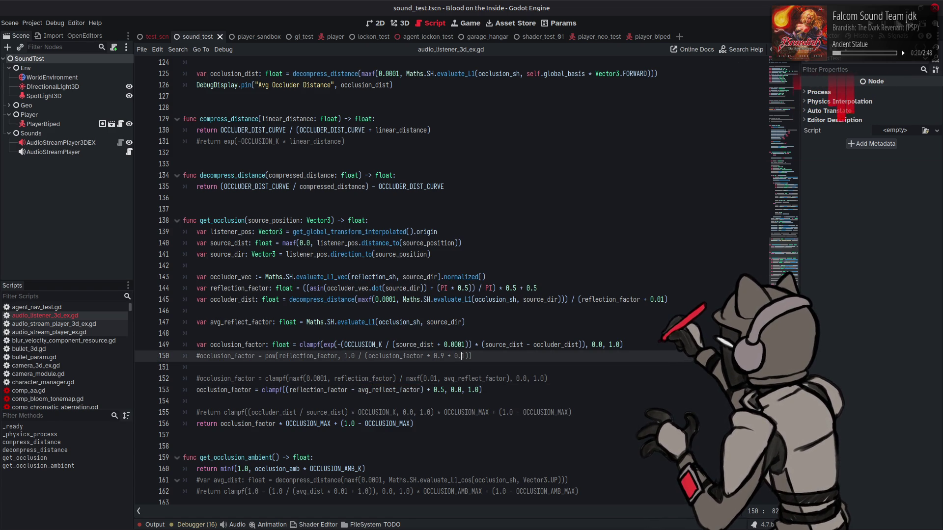
key(F6)
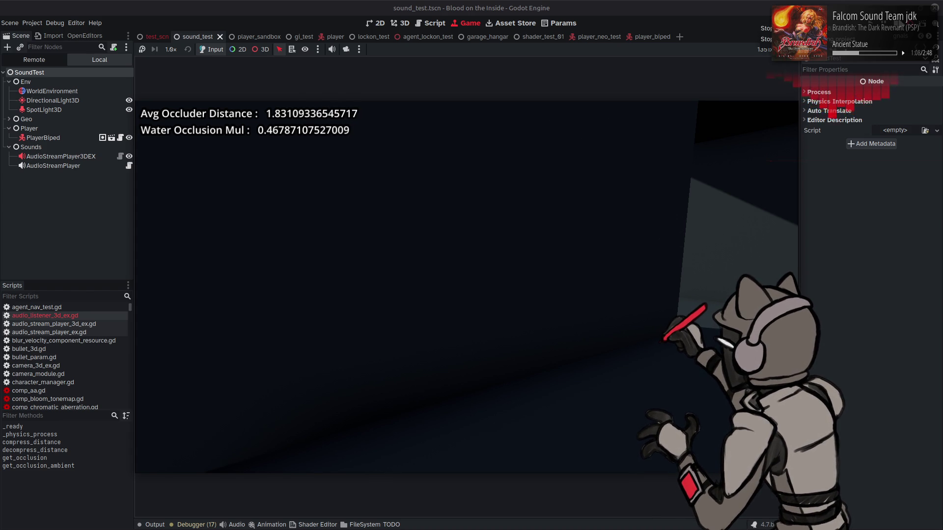
Step: Stop the test run with the Game view's Stop button, returning to audio_listener_3d_ex.gd
click(759, 23)
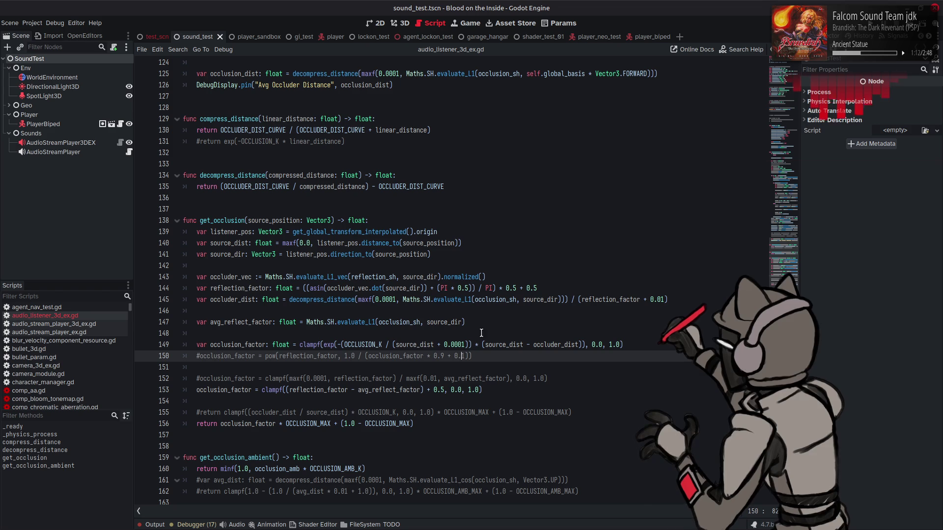
Step: Change the occlusion_factor offset on line 153 so the reflection difference gets plus 1.0
click(424, 390)
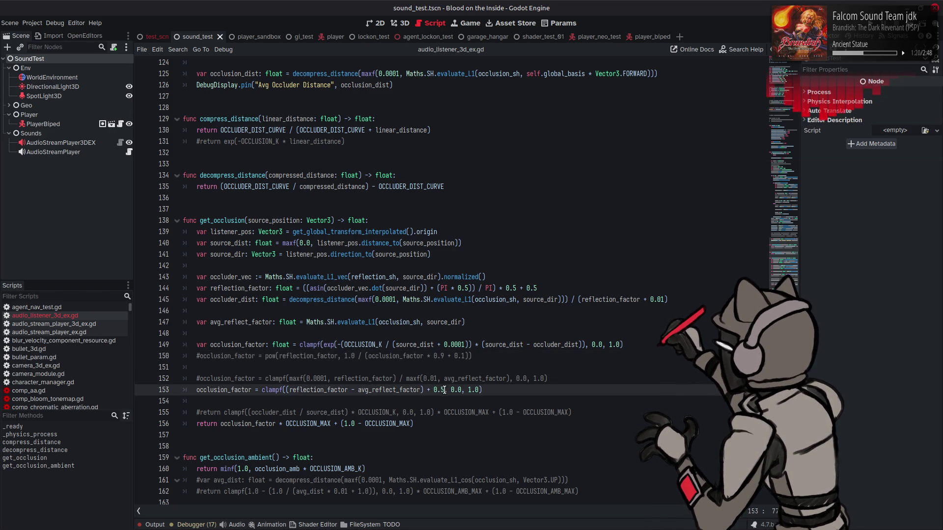
text(* 2.0)
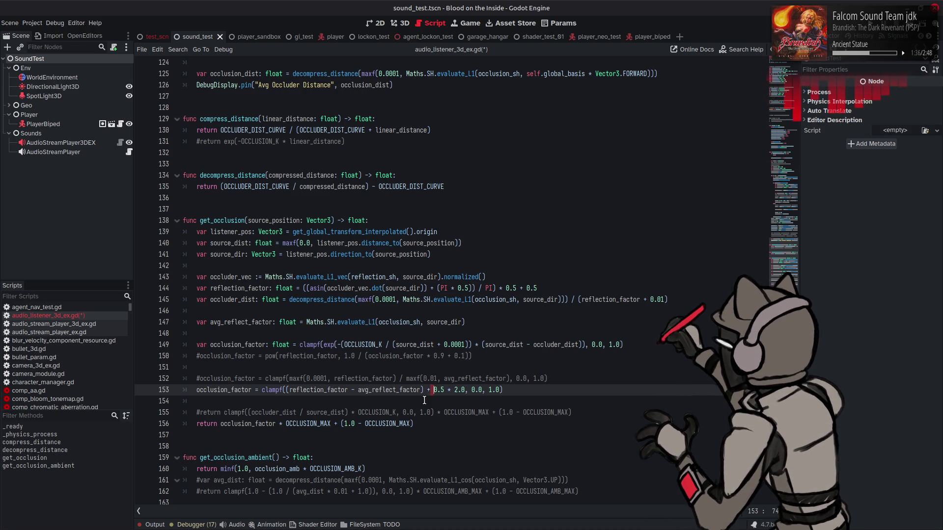
drag(433, 390, 444, 390)
text(1.0)
key(Delete)
key(Delete)
key(Delete)
Step: Replace clampf with Maths.linestep(0.5, 1.0, …), save the script, and run the scene
double_click(273, 390)
text(li)
key(BackSpace)
key(BackSpace)
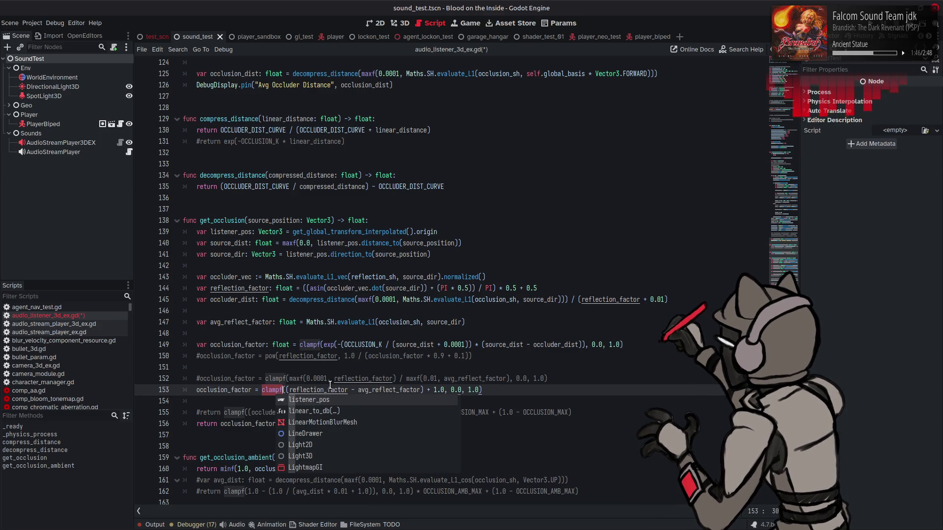
text(Maths.linestep()
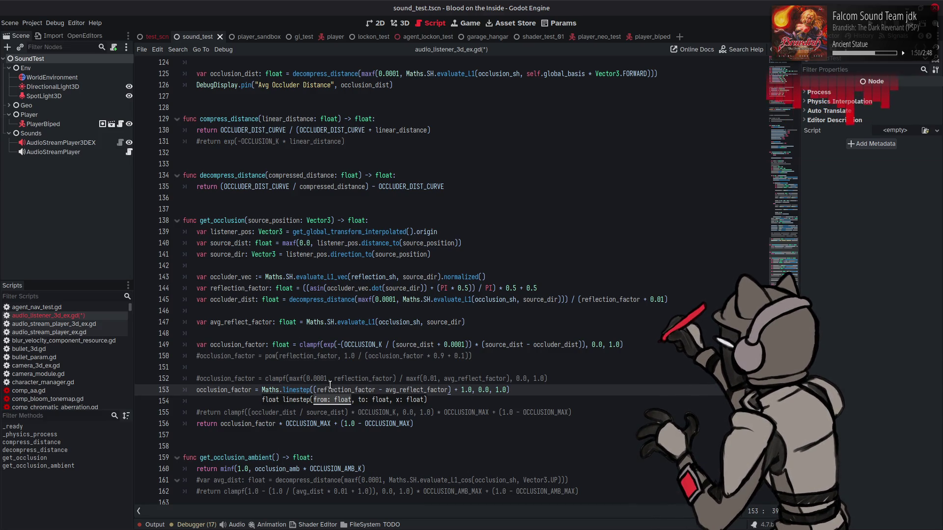
drag(473, 390, 507, 391)
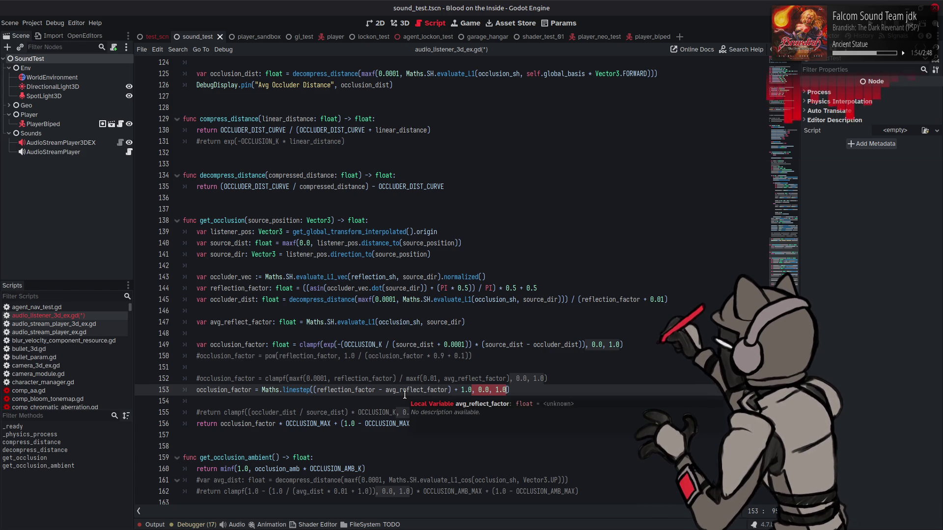
key(BackSpace)
text(0.5,)
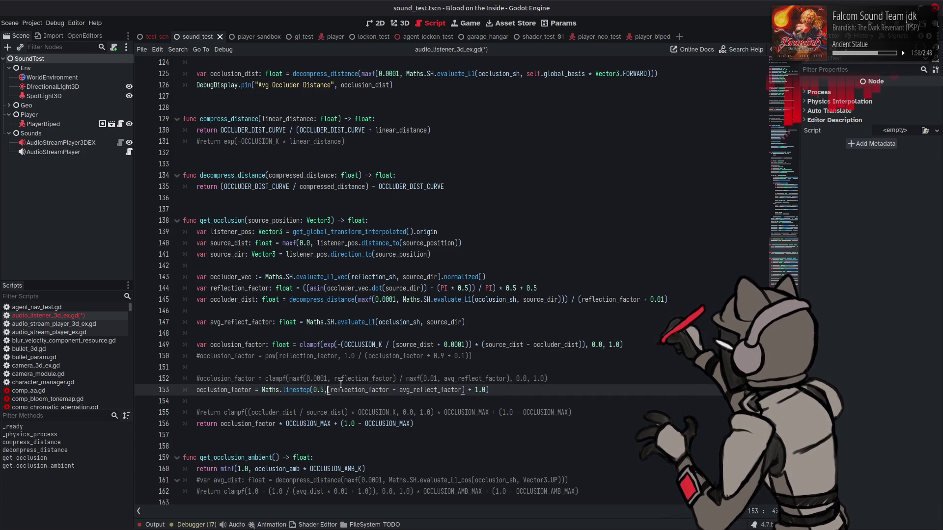
text( 1.0,)
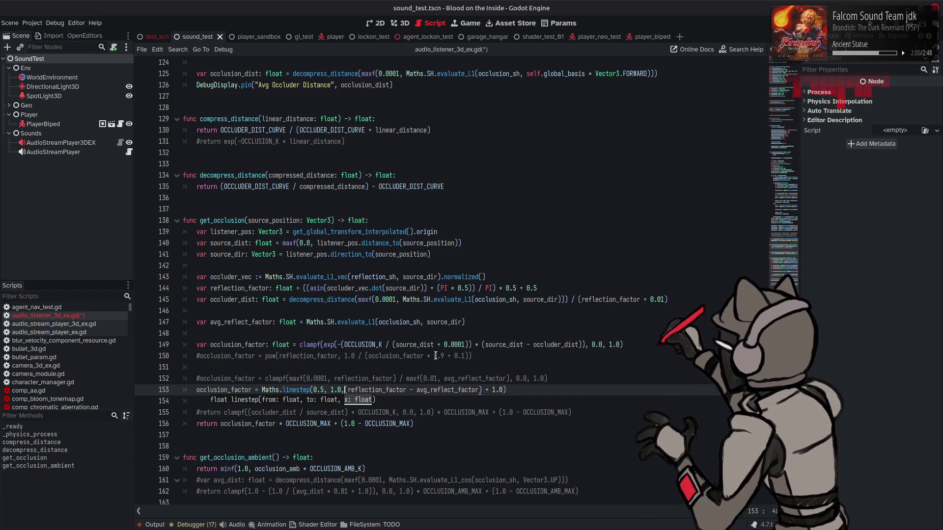
key(ctrl+s)
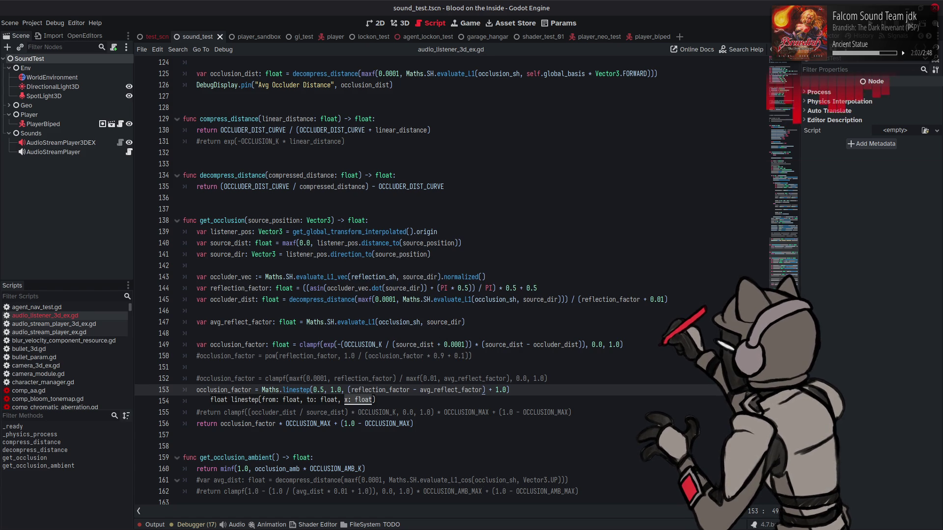
key(F6)
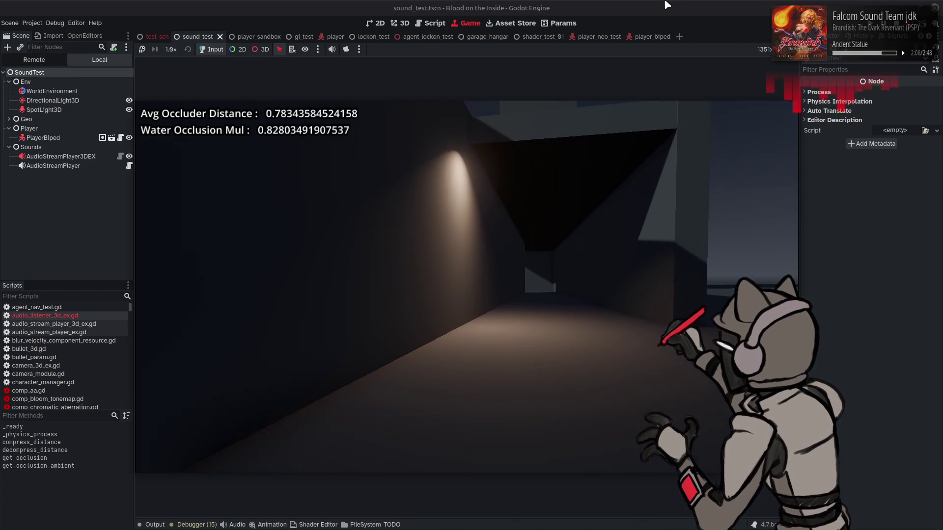
Step: Walk the corridor while Water Occlusion Mul ranges about 0.74–1.0, then return to the script
key(w)
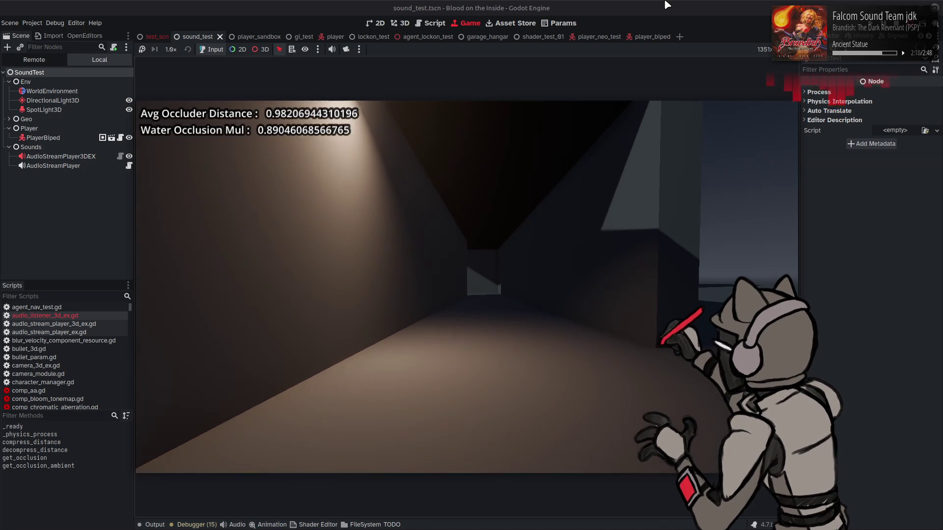
key(w)
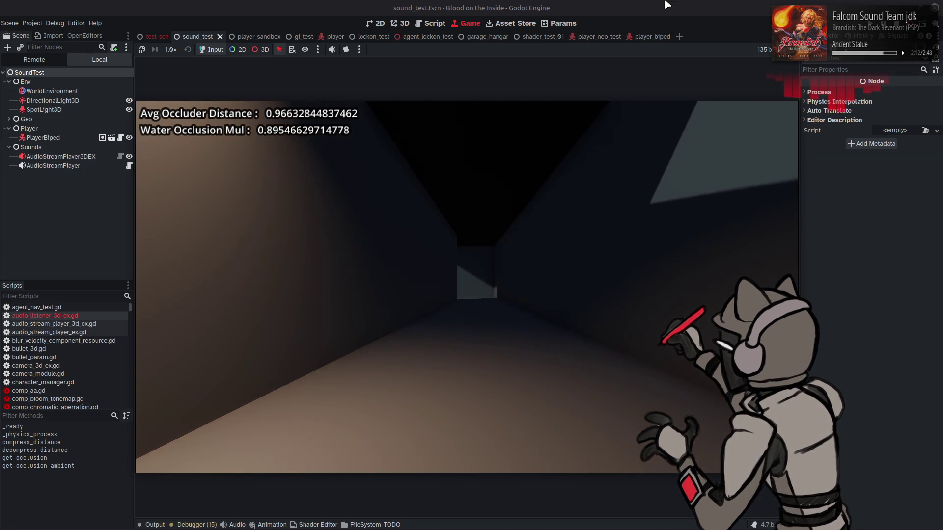
key(w)
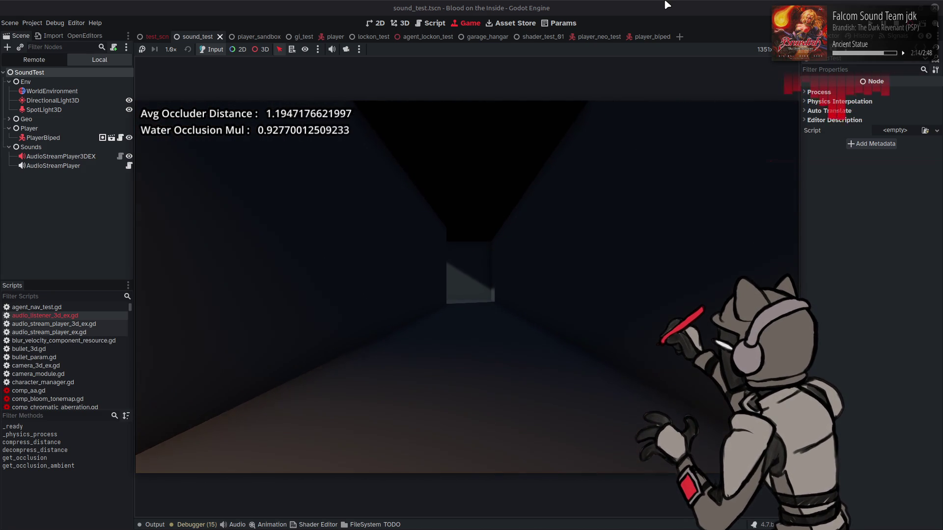
key(a)
key(w)
key(w)
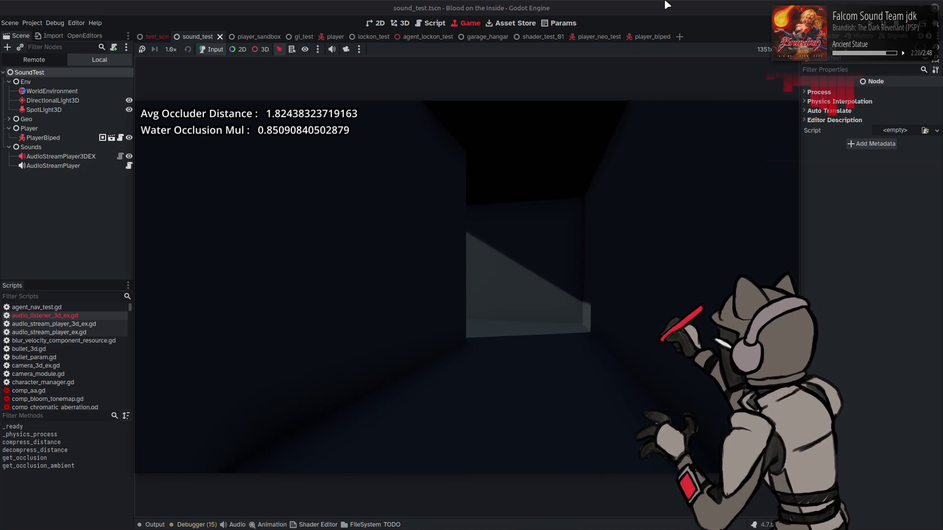
key(w)
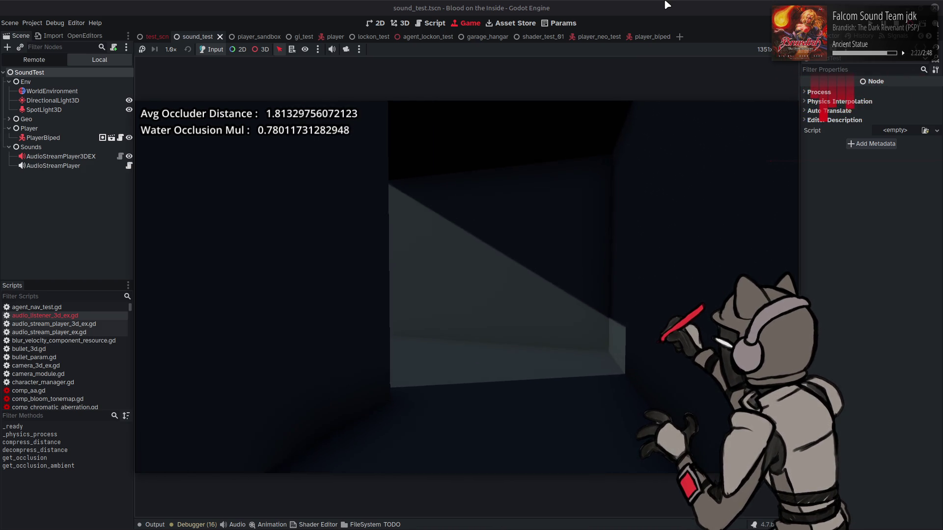
key(w)
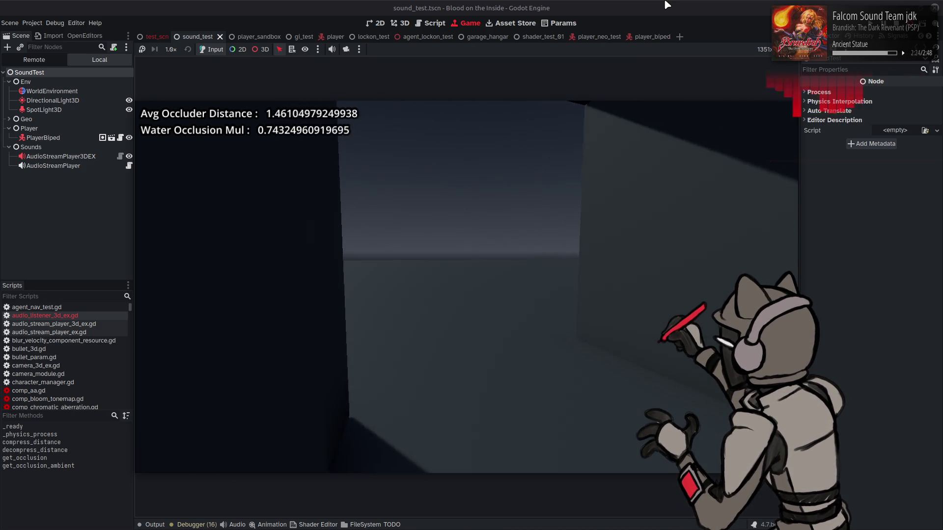
key(w)
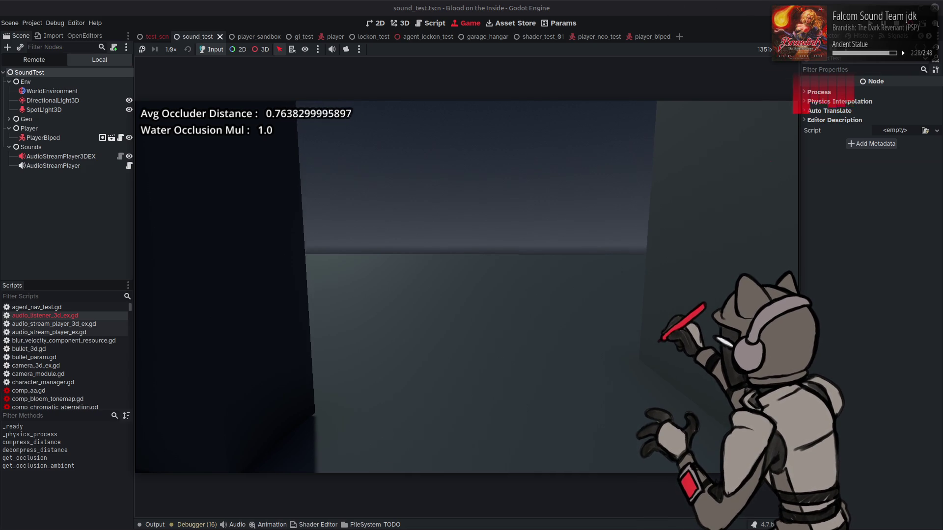
click(431, 23)
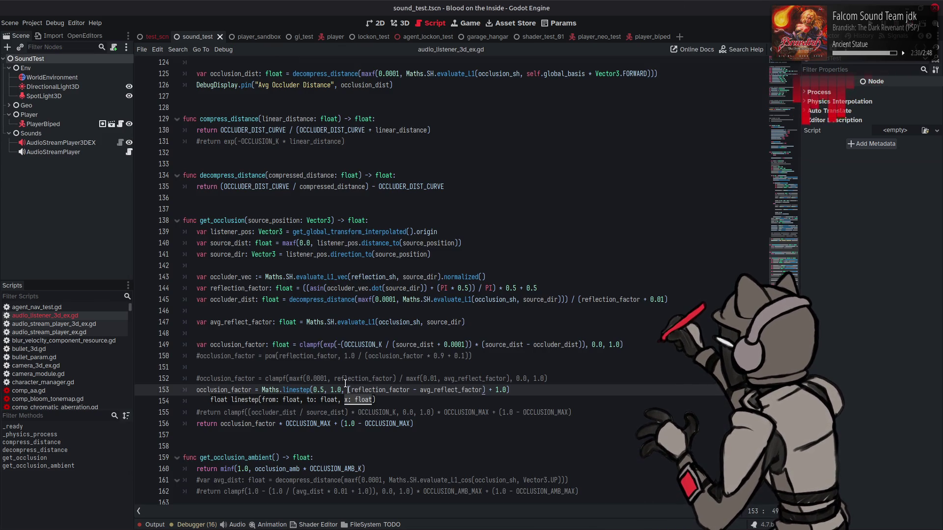
Step: Raise the linestep lower bound from 0.5 to 0.875, save, and relaunch the scene
click(321, 390)
text(87)
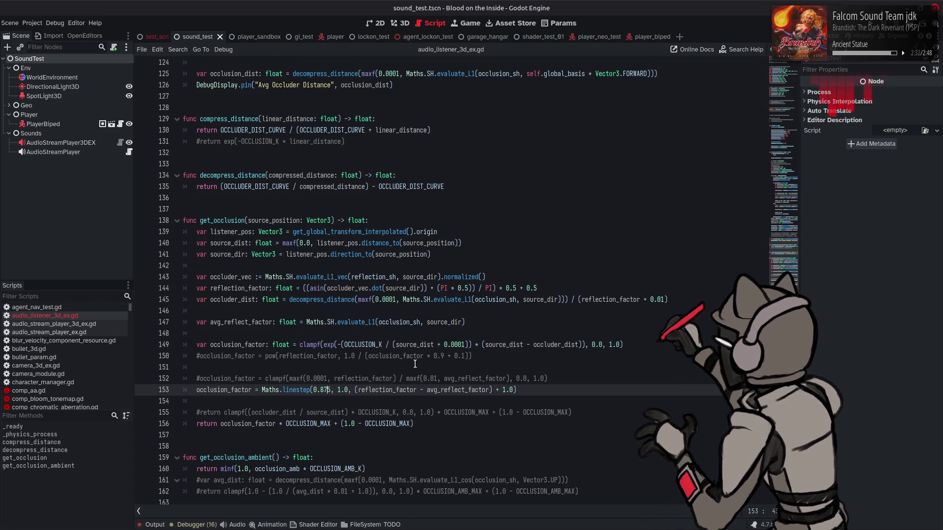
key(ctrl+s)
click(911, 29)
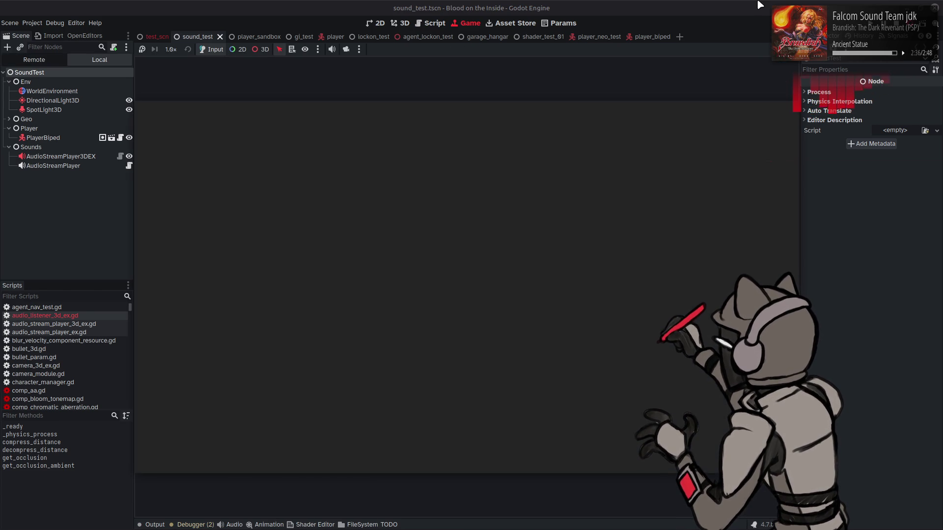
Step: Walk down the corridor to the lit wall until Water Occlusion Mul reads 0.1
key(w)
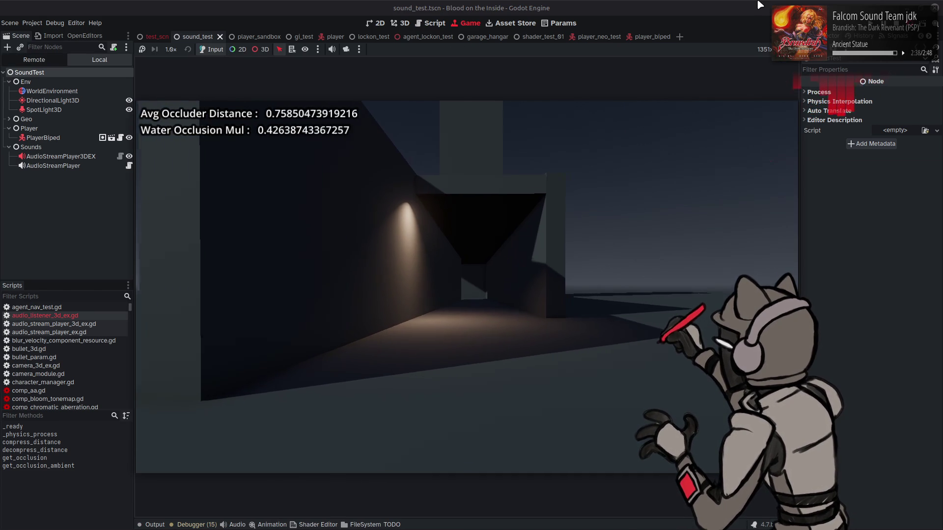
key(w)
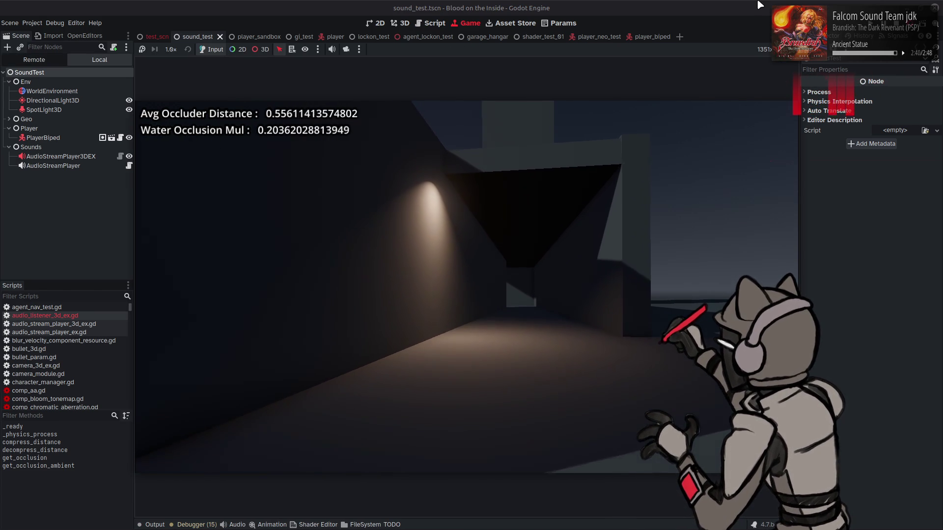
key(w)
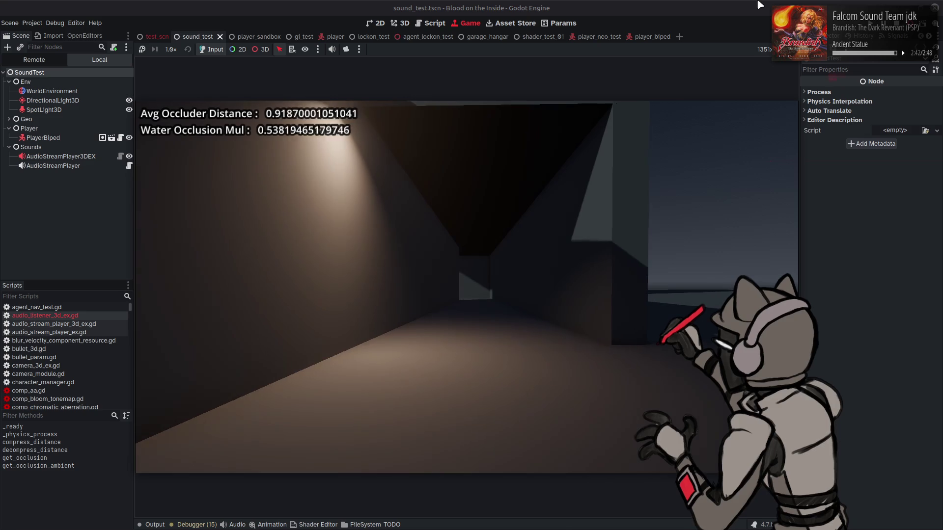
key(w)
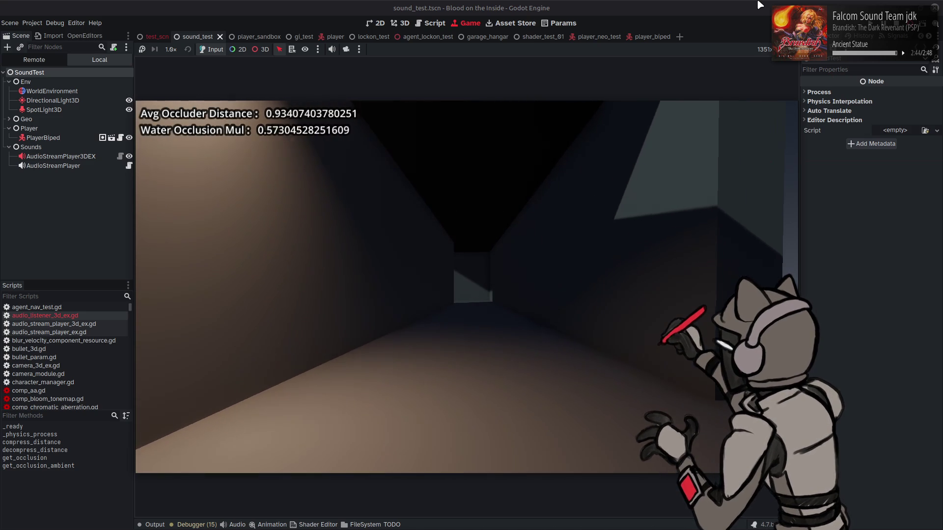
key(w)
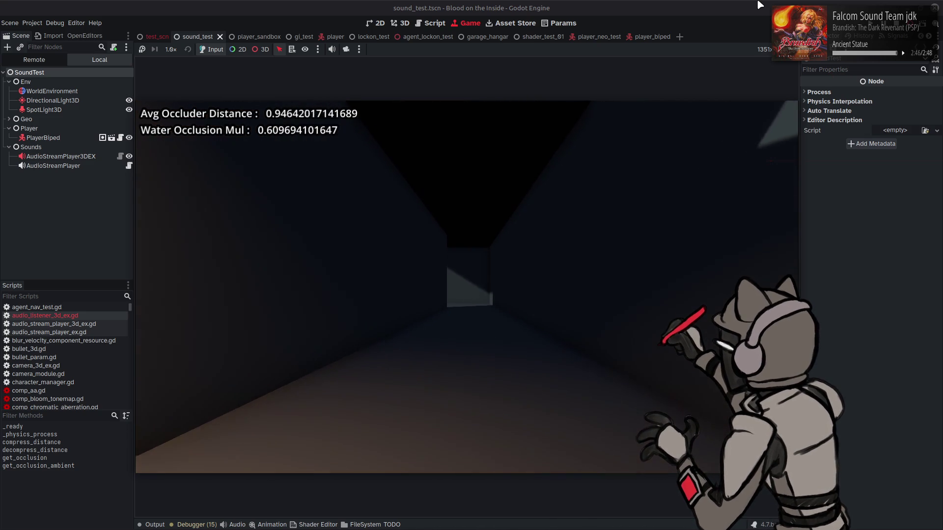
key(w)
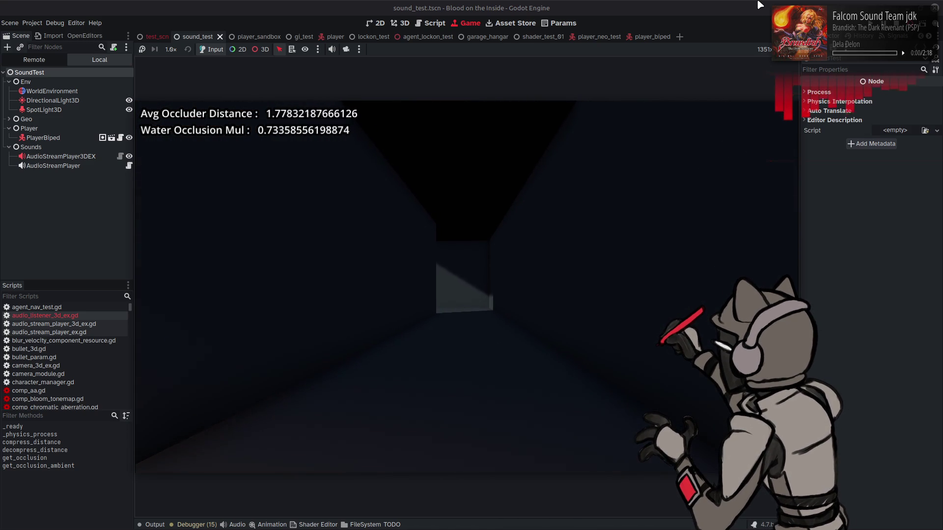
key(w)
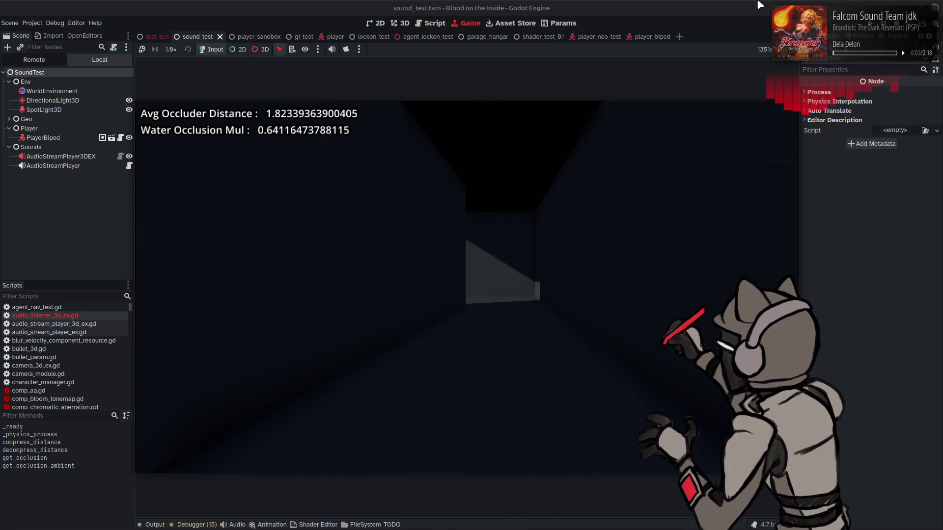
key(w)
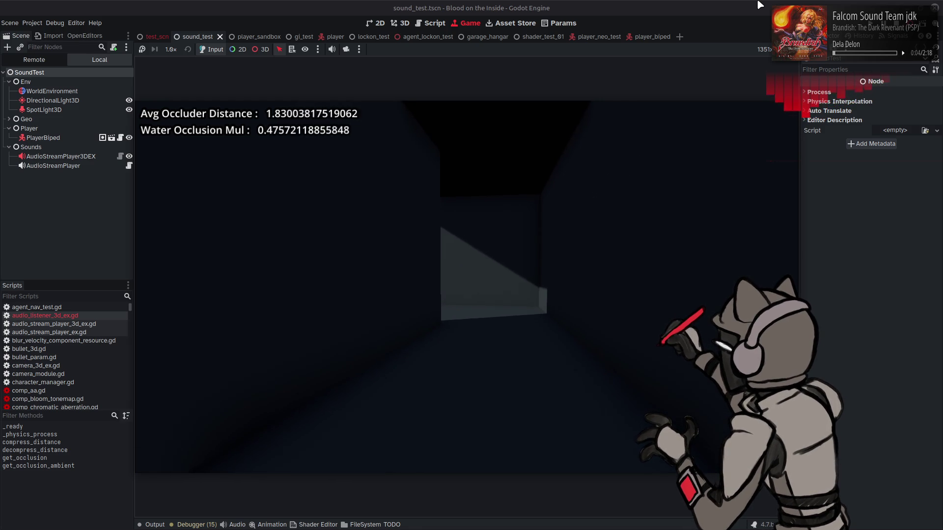
key(w)
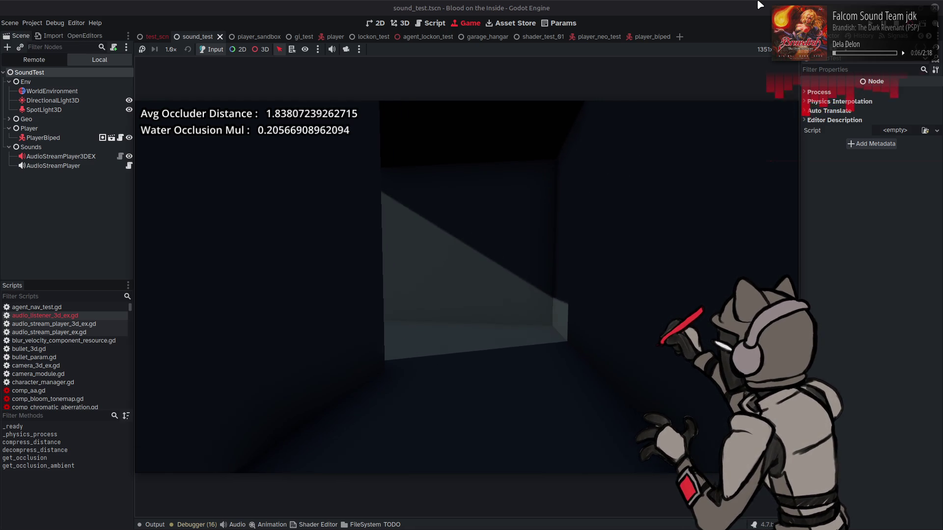
key(a)
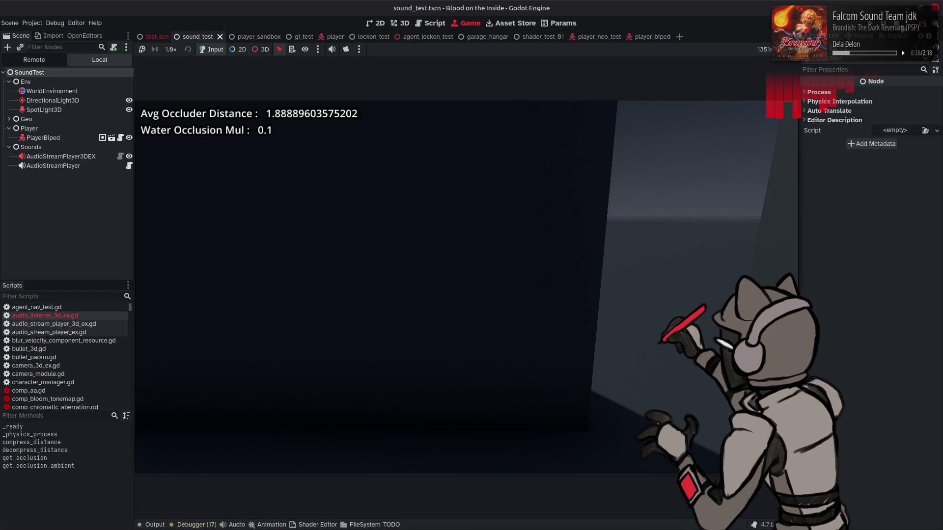
Step: Stop the running sound test and return to the script editor
key(F8)
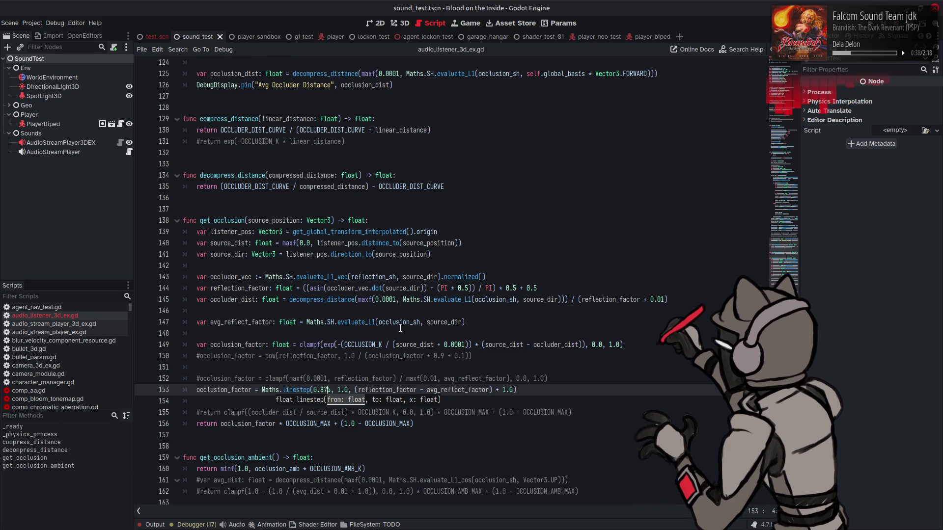
mouse_move(364, 293)
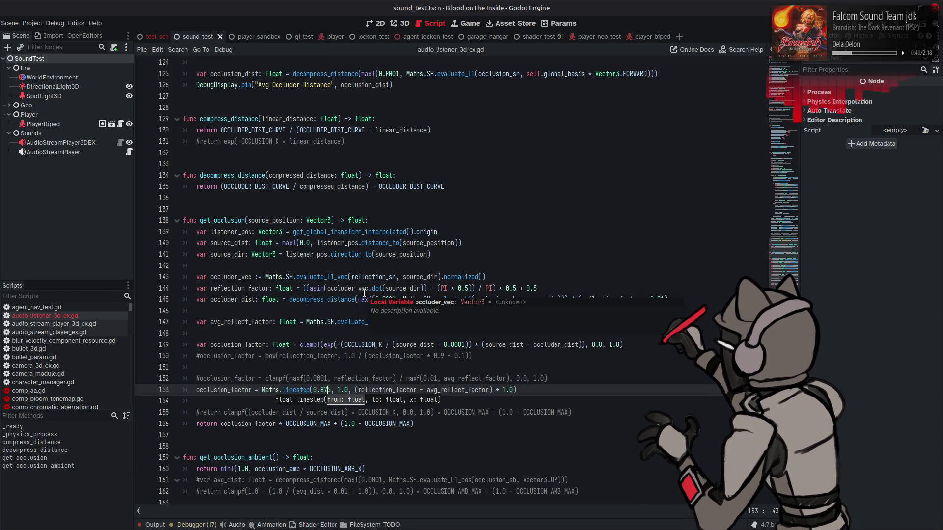
click(393, 266)
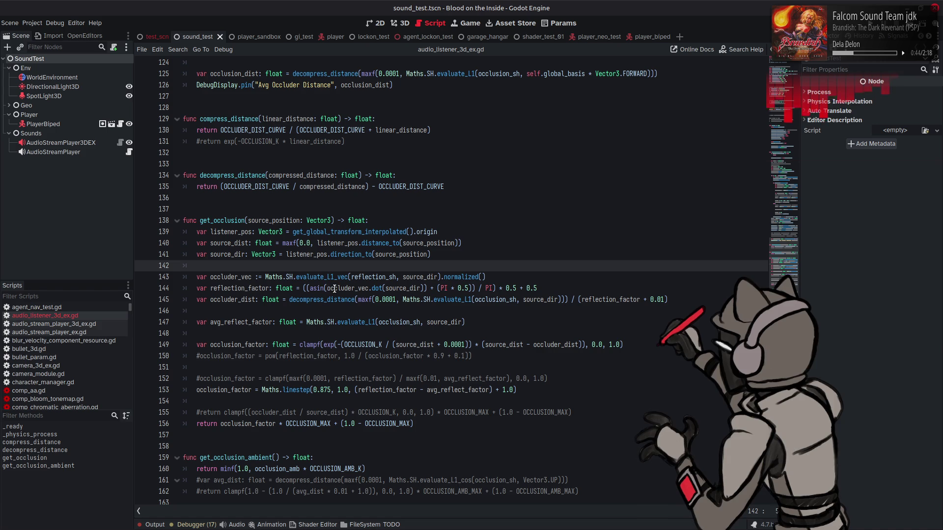
Step: Look up the Maths.SH symbol to open maths.gd at the evaluate_L1_cos function
click(295, 277)
right_click(295, 276)
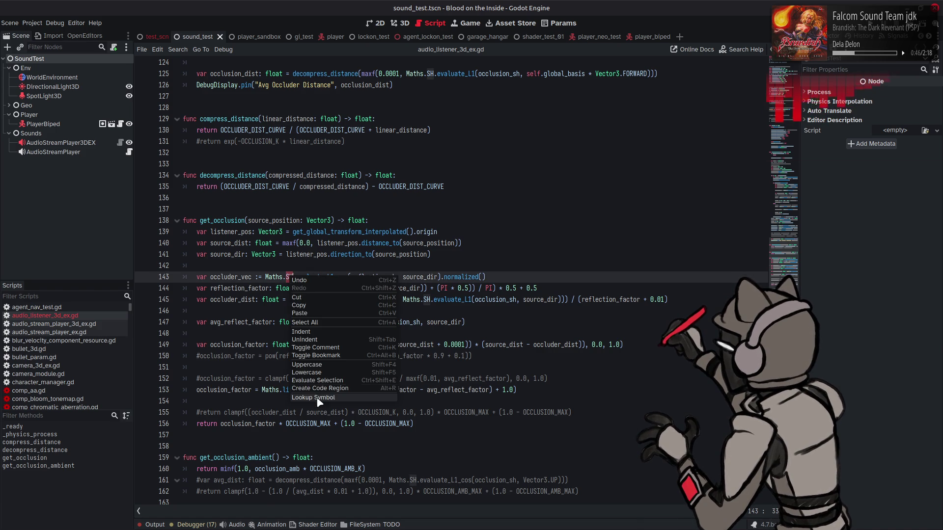
click(339, 402)
scroll(364, 319, down, 19)
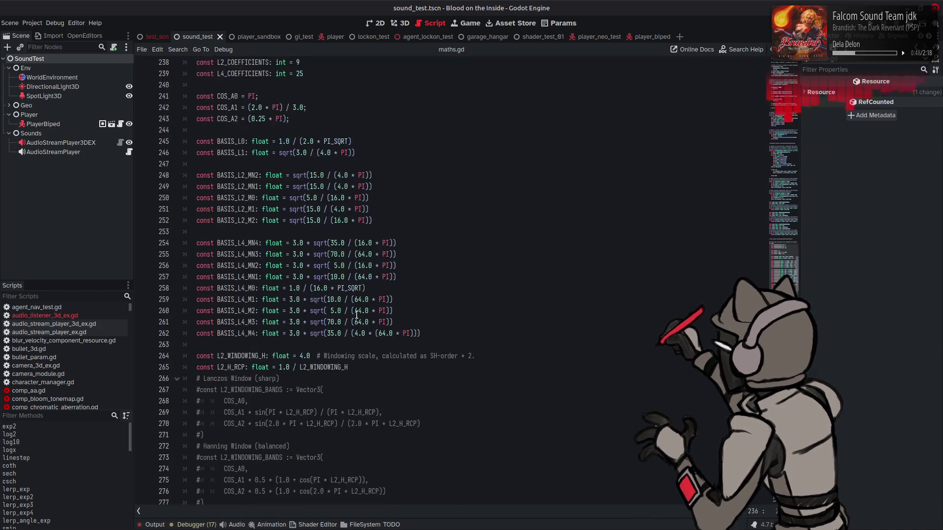
scroll(404, 312, down, 20)
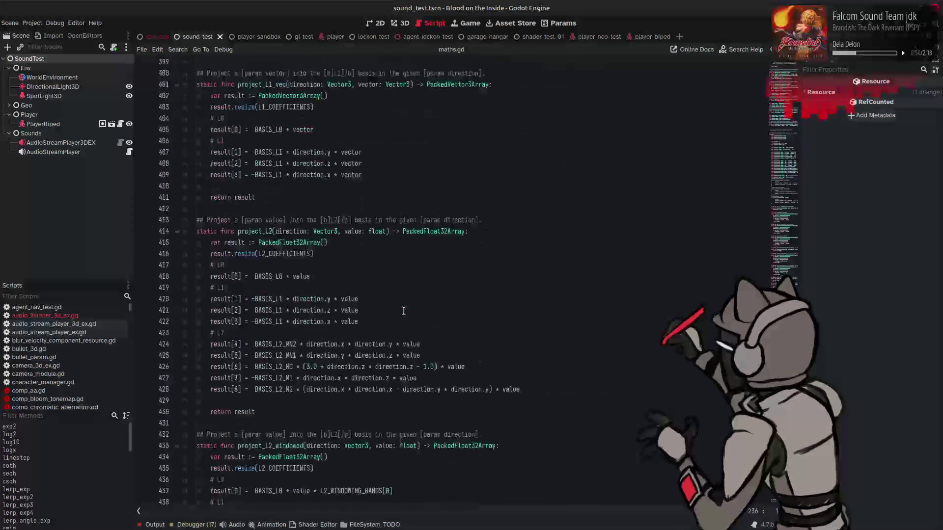
scroll(404, 312, up, 5)
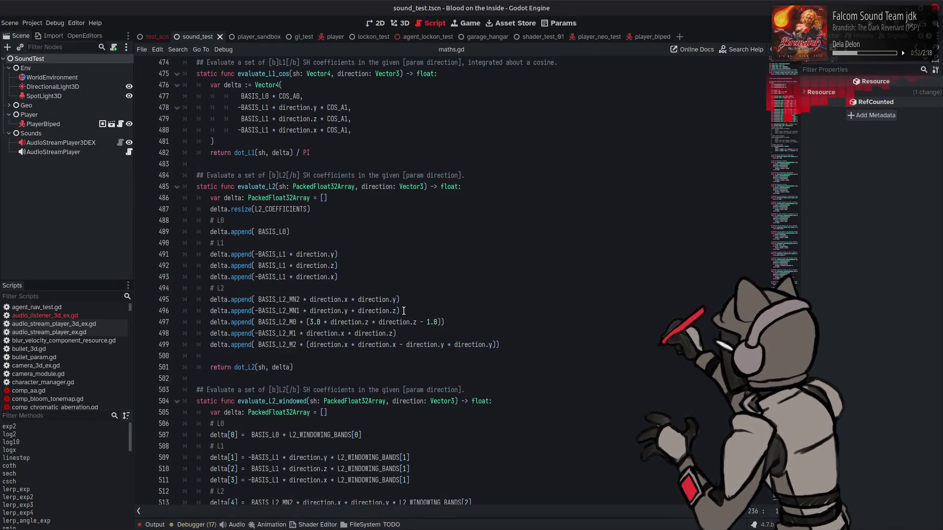
Step: Cut the evaluate_L1_vec block and paste it right after evaluate_L1_cos, removing leftover blank lines
scroll(393, 312, up, 5)
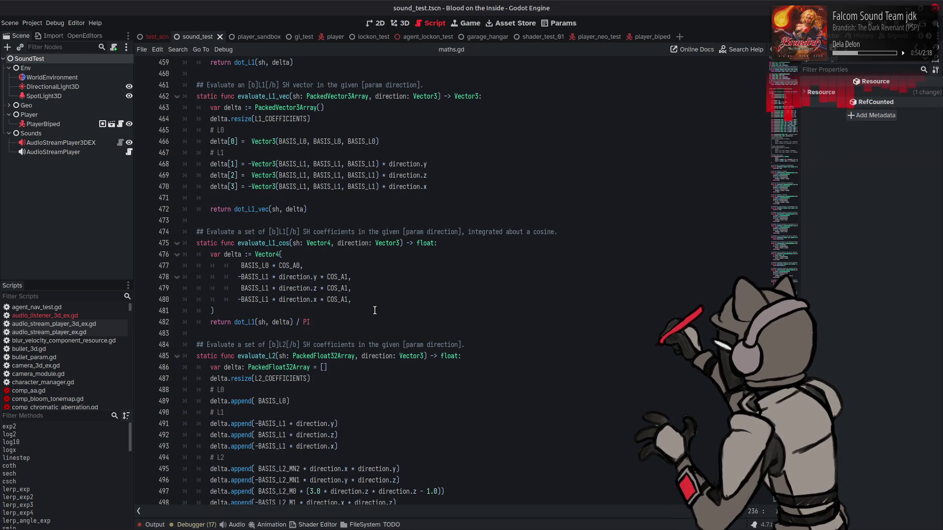
scroll(373, 311, up, 2)
mouse_move(315, 278)
mouse_down()
mouse_move(275, 278)
mouse_move(195, 152)
mouse_up()
key(ctrl+c)
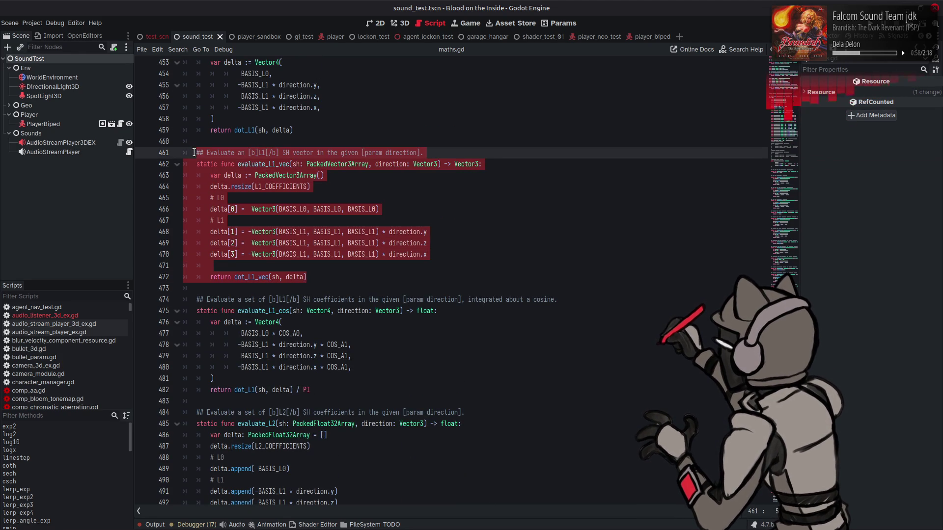
key(BackSpace)
click(323, 268)
key(Return)
key(Return)
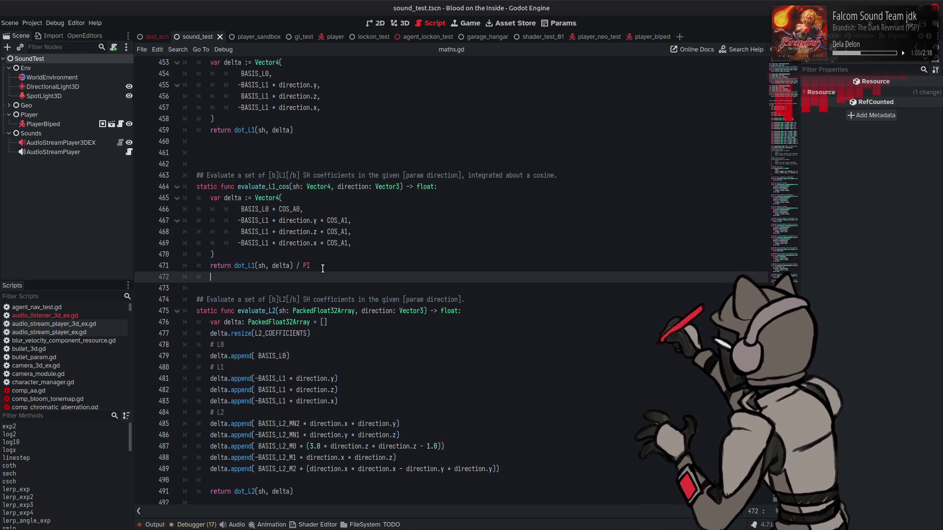
key(ctrl+v)
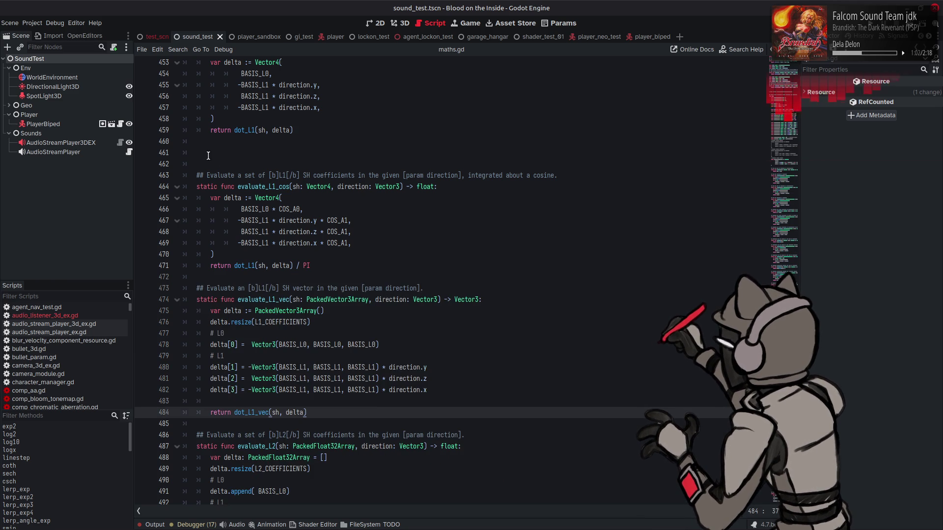
click(211, 152)
key(BackSpace)
key(BackSpace)
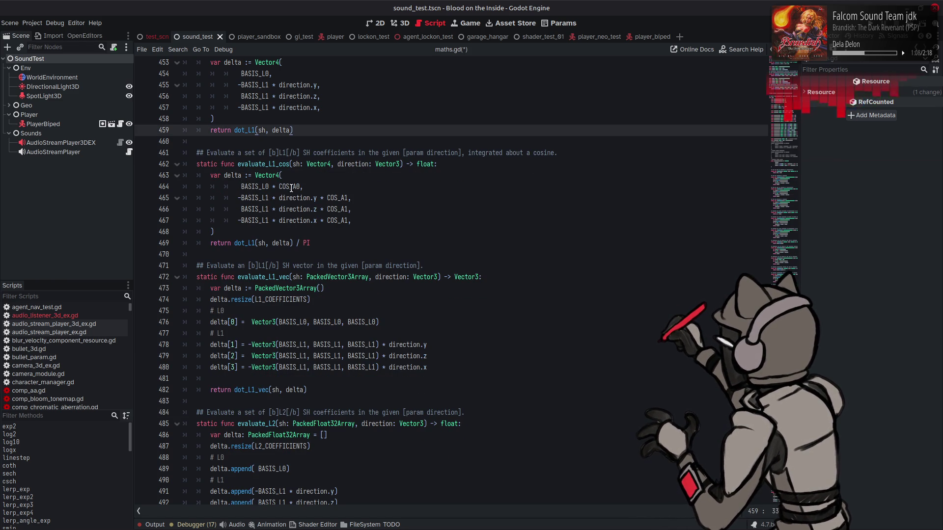
Step: Select the relocated evaluate_L1_vec block again
mouse_move(291, 189)
click(332, 180)
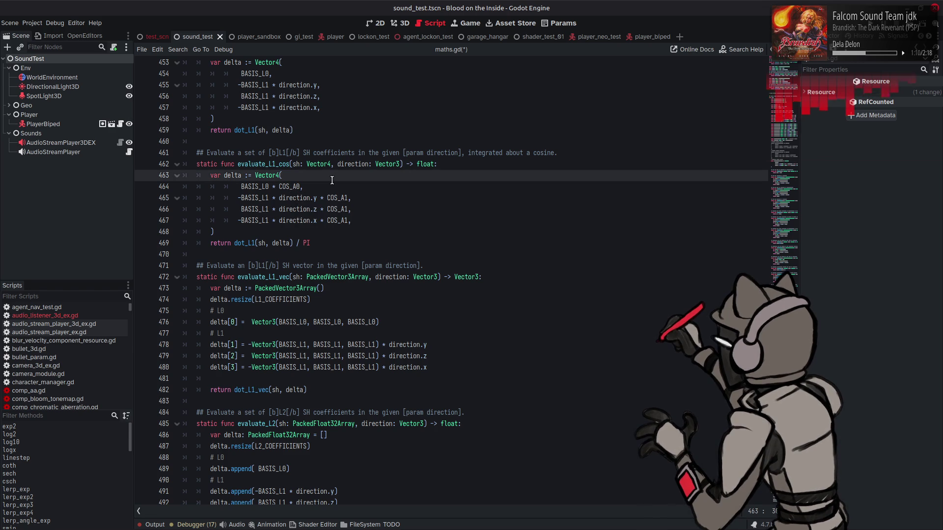
scroll(347, 189, up, 3)
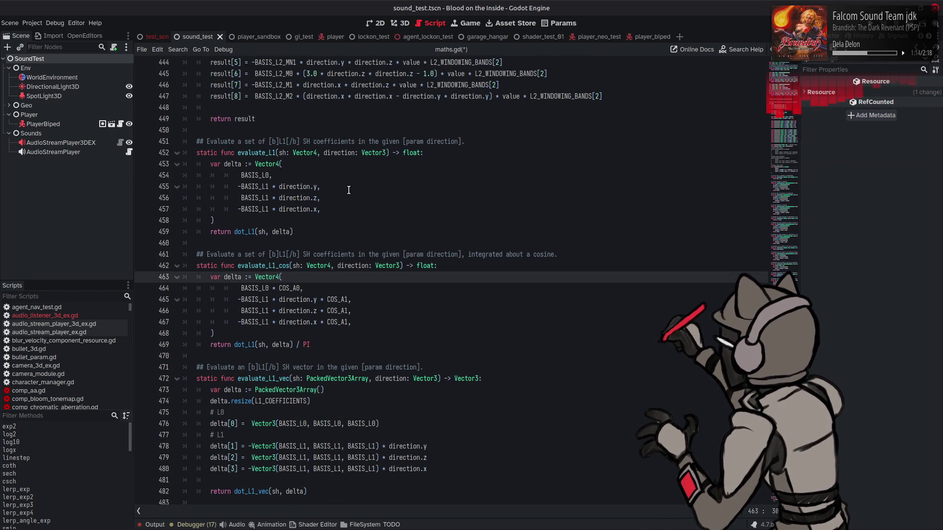
scroll(349, 191, down, 1)
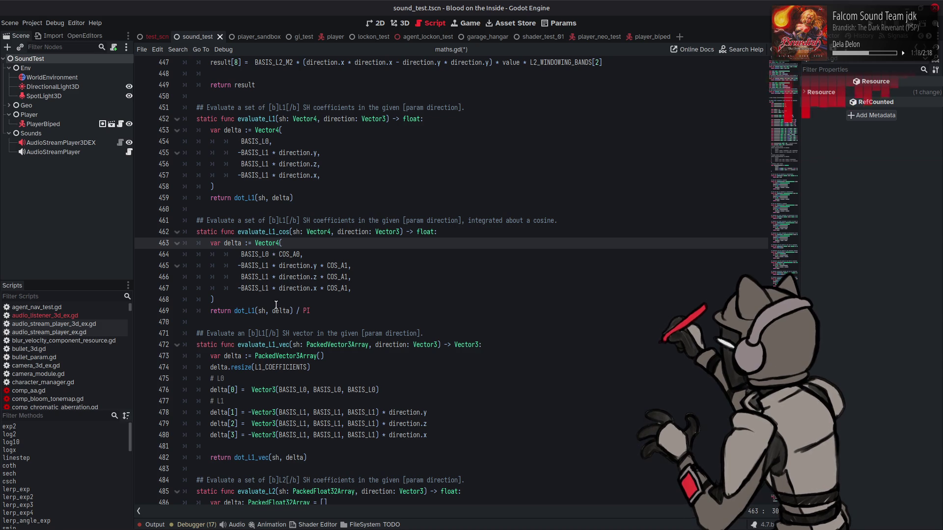
scroll(282, 306, down, 2)
drag(319, 388, 195, 265)
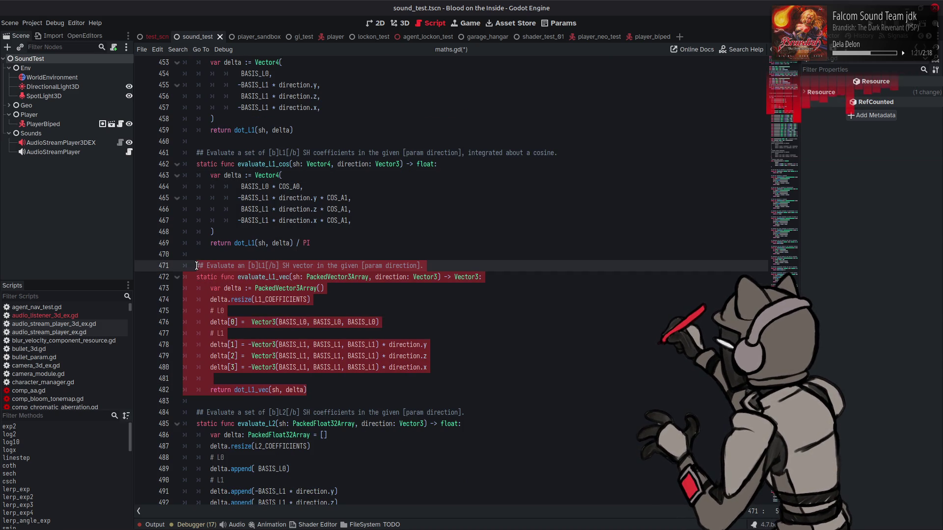
Step: Paste a duplicate of evaluate_L1_vec below the original
click(319, 392)
key(Return)
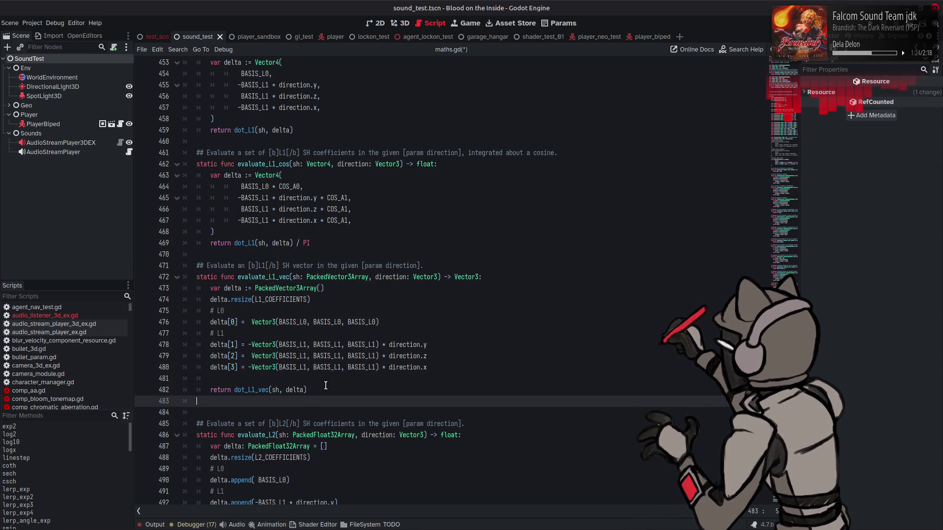
key(Return)
key(ctrl+v)
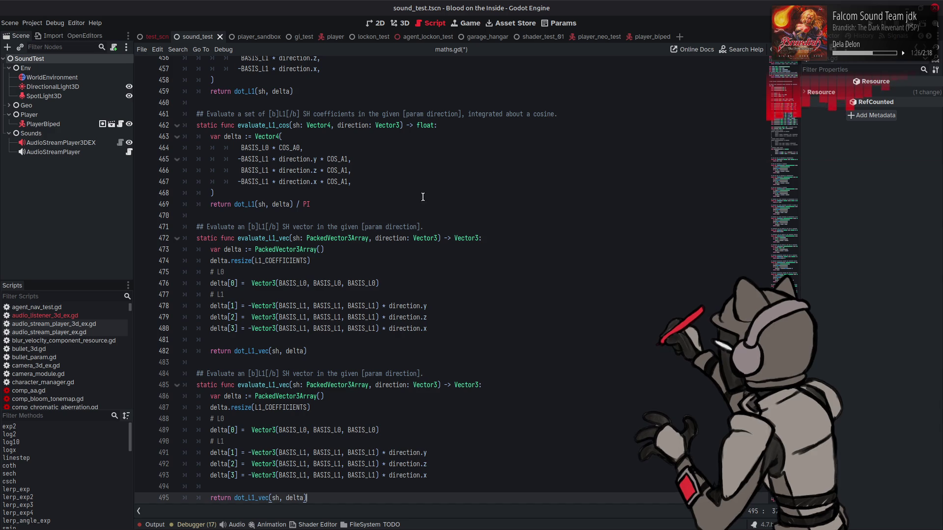
Step: Rename the duplicate evaluate_L1_vec_cos and add 'integrated about a cosine' to its comment
drag(463, 114, 581, 114)
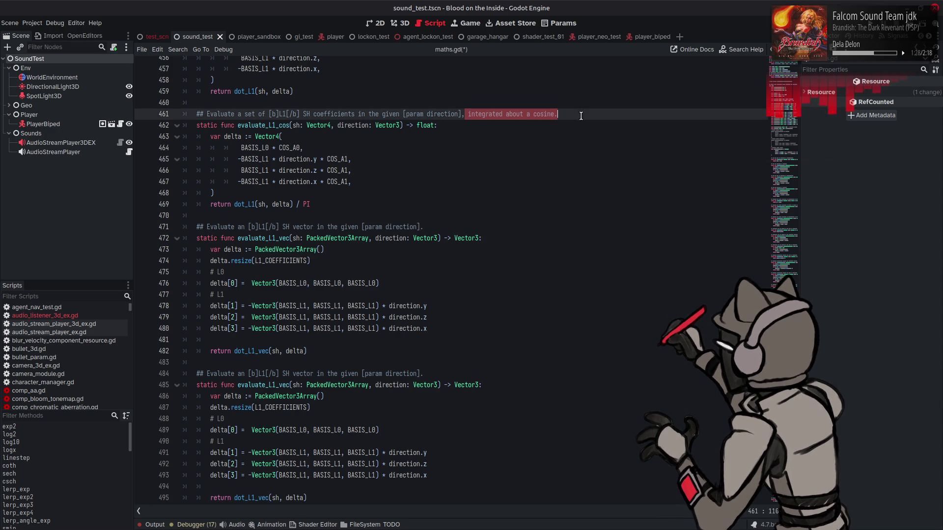
click(478, 162)
key(ctrl+s)
drag(462, 114, 558, 113)
key(ctrl+c)
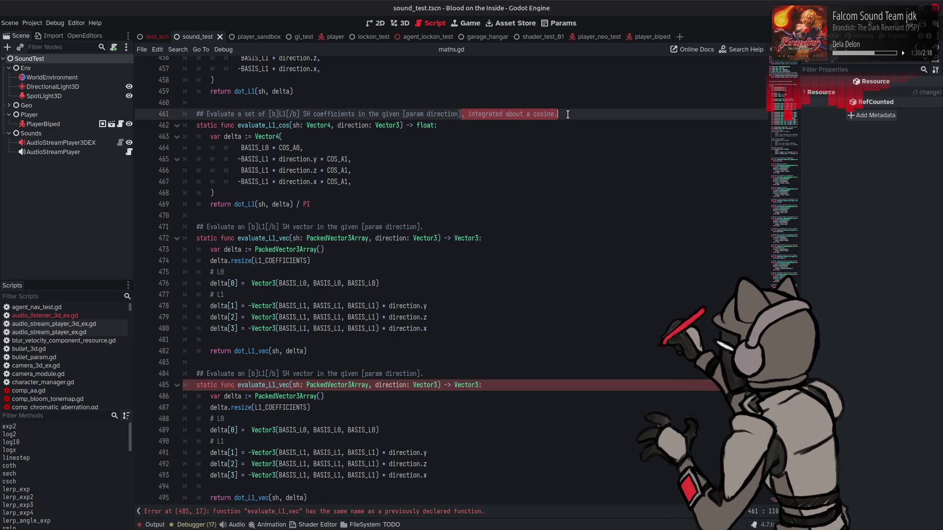
click(424, 373)
key(ctrl+v)
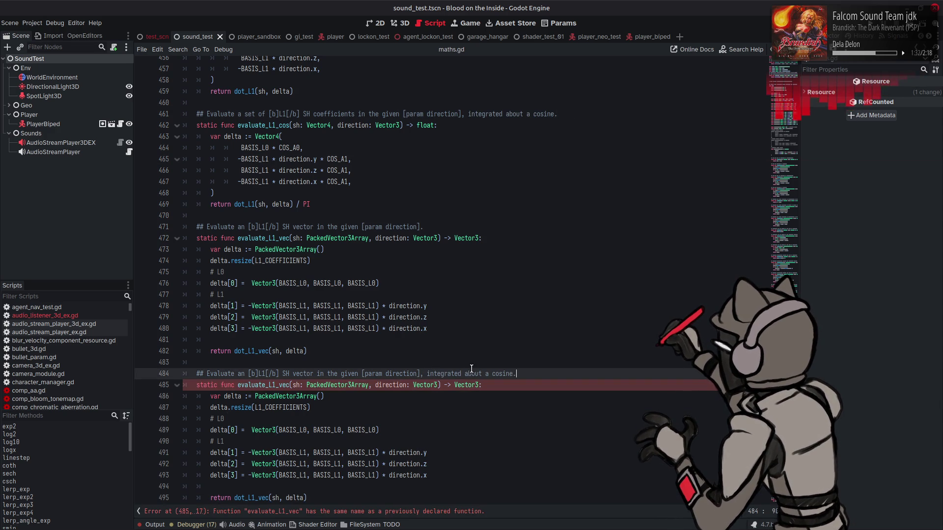
click(305, 387)
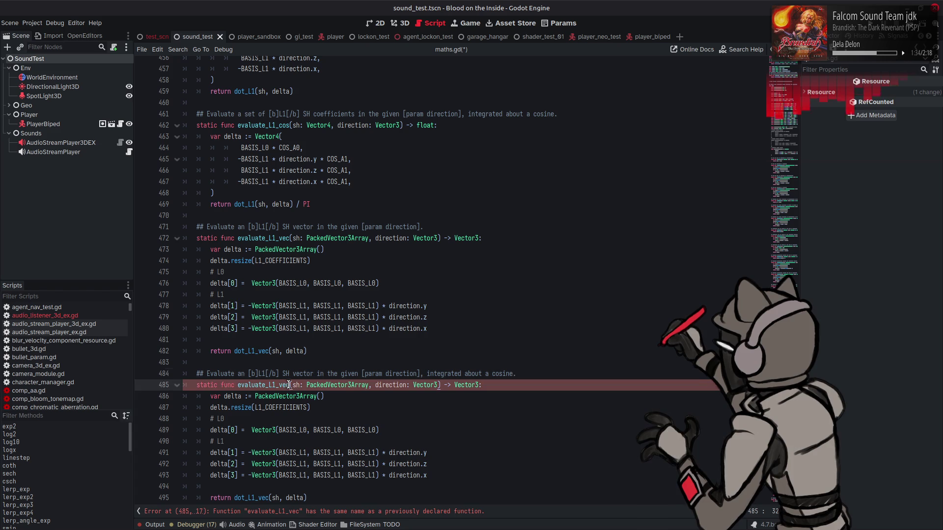
text(_co)
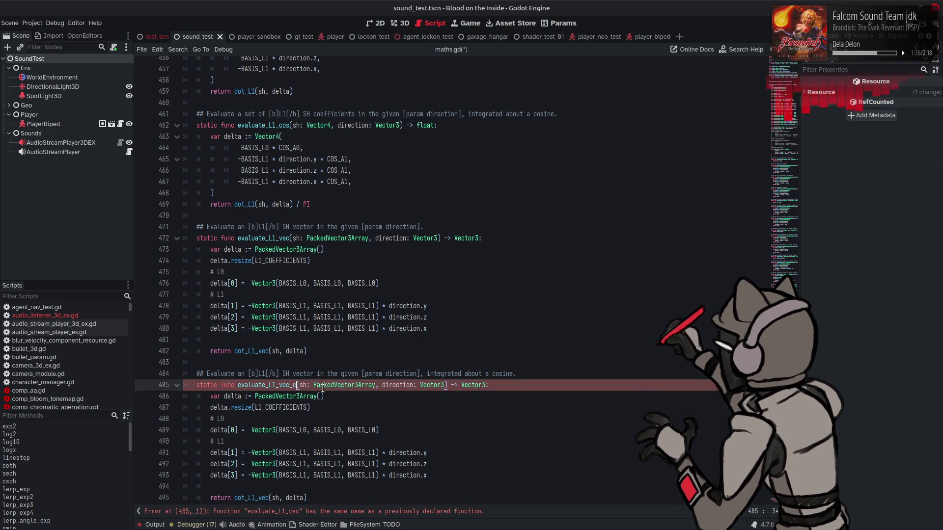
text(s)
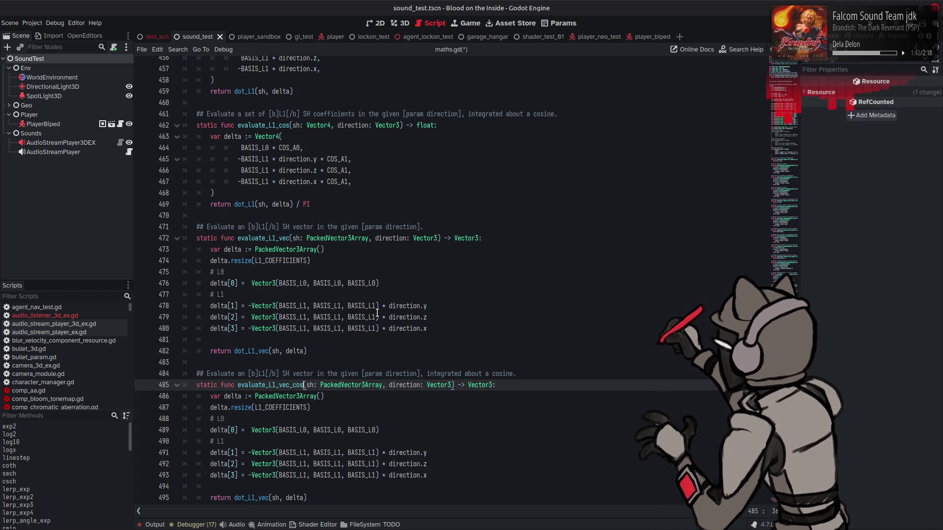
Step: Append '/ PI' from line 469 to line 495's return dot_L1_vec(sh, delta)
scroll(383, 318, down, 1)
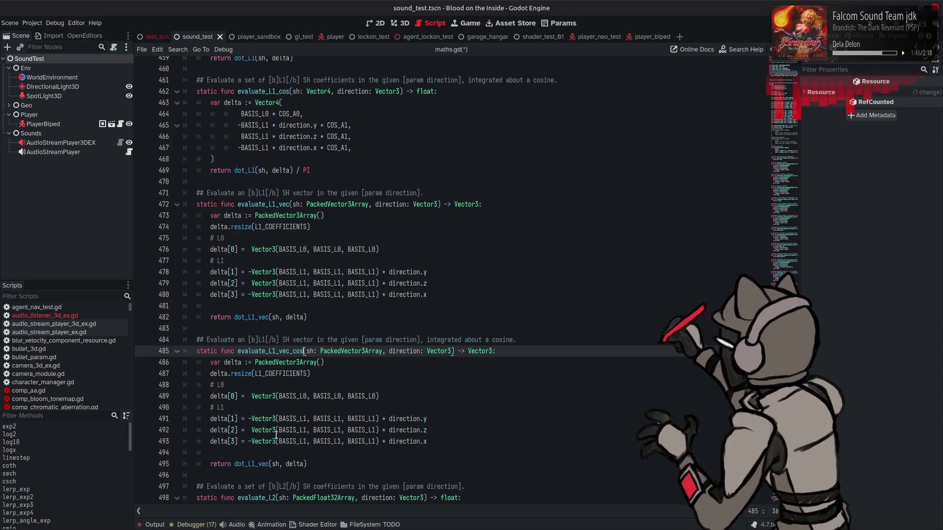
double_click(252, 465)
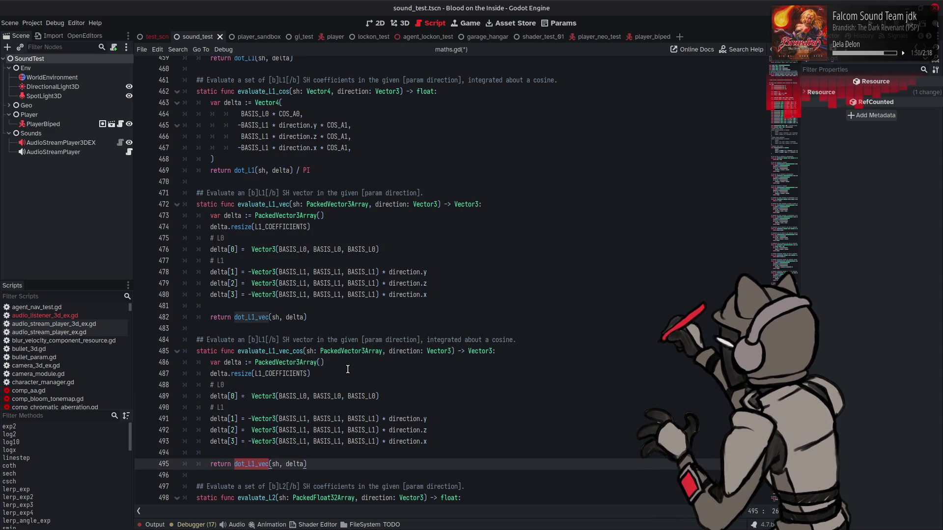
scroll(348, 370, down, 6)
scroll(348, 370, up, 4)
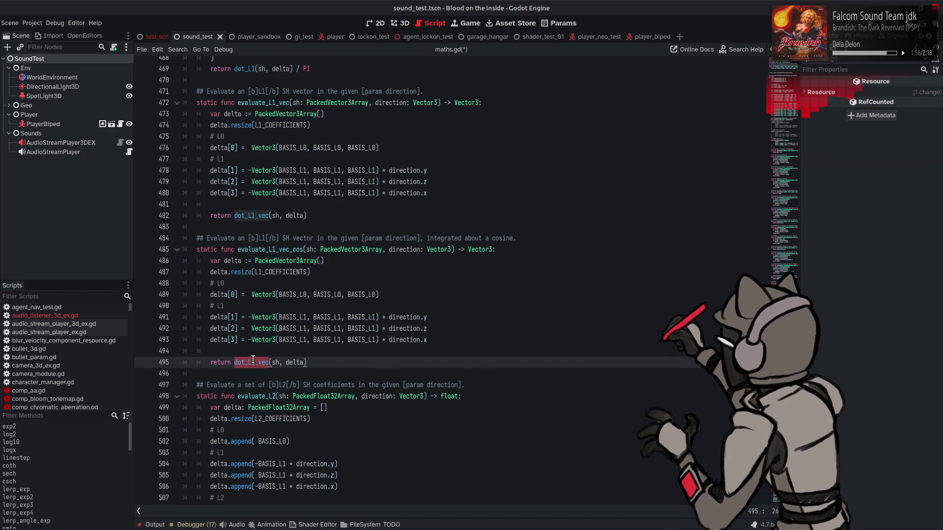
mouse_move(253, 360)
drag(293, 69, 338, 67)
key(ctrl+c)
click(329, 363)
key(ctrl+v)
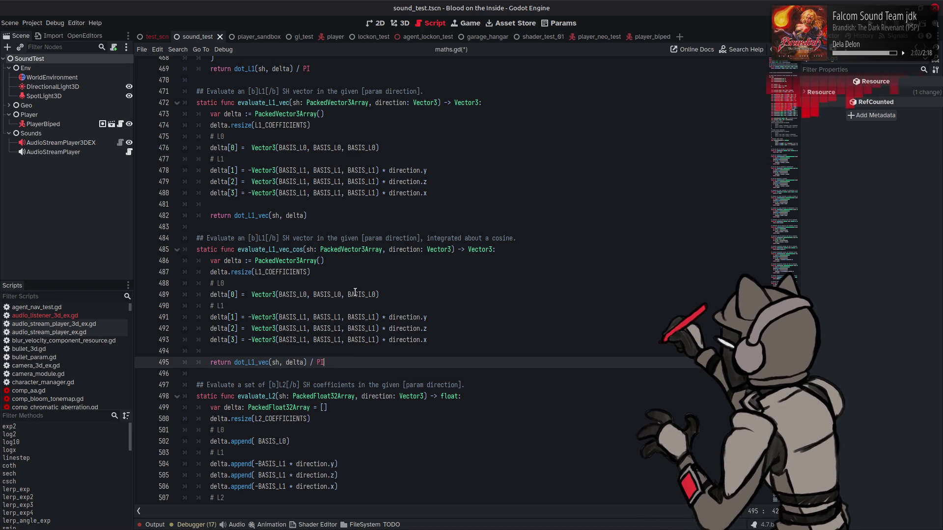
Step: Append ' * COS_A0' to line 489 and ' * COS_A1' to lines 491–493
scroll(341, 153, up, 3)
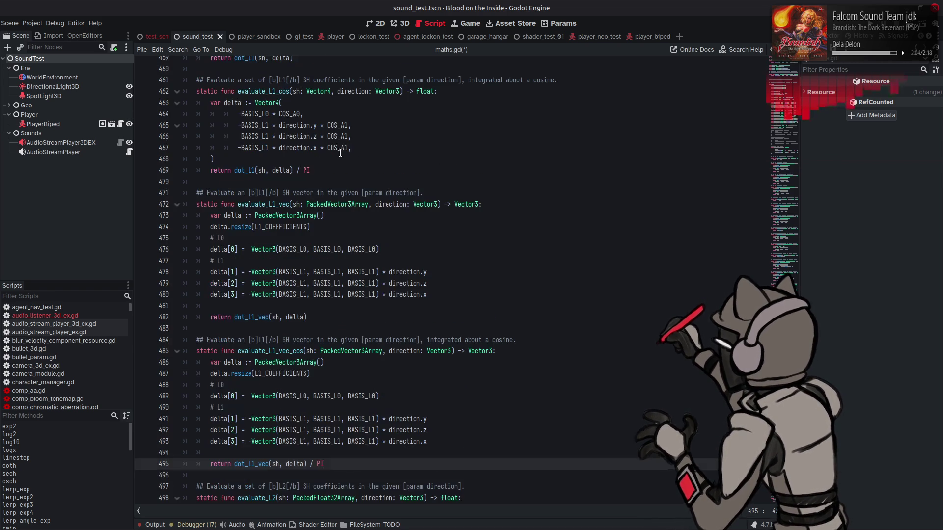
click(271, 115)
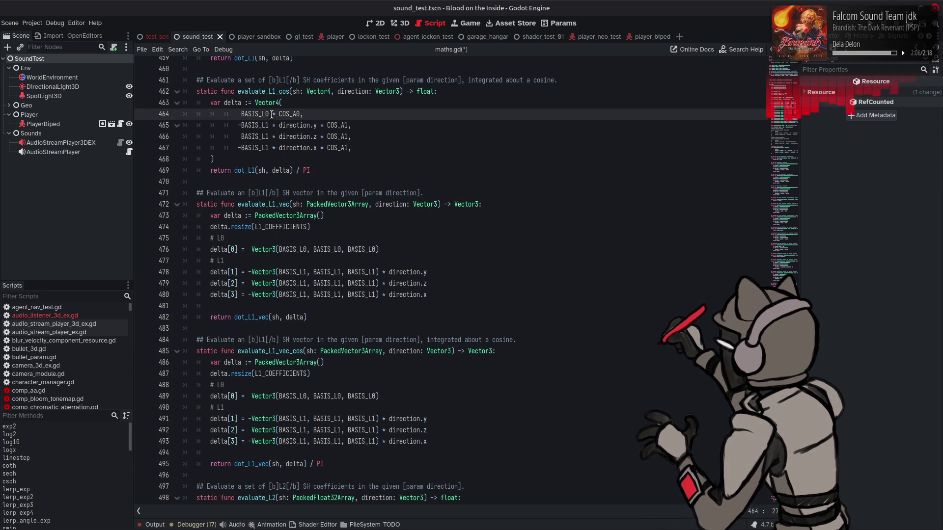
drag(270, 113, 300, 114)
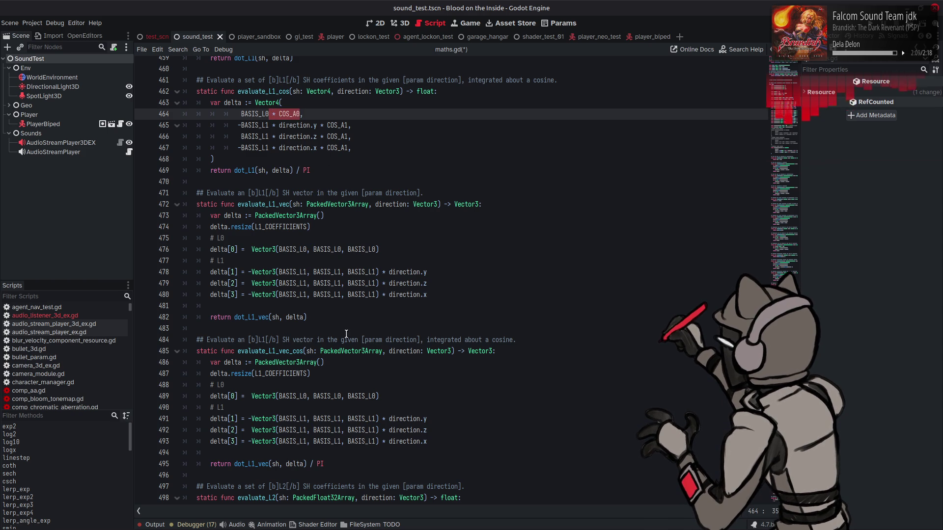
click(391, 396)
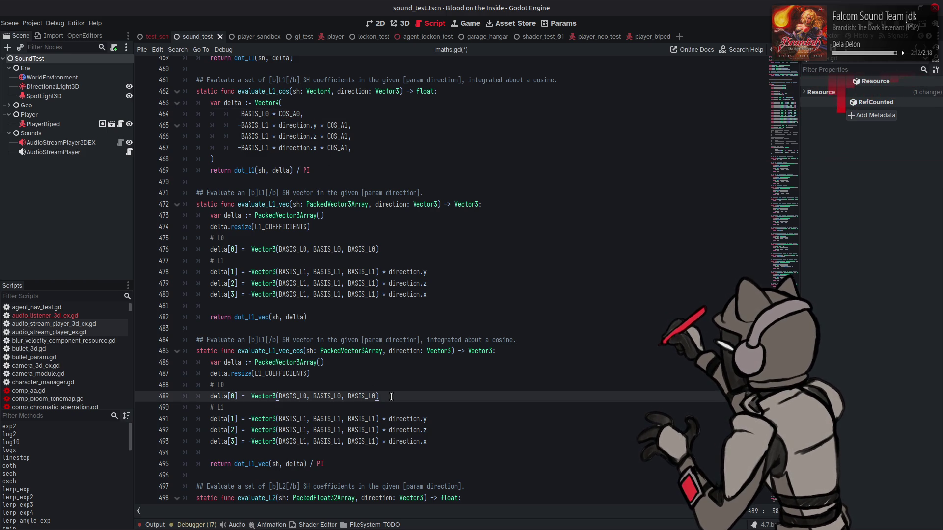
key(ctrl+v)
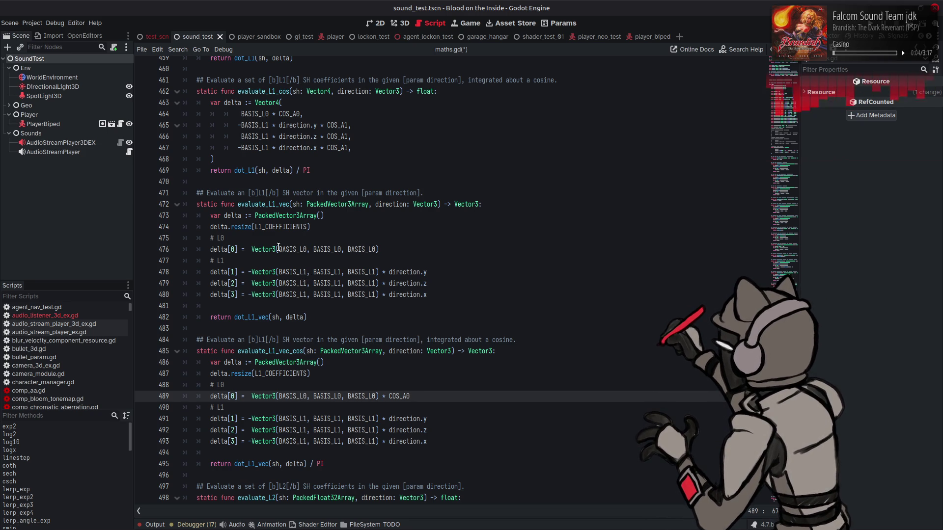
drag(317, 126, 349, 126)
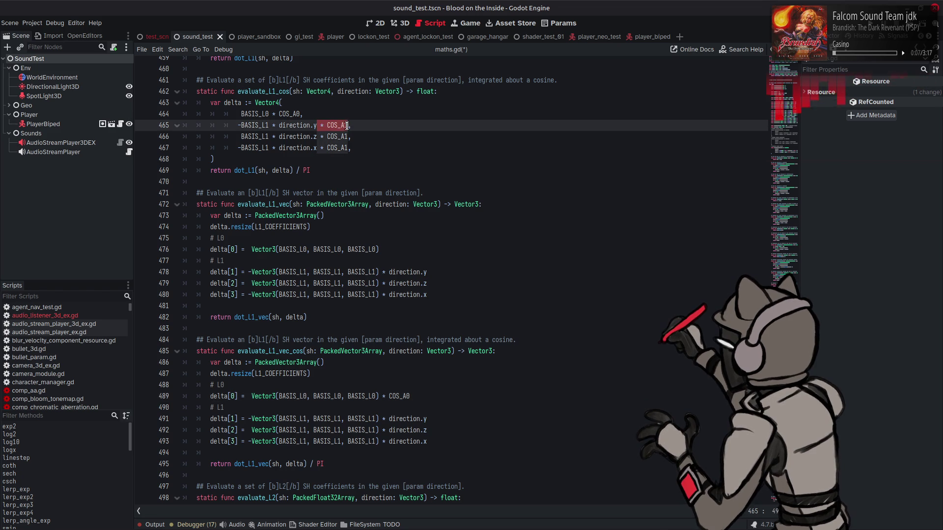
click(439, 420)
key(ctrl+v)
key(Down)
key(ctrl+v)
key(Down)
key(ctrl+v)
Step: Save maths.gd and go back to audio_listener_3d_ex.gd
scroll(429, 394, down, 1)
key(ctrl+s)
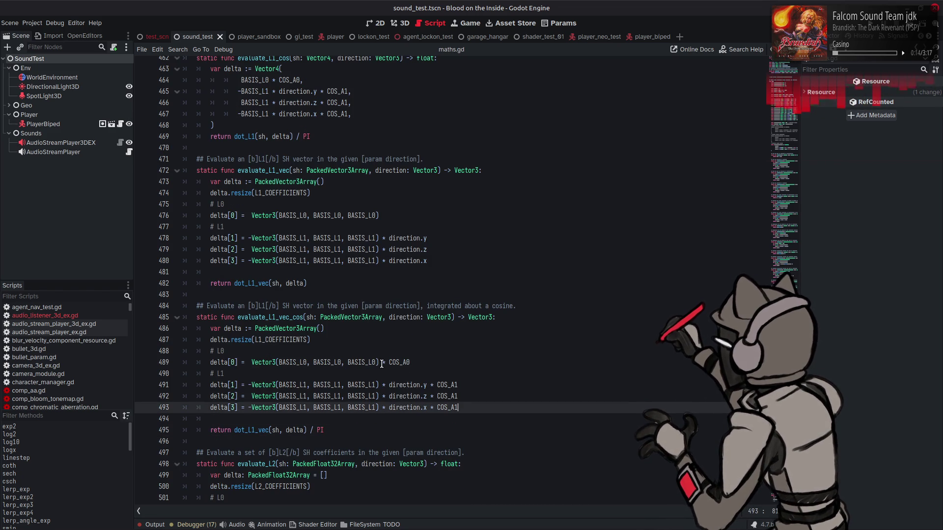
scroll(421, 362, up, 6)
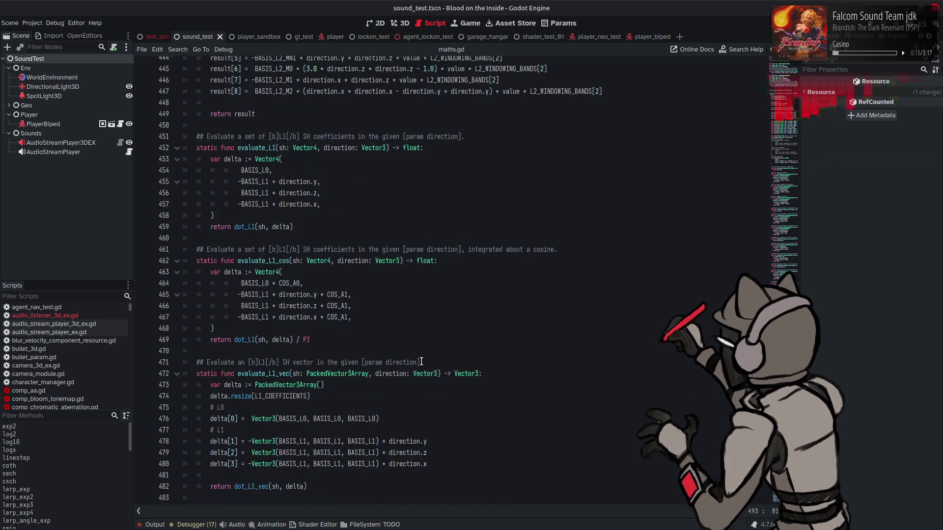
scroll(421, 362, down, 6)
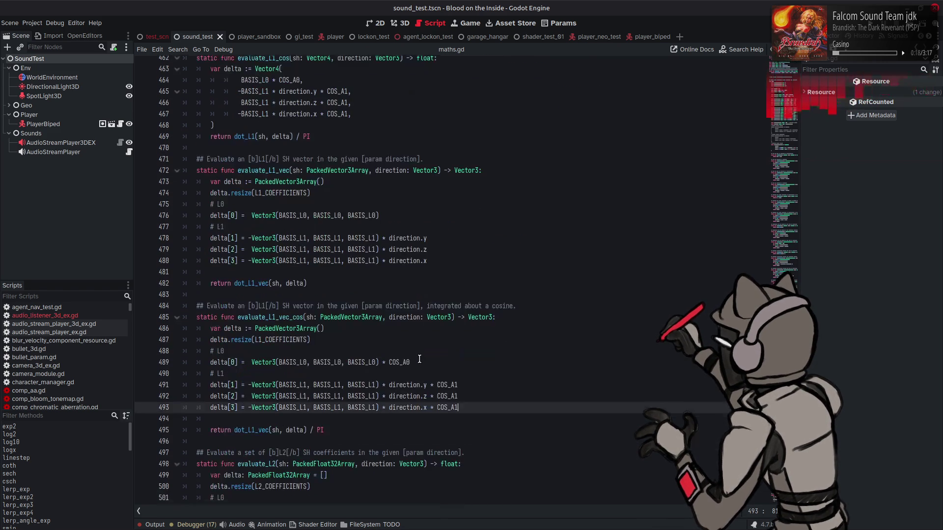
key(alt+Left)
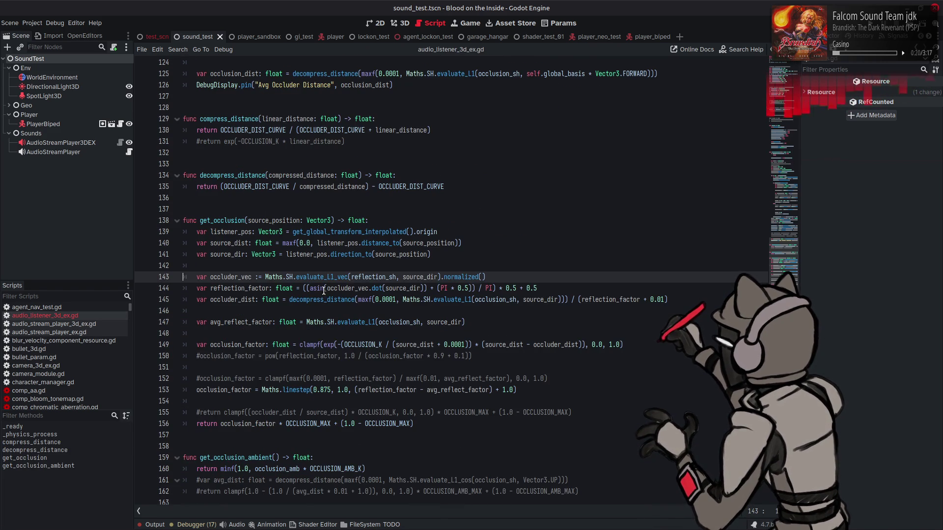
Step: Change line 143's occluder vector call to evaluate_L1_vec_cos
click(350, 277)
text(_co)
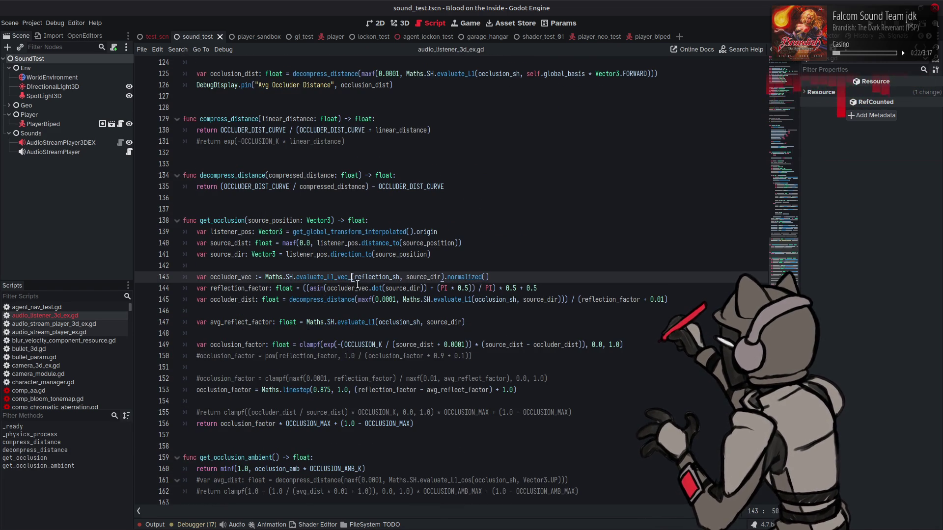
key(Return)
click(385, 254)
Step: Change line 147's average reflect factor call to evaluate_L1_cos, then save and run
click(470, 300)
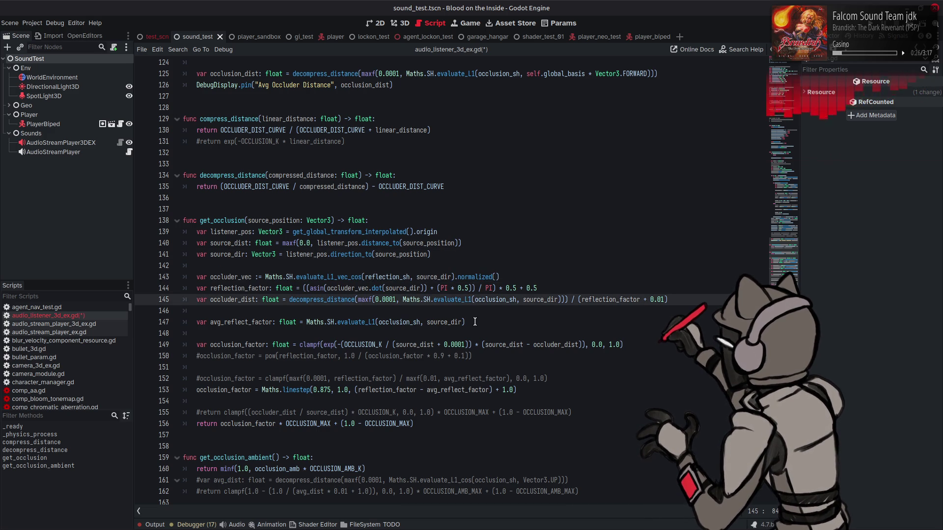
text(_co)
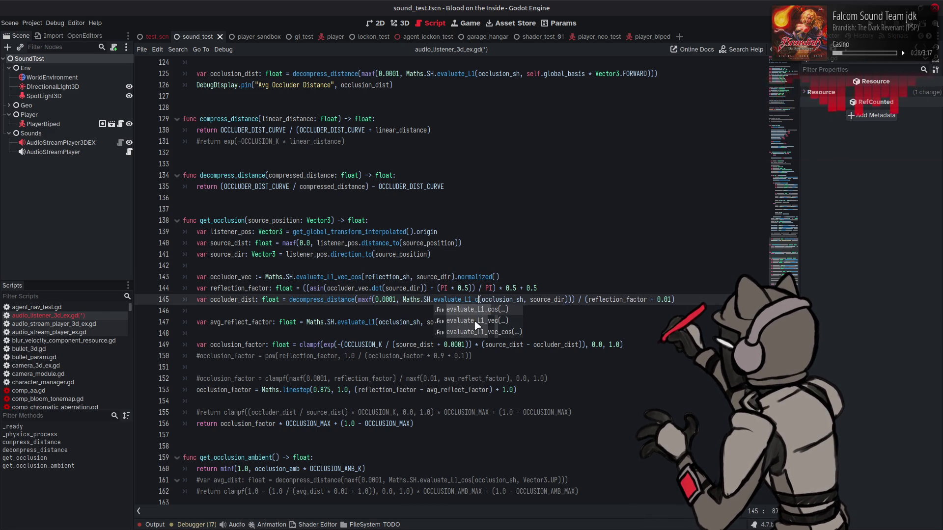
key(BackSpace)
key(BackSpace)
key(BackSpace)
click(493, 272)
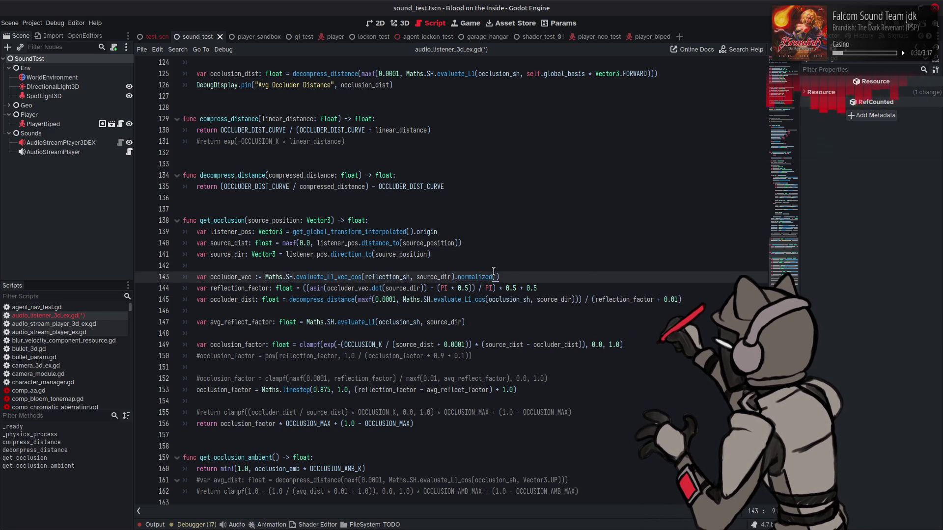
click(381, 338)
click(375, 323)
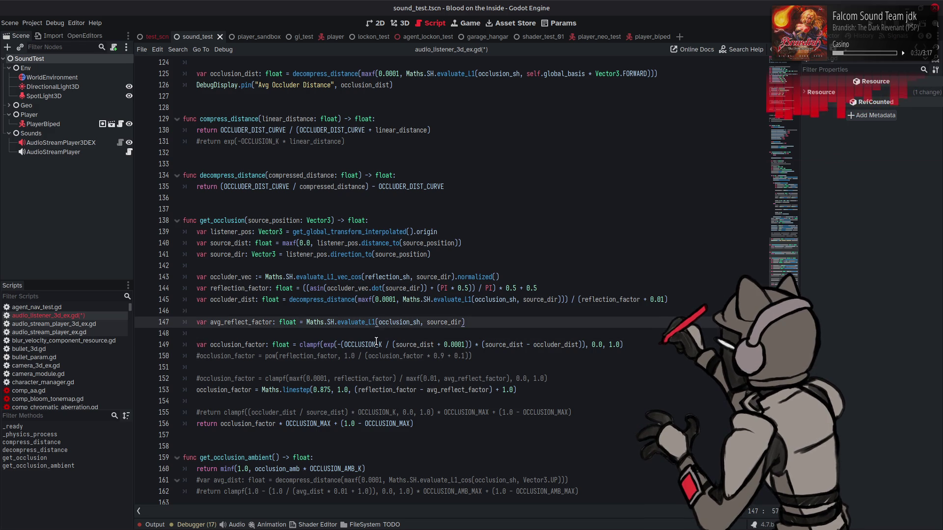
text(_cos)
click(490, 320)
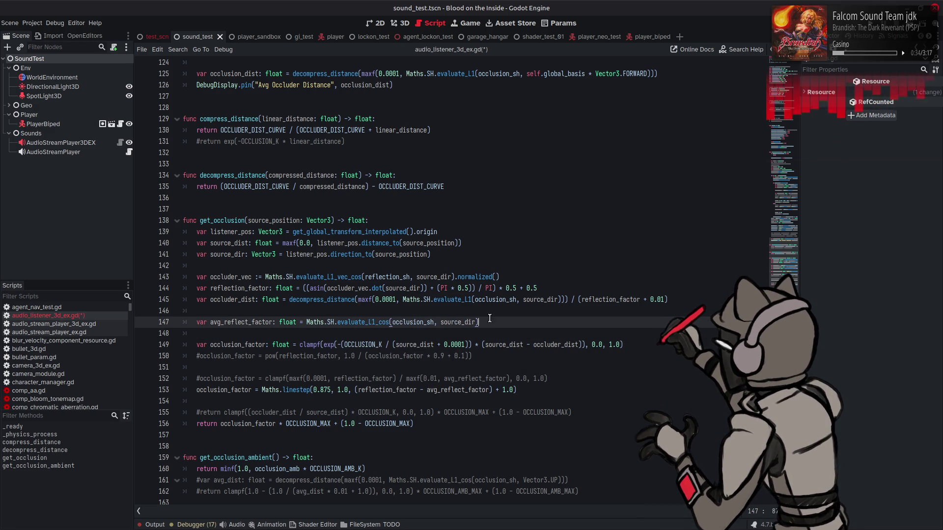
key(ctrl+s)
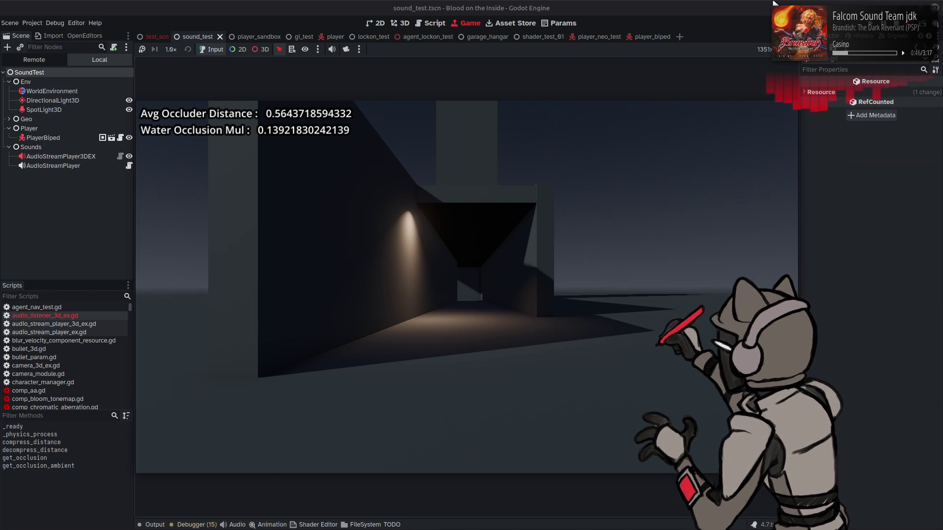
Step: Walk into the lit corridor toward the wall until Water Occlusion Mul drops to about 0.105
key(w)
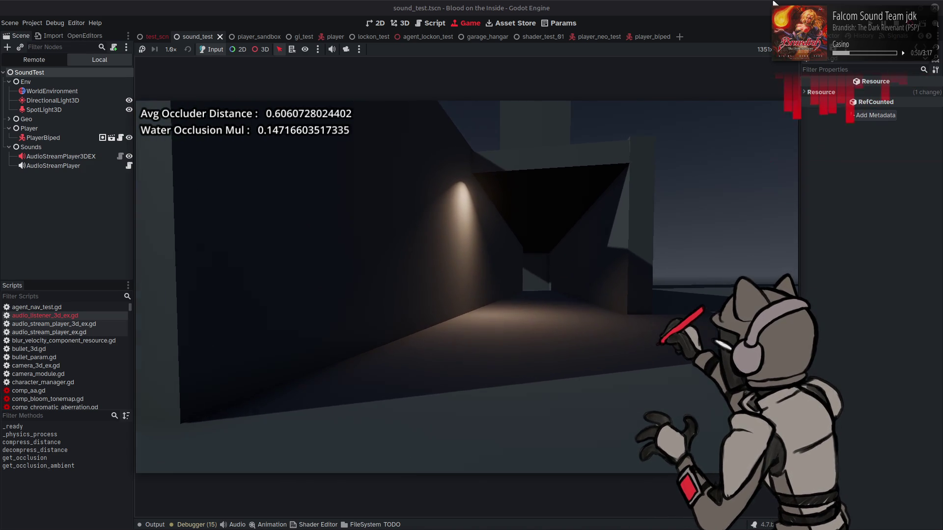
key(w)
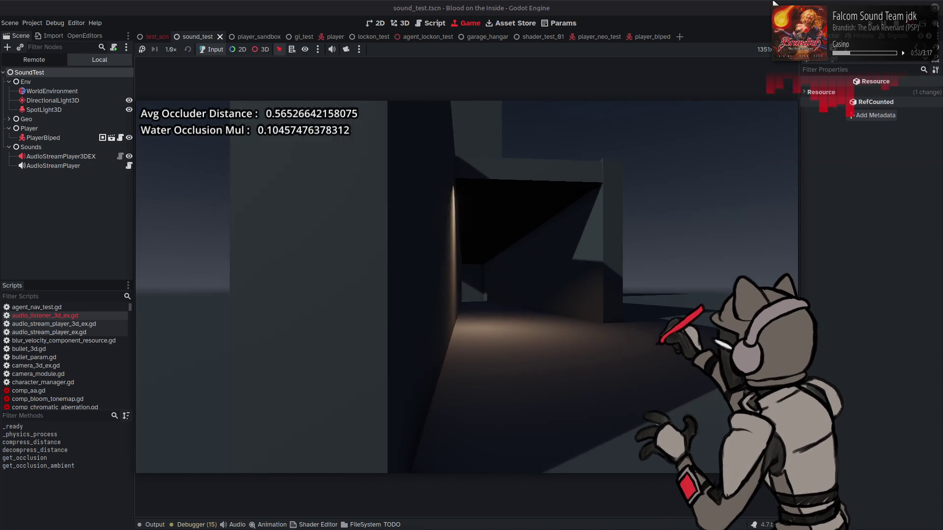
key(w)
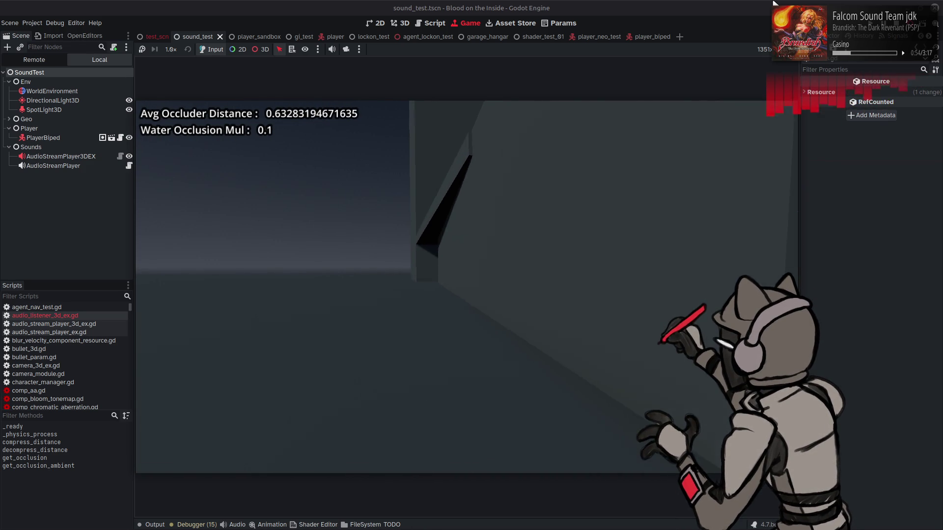
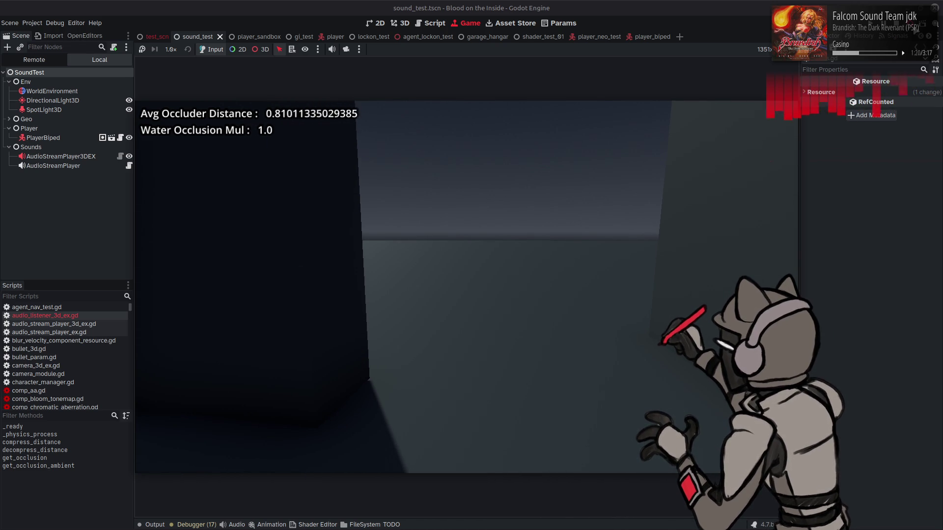
Step: Stop the game and lower the linestep threshold from 0.875 to 0.75
key(F8)
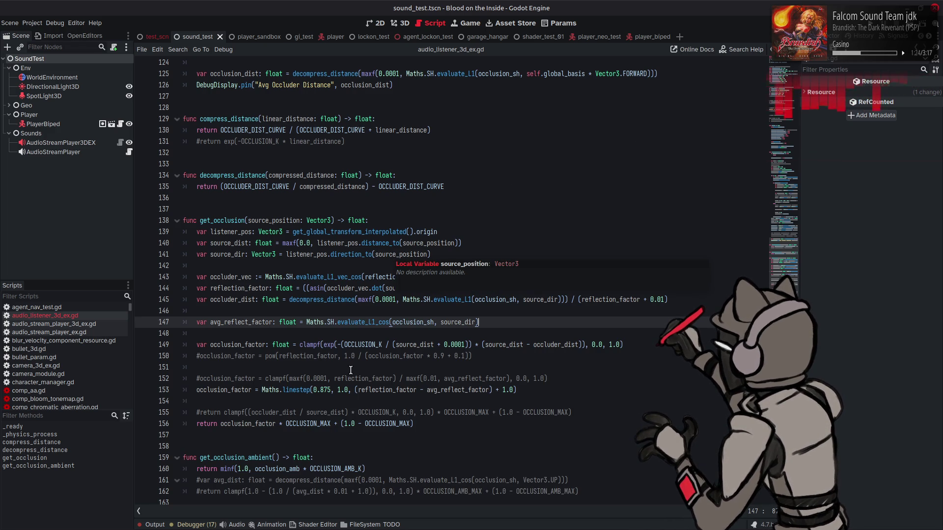
click(327, 390)
key(BackSpace)
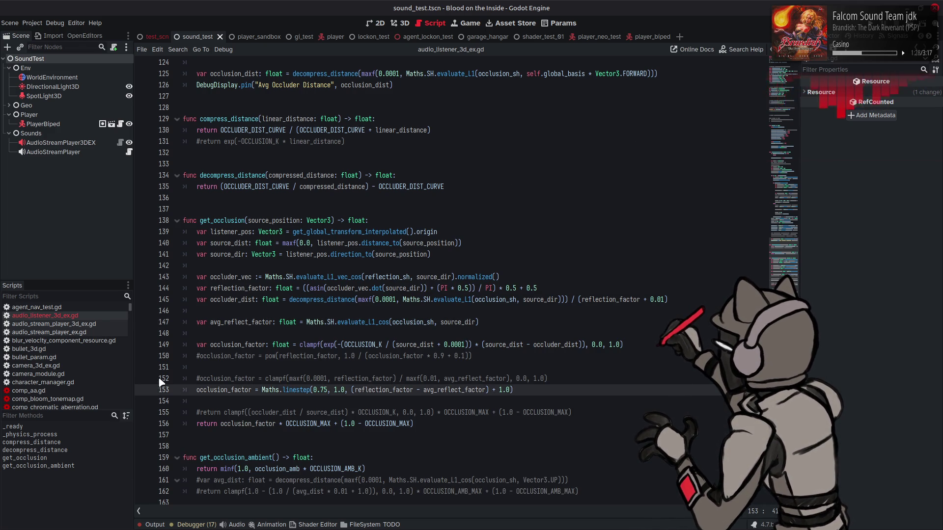
Step: Comment out the linestep line, enable the clampf occlusion formula, save, and relaunch the game
click(196, 389)
key(ctrl+k)
key(Up)
key(ctrl+k)
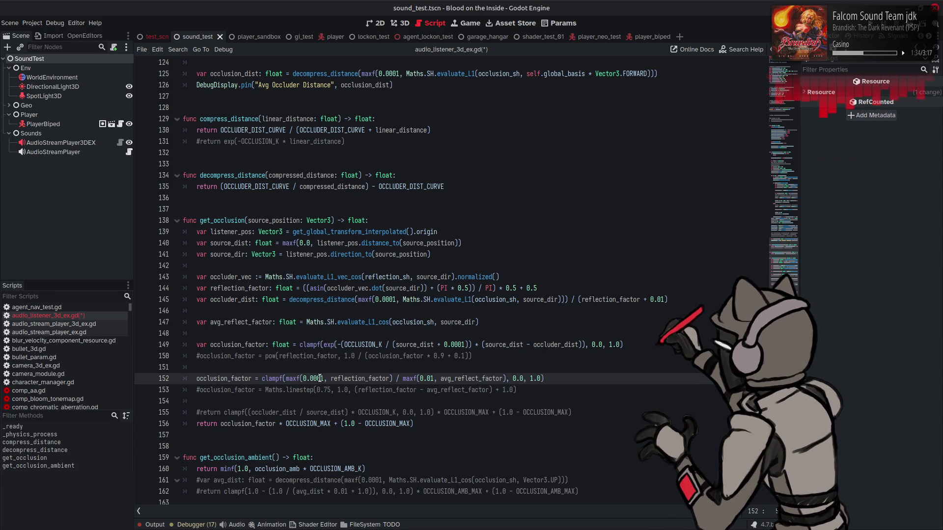
key(ctrl+s)
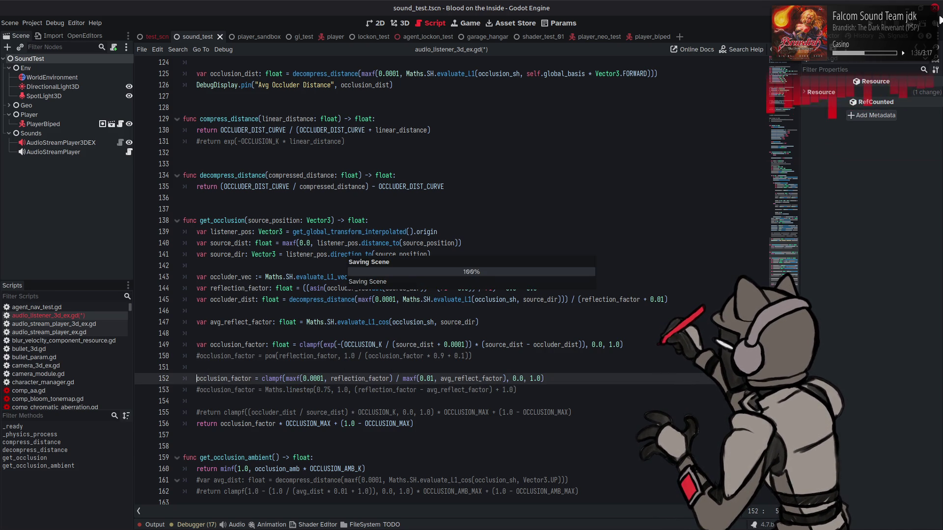
click(911, 28)
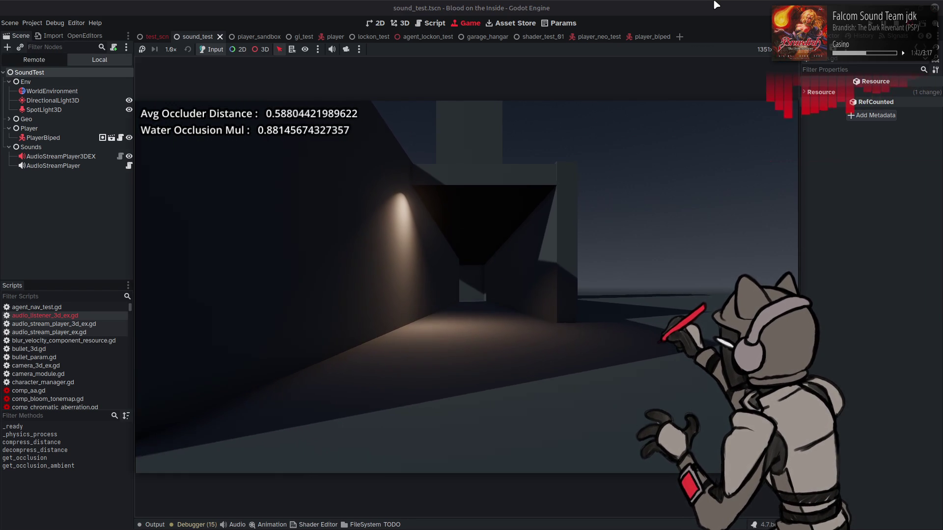
Step: Walk down the corridor to the lit end wall, turning toward the walls, then stop the game
key(w)
key(w)
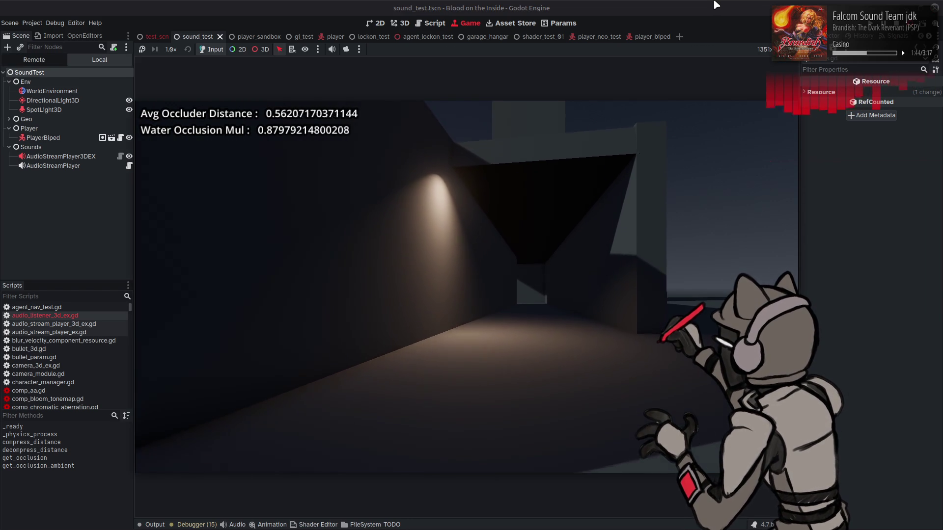
key(w)
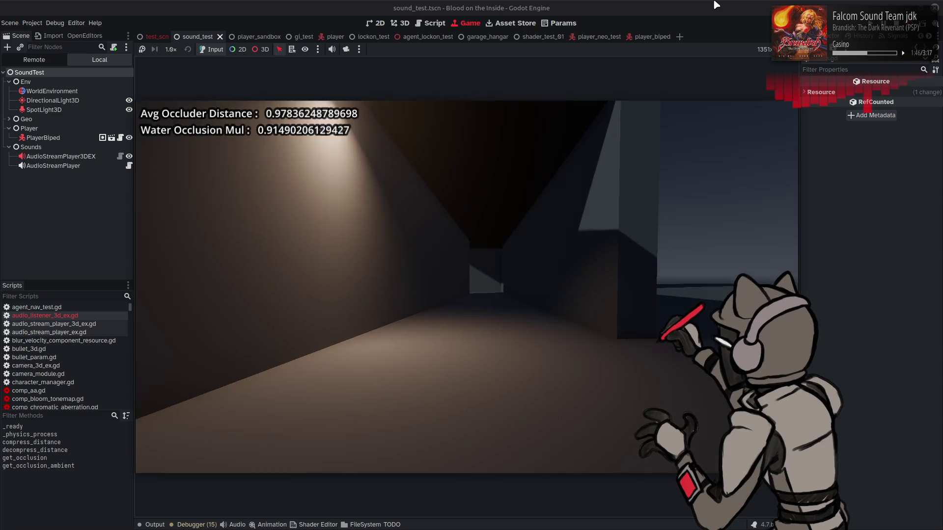
key(w)
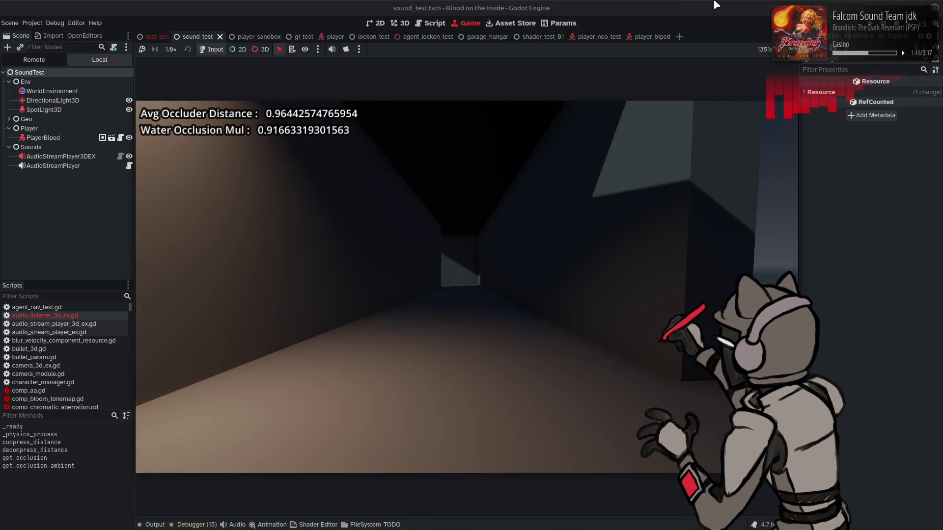
key(w)
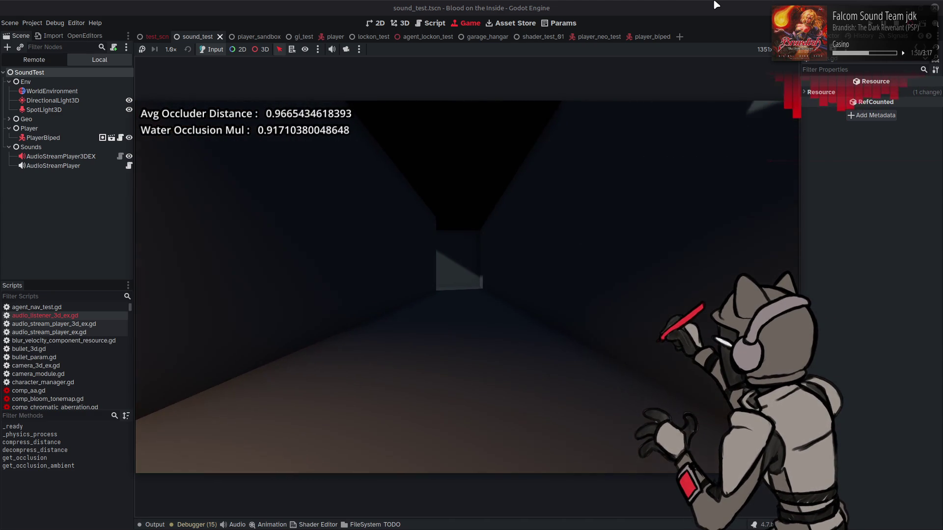
key(w)
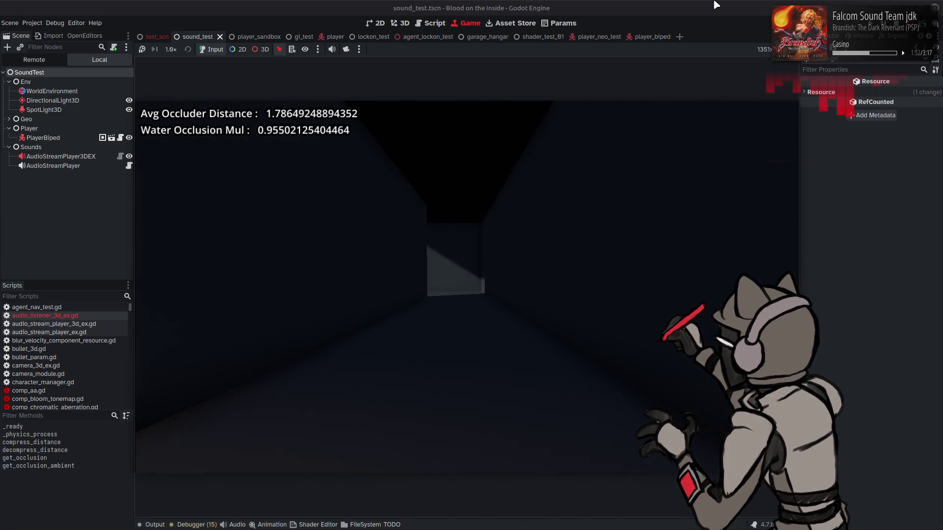
key(w)
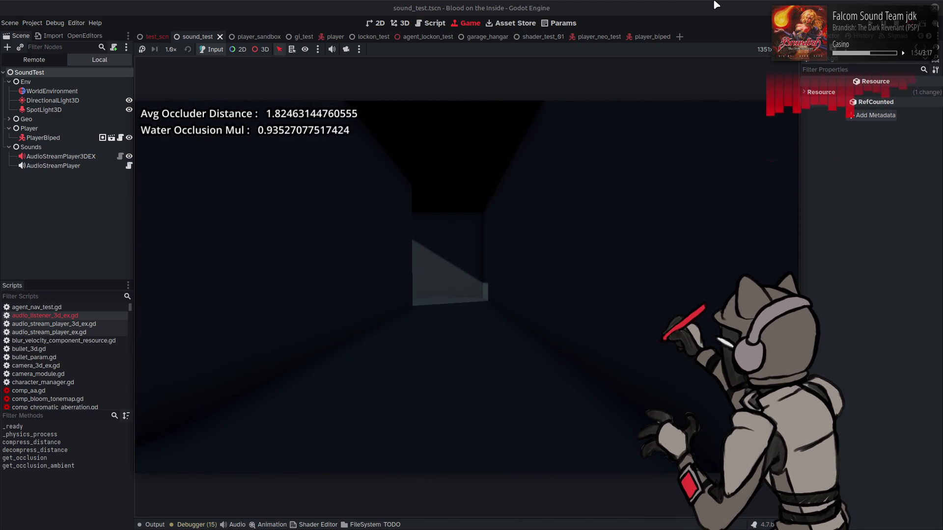
key(w)
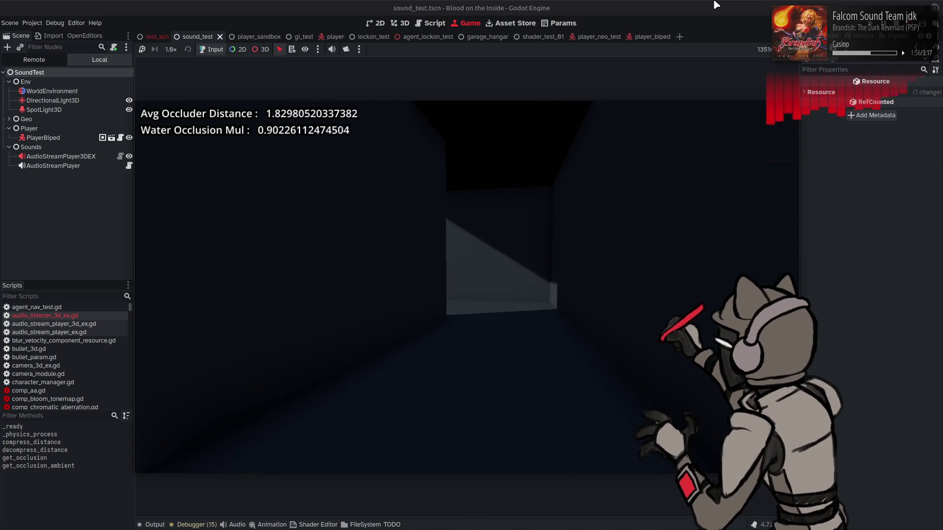
key(w)
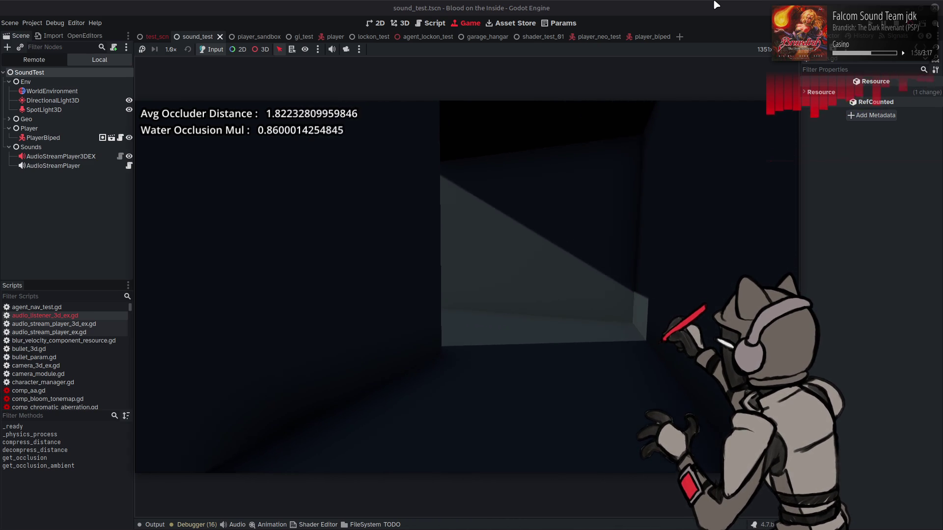
key(w)
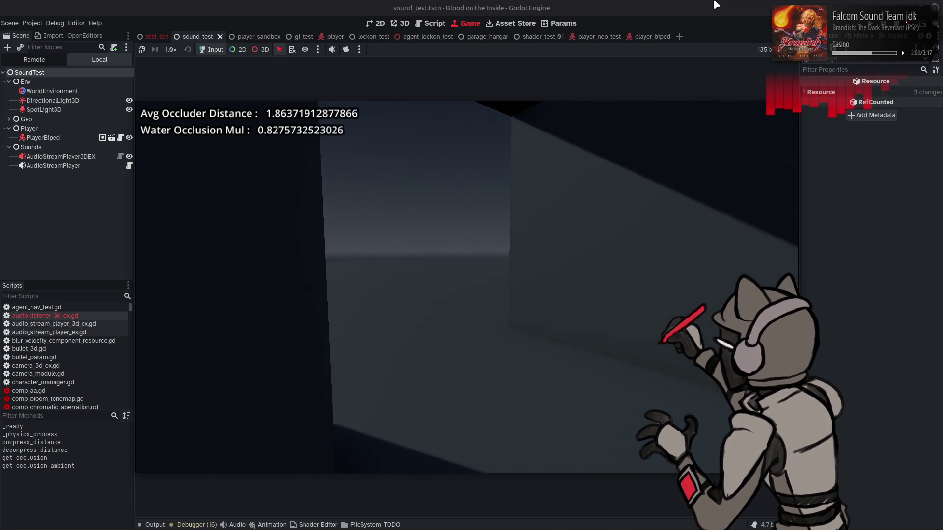
key(w)
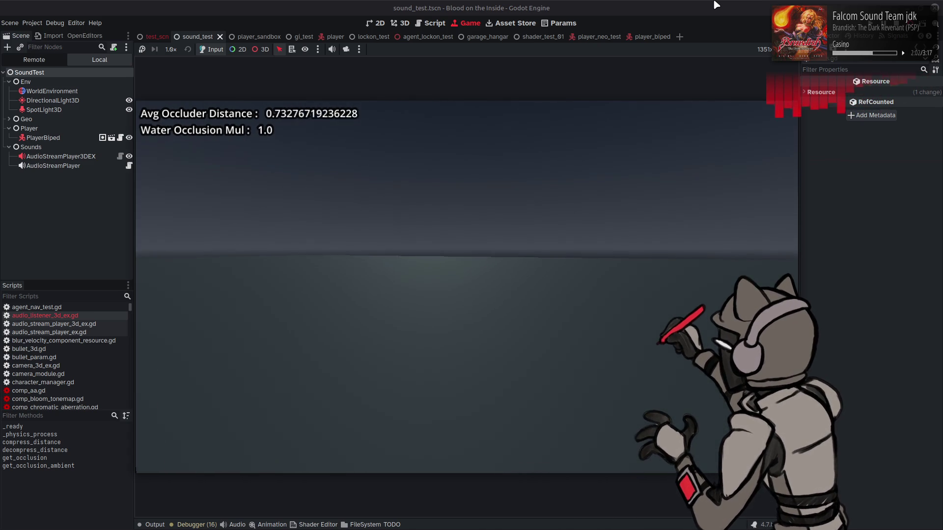
key(w)
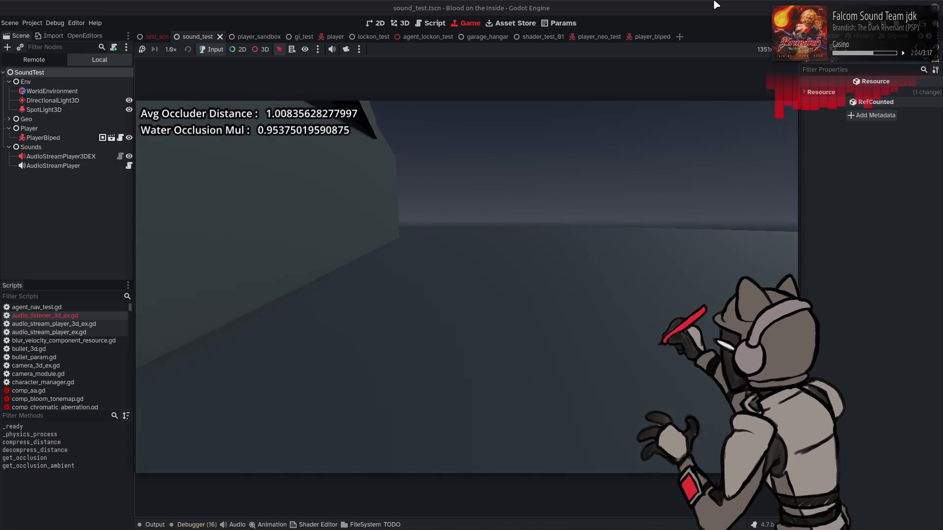
key(w)
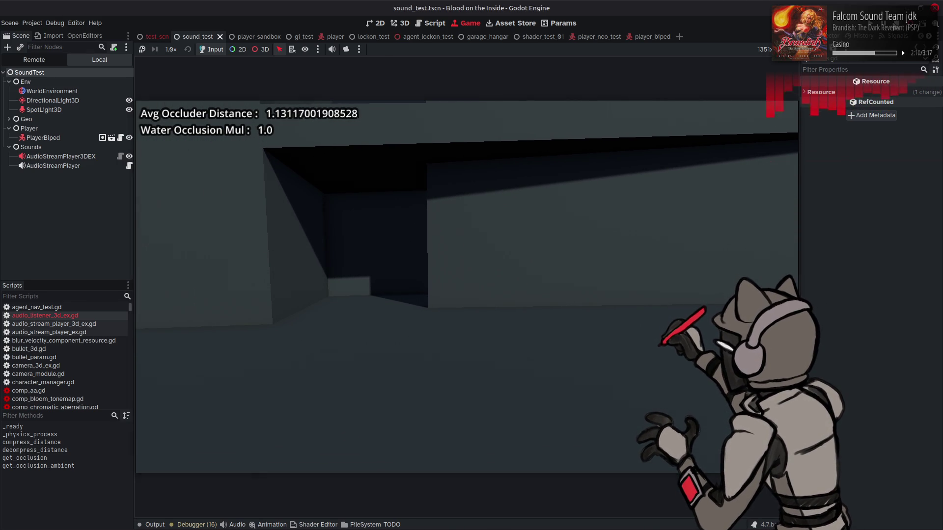
key(ctrl+F3)
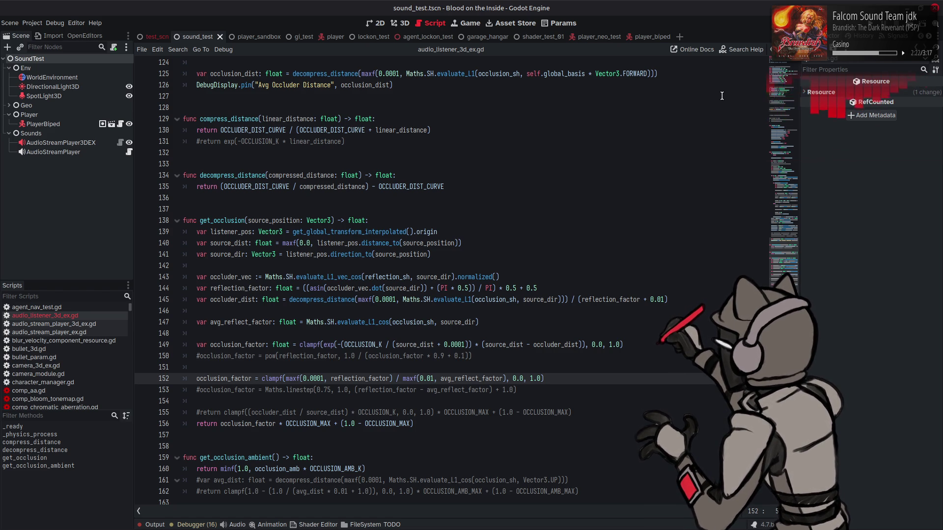
double_click(227, 244)
mouse_move(228, 247)
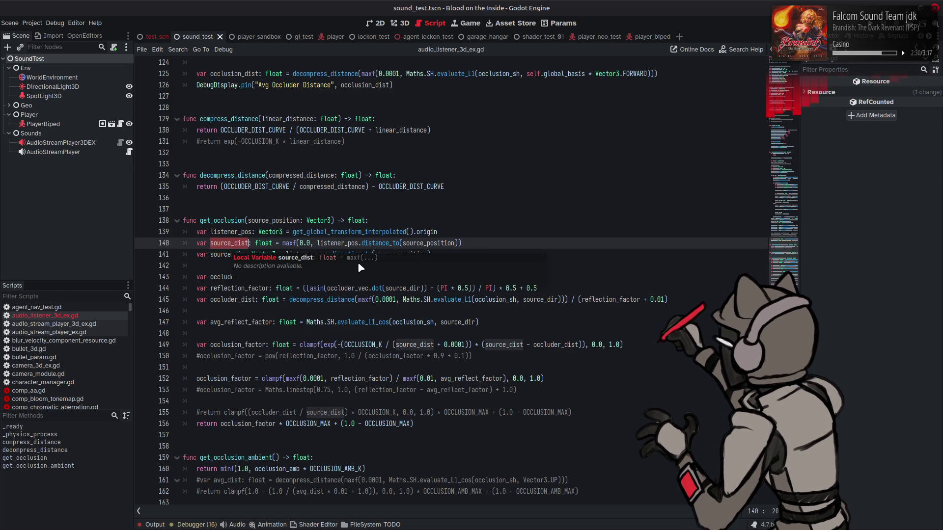
click(438, 223)
key(ctrl+s)
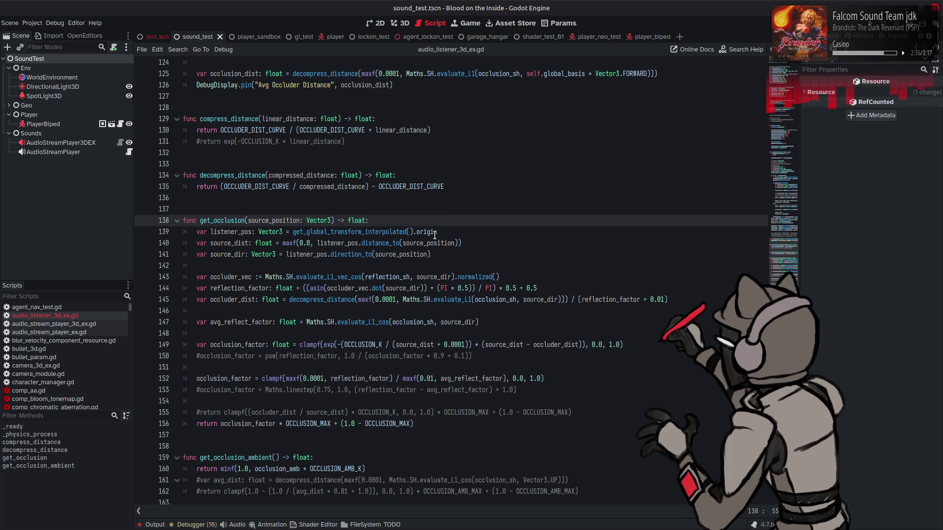
double_click(229, 379)
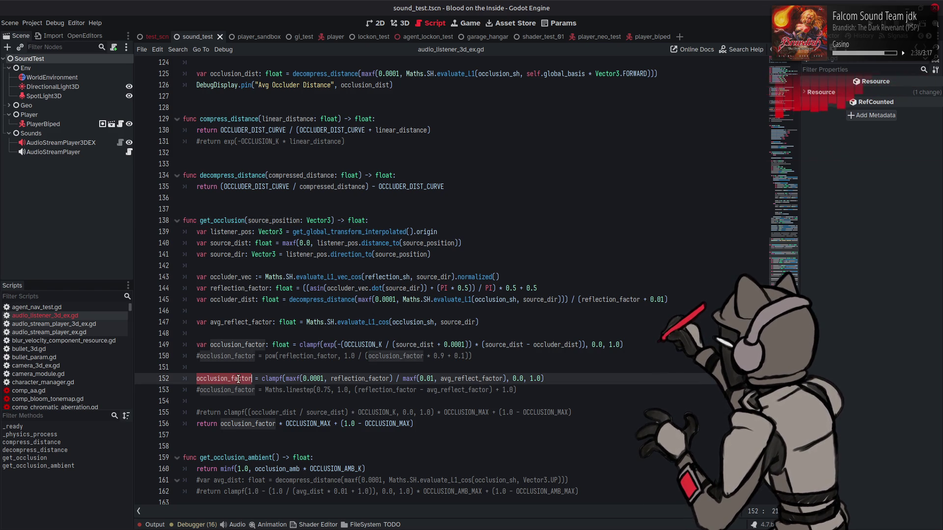
click(530, 390)
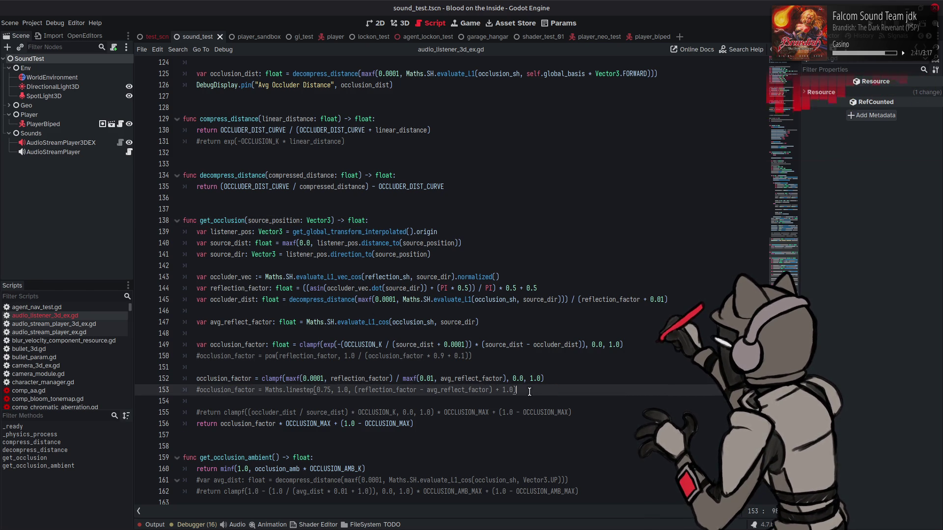
click(594, 413)
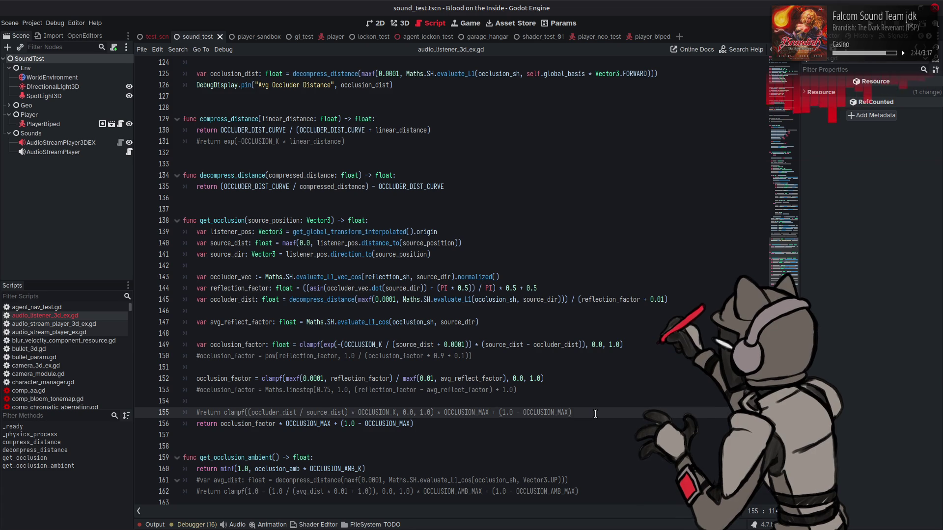
Step: Wrap occlusion_factor on line 156 in minf(1.0, …)
double_click(230, 413)
key(ctrl+c)
click(221, 422)
key(ctrl+v)
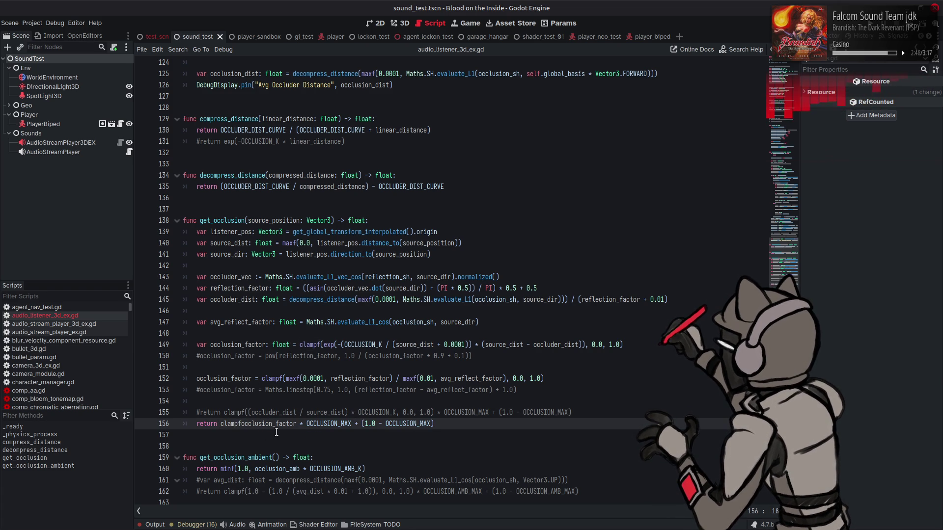
text(()
key(ctrl+Right)
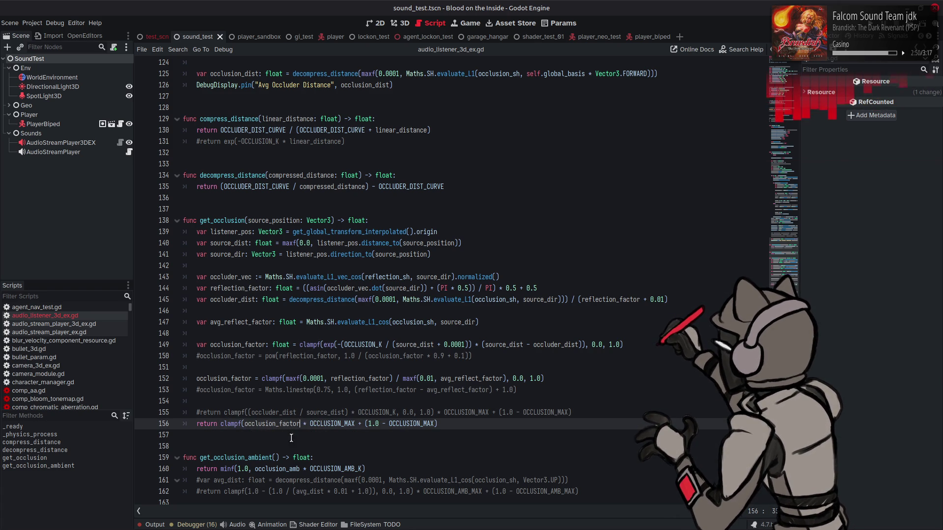
text())
double_click(230, 423)
text(mi)
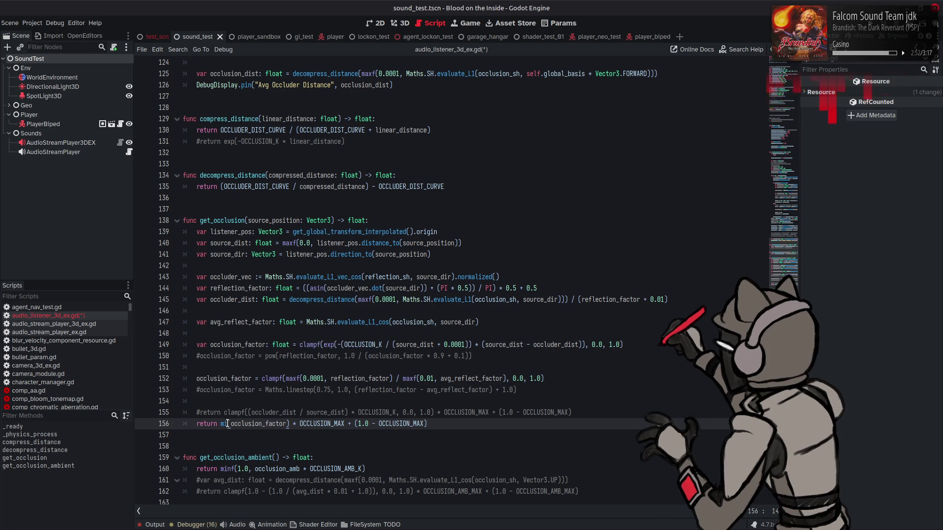
text(nf)
key(Return)
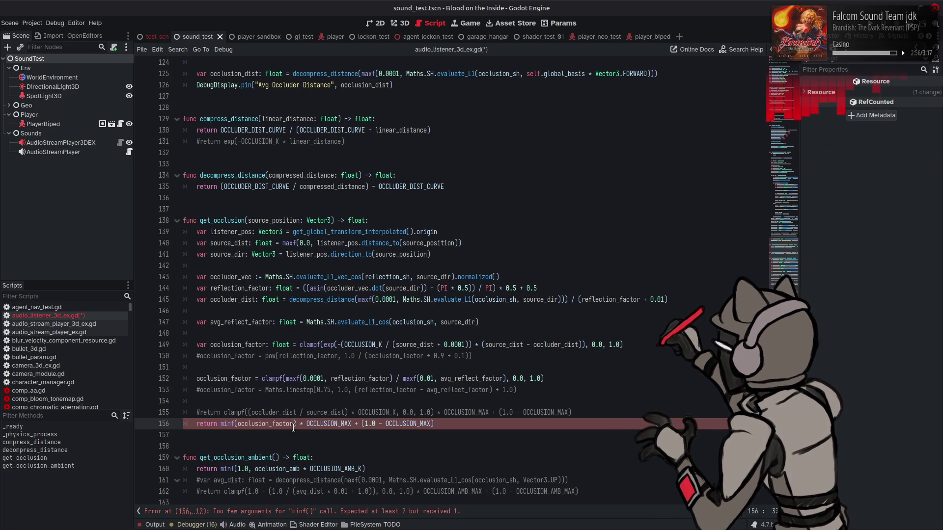
click(241, 424)
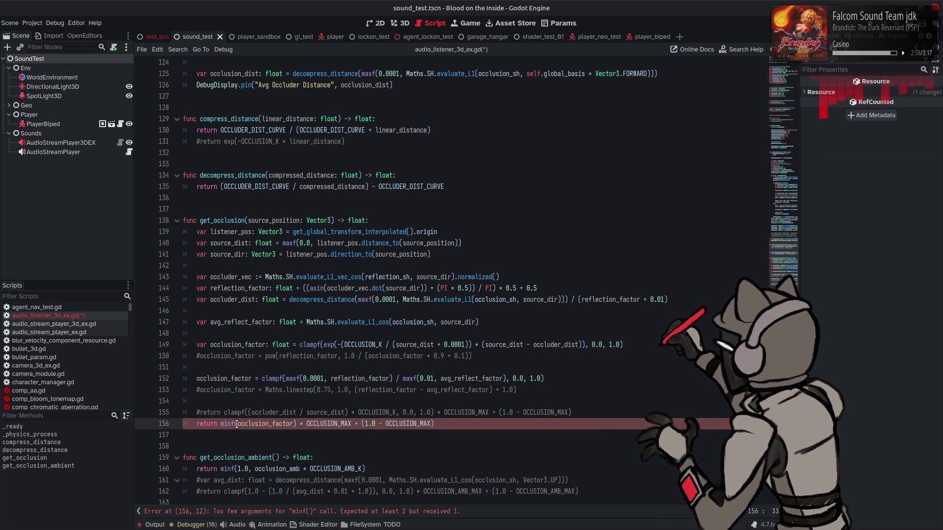
text(1.0,)
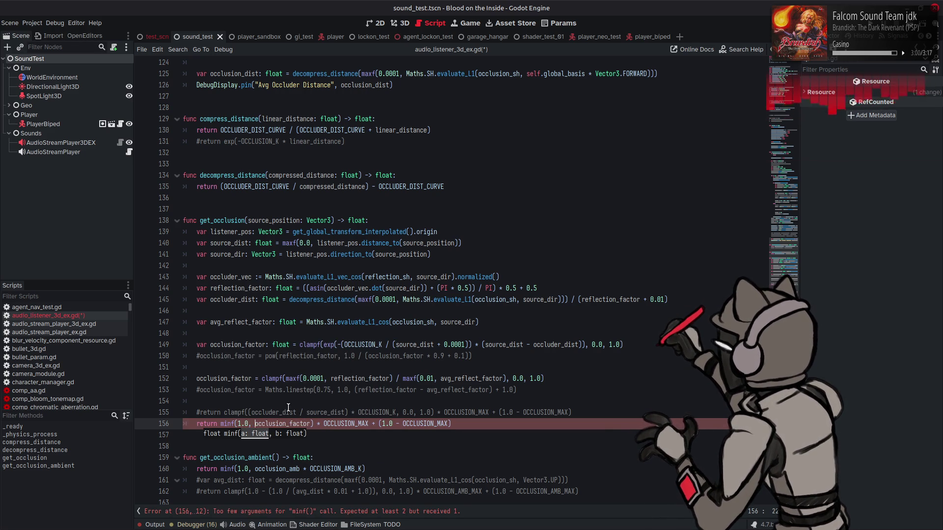
Step: Add + (1.0 / (source_dist + 0.0001)) after occlusion_factor and save the script
double_click(235, 244)
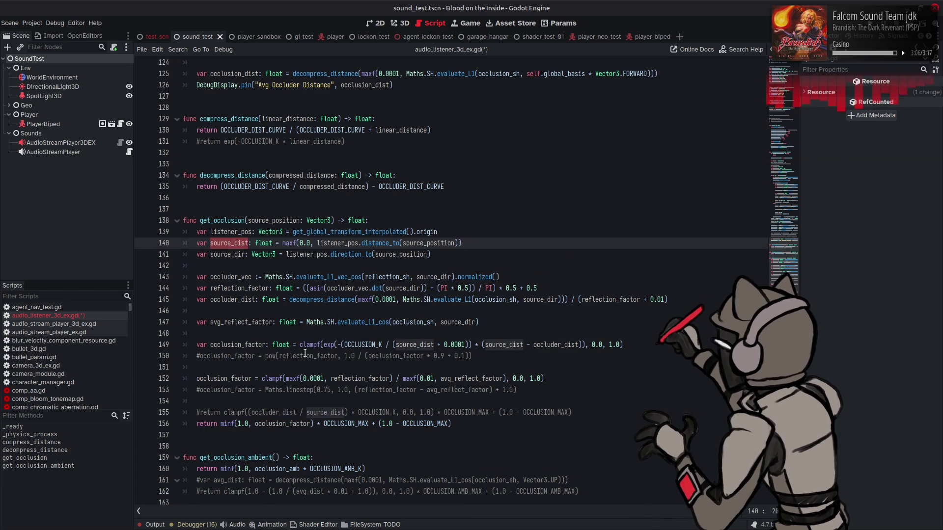
click(311, 423)
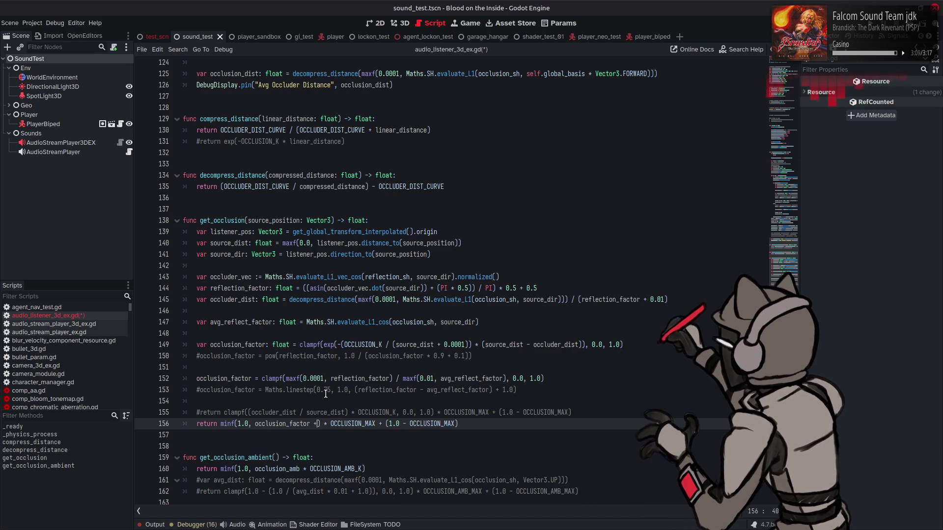
text(+ (1.)
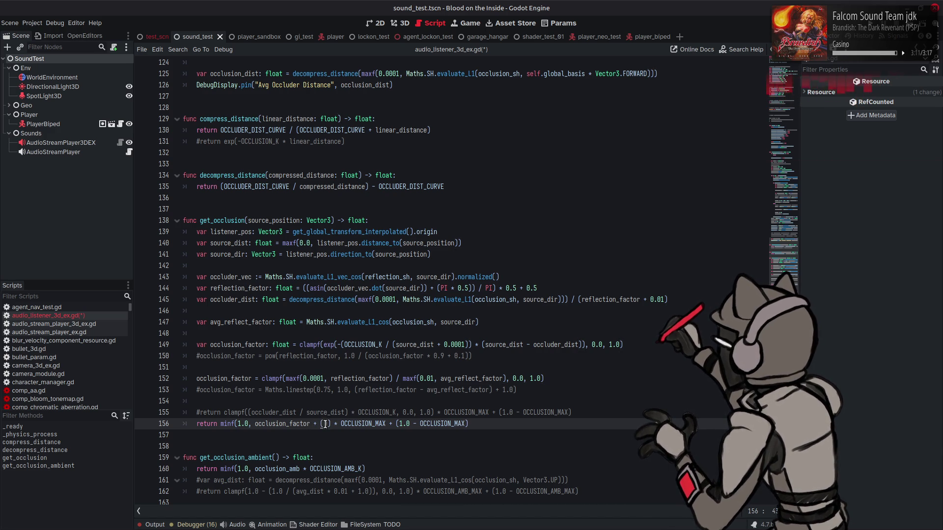
text(0 / source_dist)
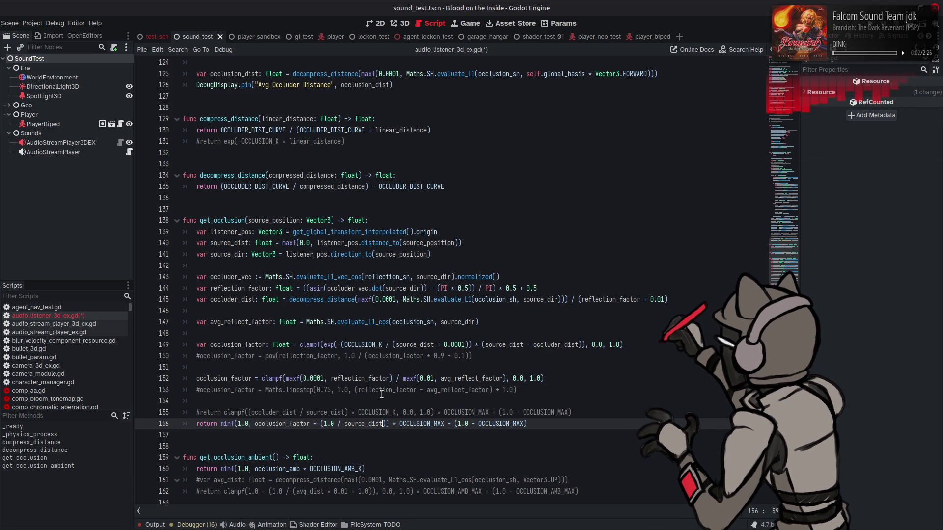
text(+ 0.00)
text(1)
text(0)
click(414, 424)
text())
click(345, 424)
text(()
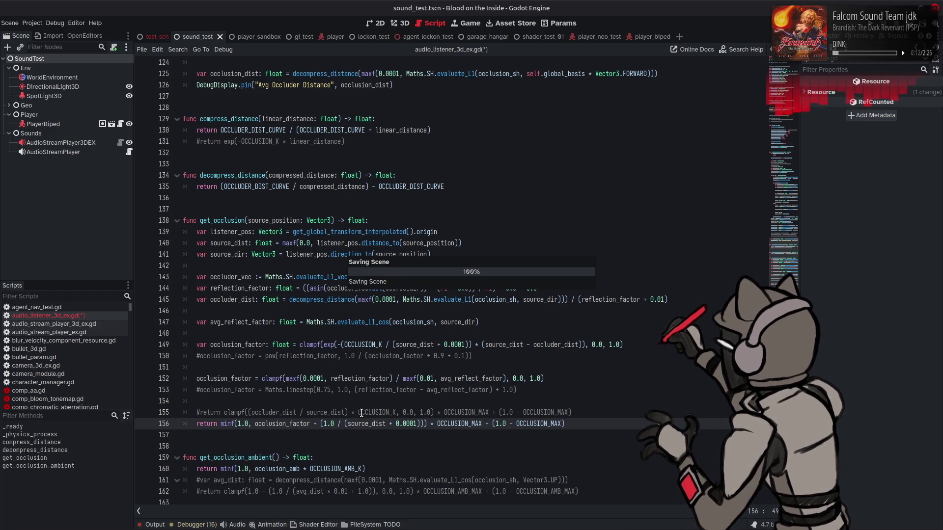
key(ctrl+s)
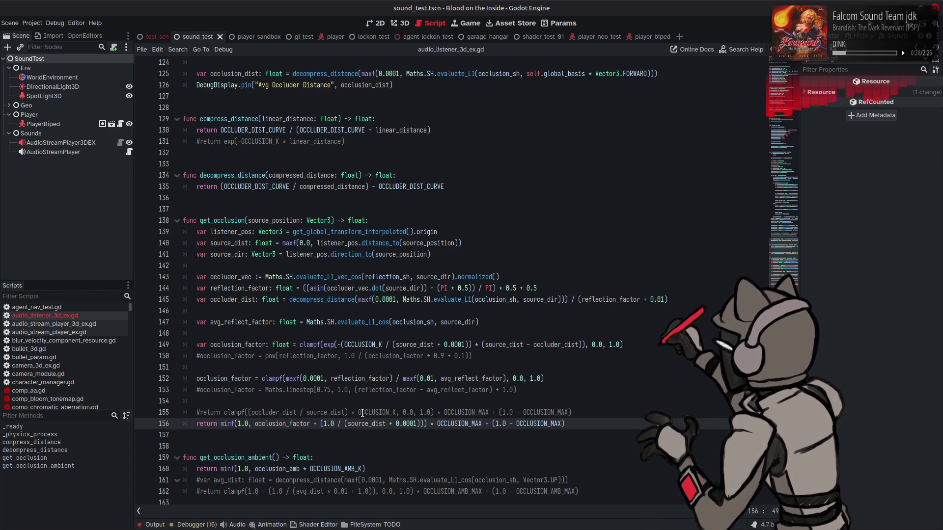
Step: Replace the 1.0 numerator of the line 156 distance term with OCCLUSION_K and save
double_click(366, 345)
key(ctrl+c)
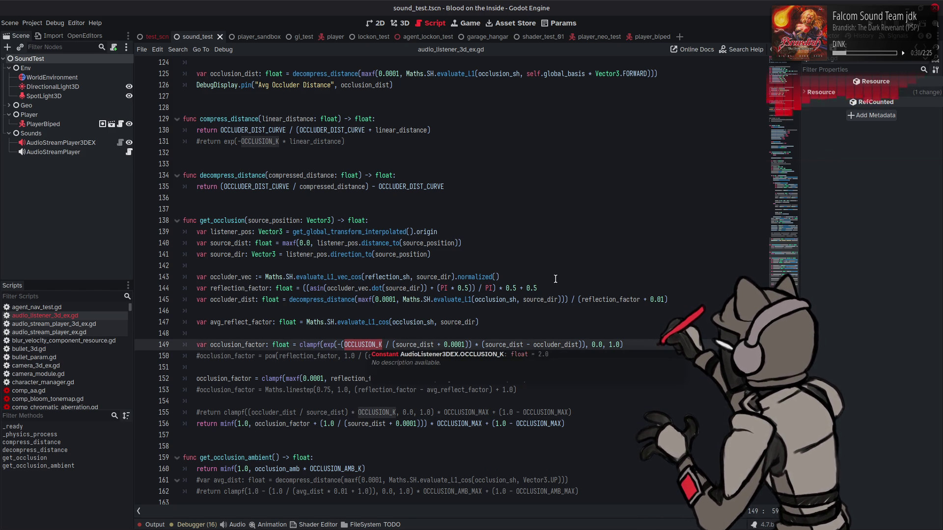
mouse_move(364, 346)
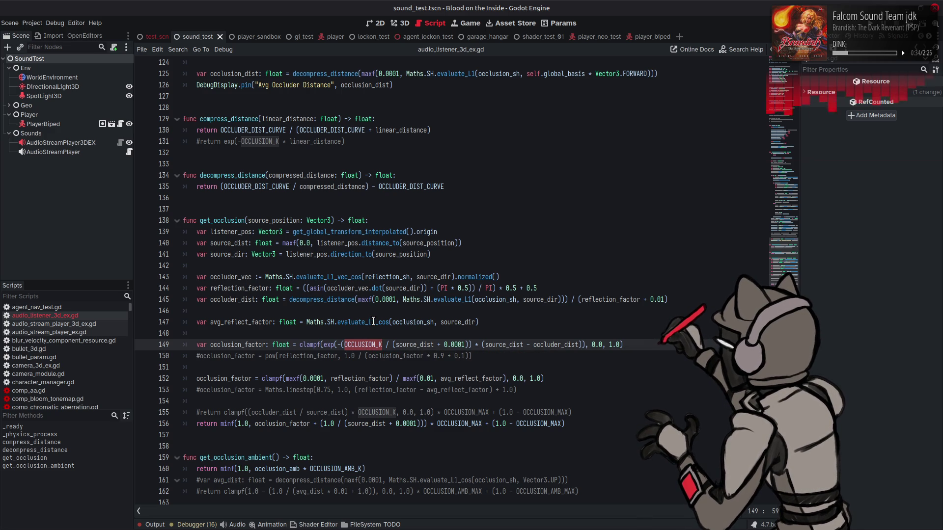
click(386, 424)
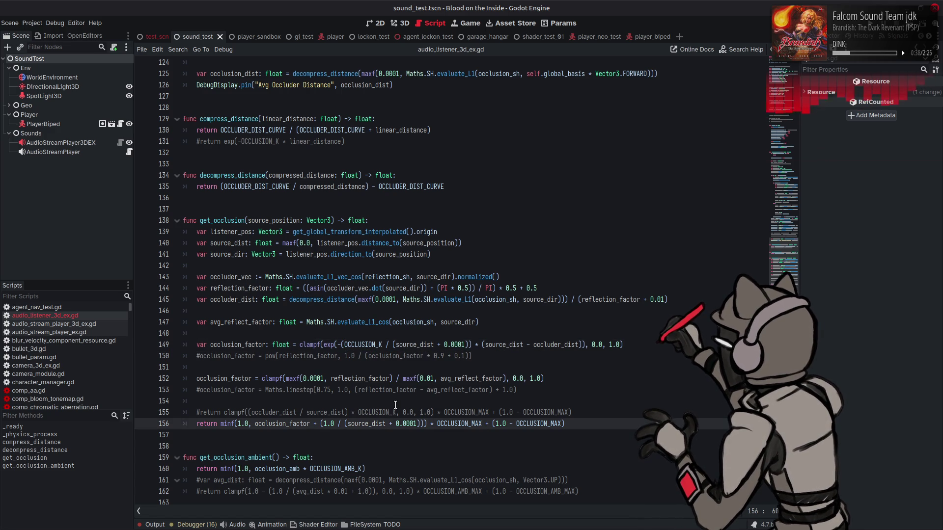
key(ctrl+Left)
key(ctrl+Left)
key(ctrl+Left)
key(shift+Left)
key(shift+Left)
key(shift+Left)
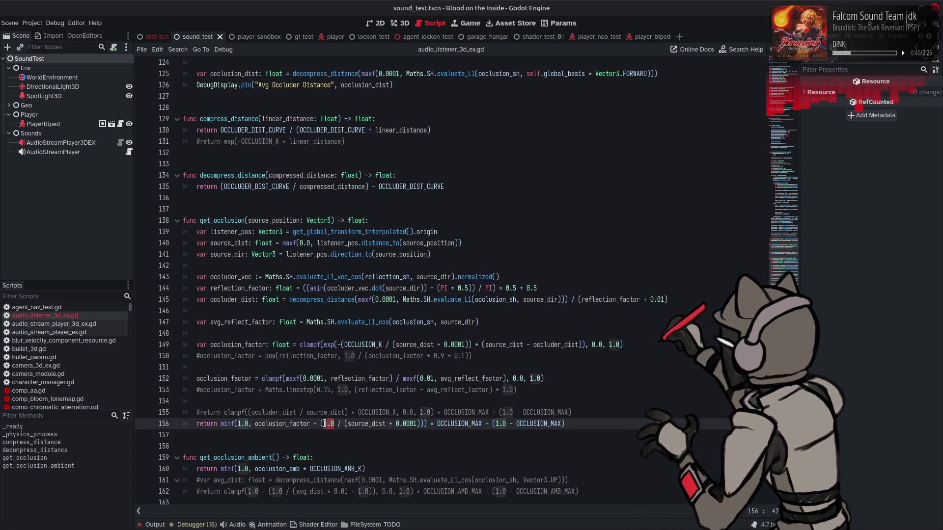
key(ctrl+v)
key(ctrl+s)
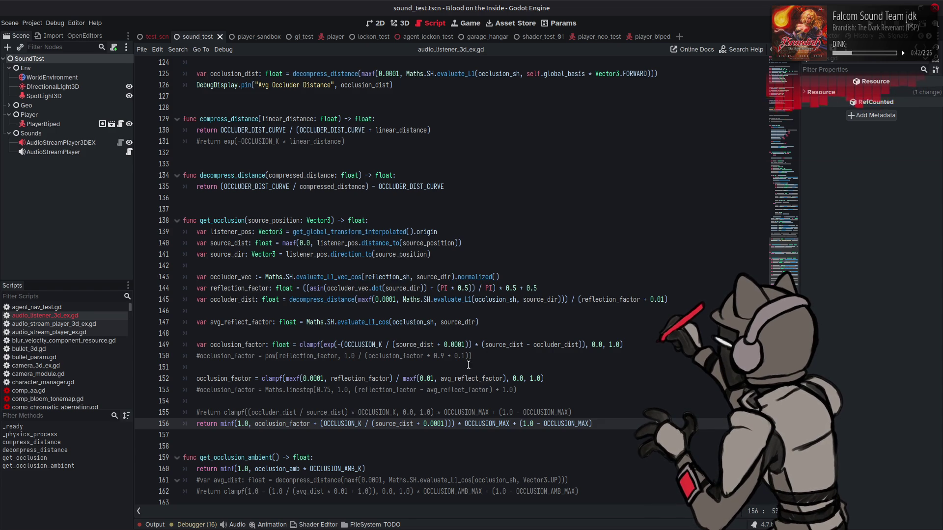
click(336, 344)
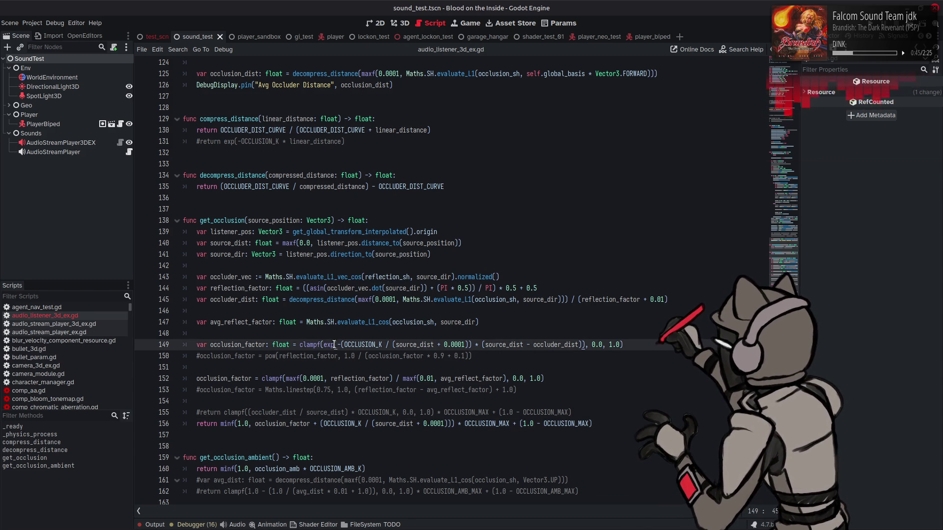
click(517, 368)
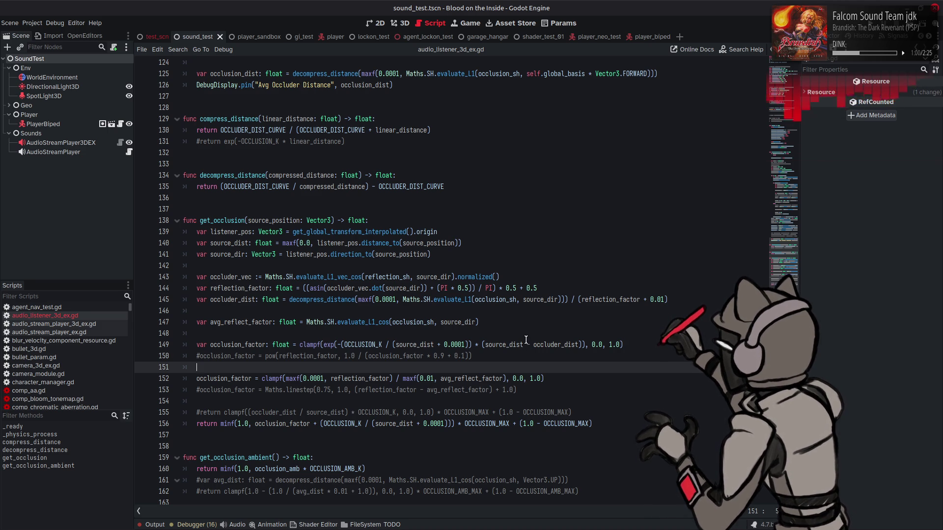
Step: Comment out the clampf occlusion line 152 and uncomment the linestep line 153
mouse_move(688, 529)
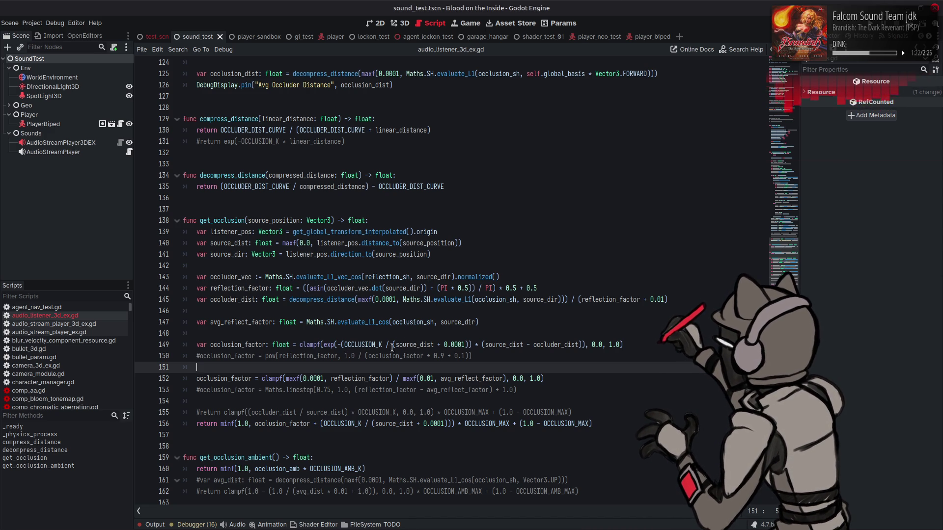
click(197, 379)
text(#)
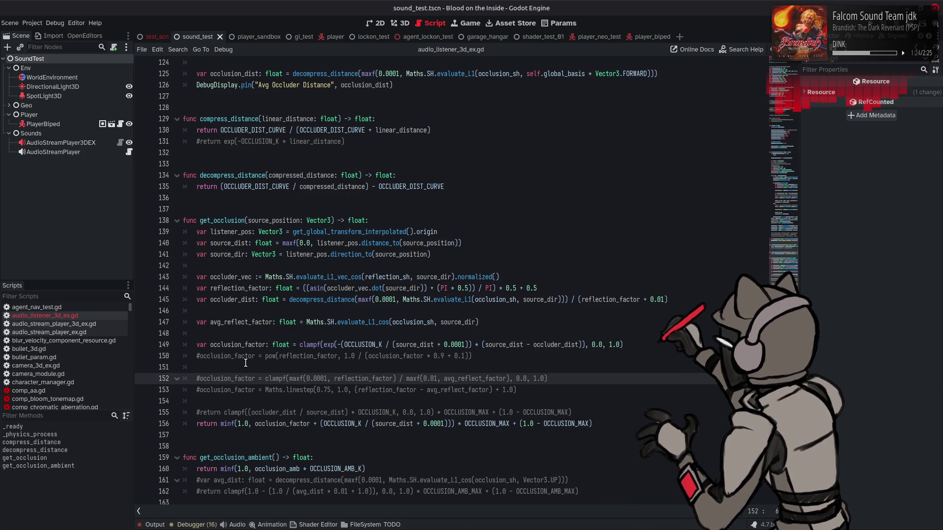
click(196, 388)
key(Delete)
Step: Set the linestep arguments to 0.25, 0.5 and + 0.5, save, and run the game
double_click(499, 390)
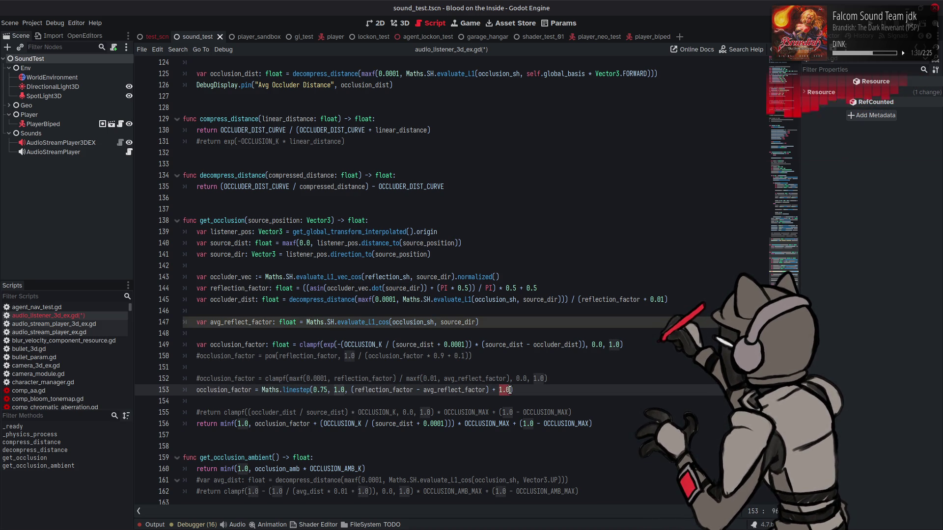
text(0.)
text(5)
click(330, 389)
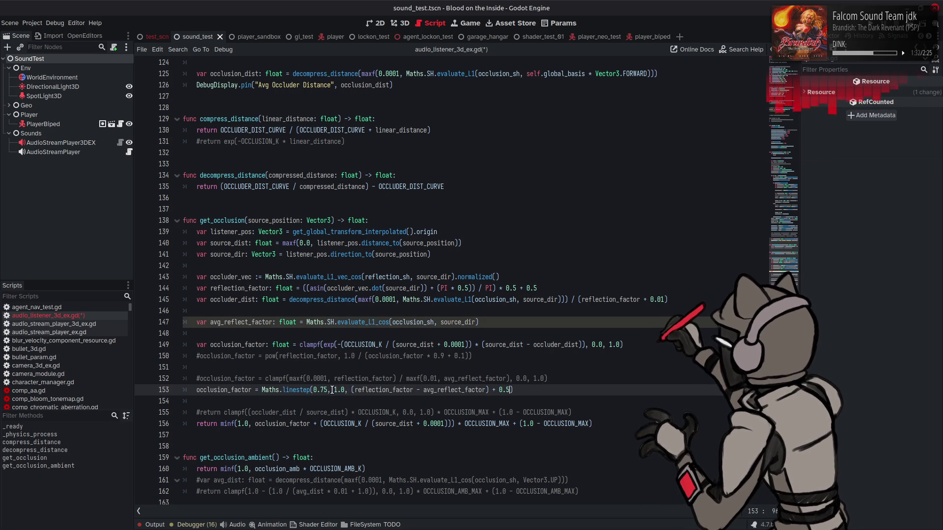
key(BackSpace)
key(BackSpace)
text(25)
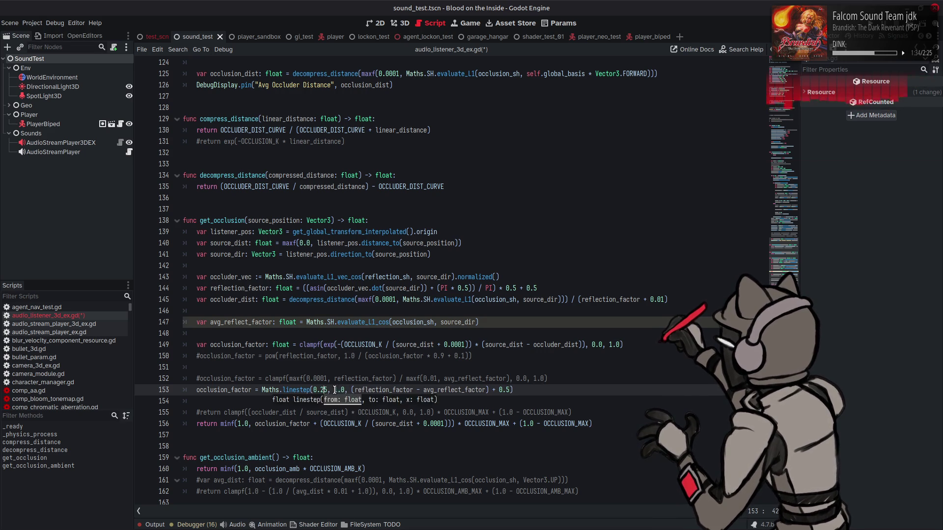
double_click(344, 390)
text(0.5)
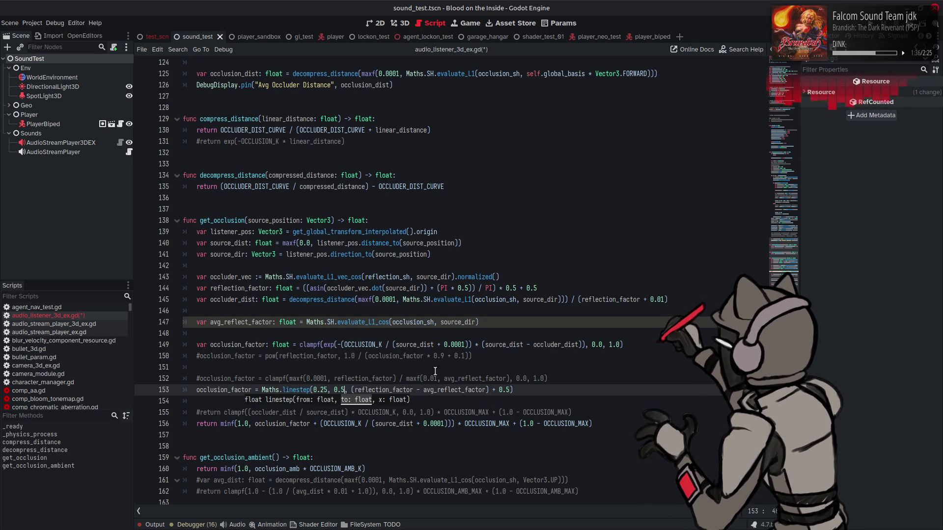
click(527, 389)
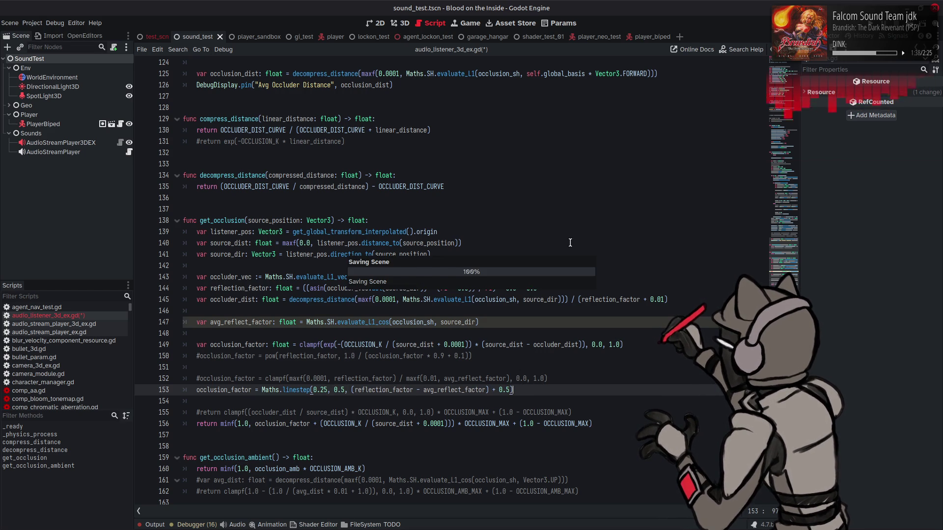
key(ctrl+s)
click(911, 23)
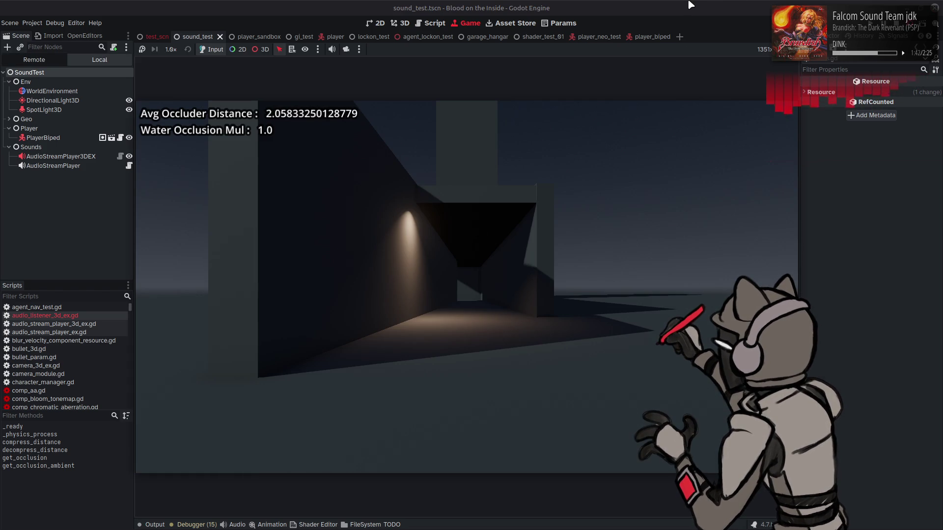
Step: Walk toward the lit corridor and left along the wall watching the occlusion readout, then stop the game
key(w)
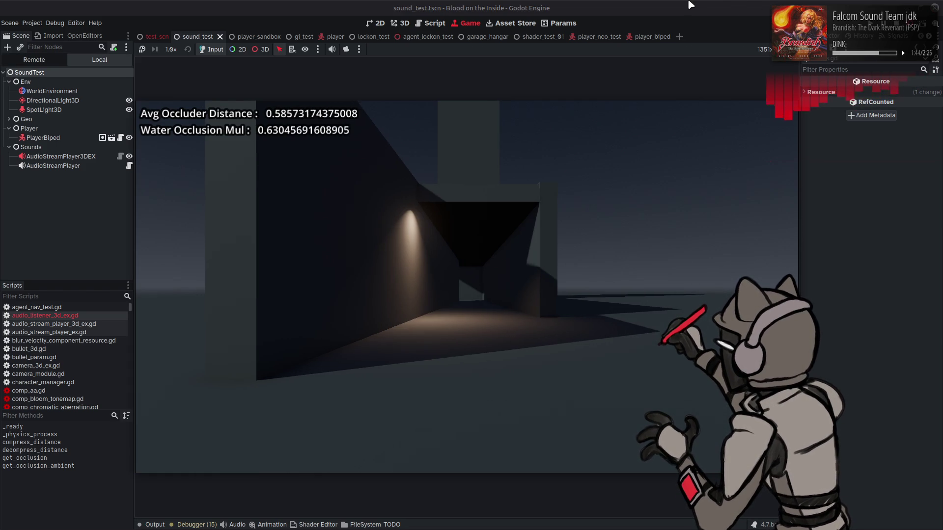
key(a)
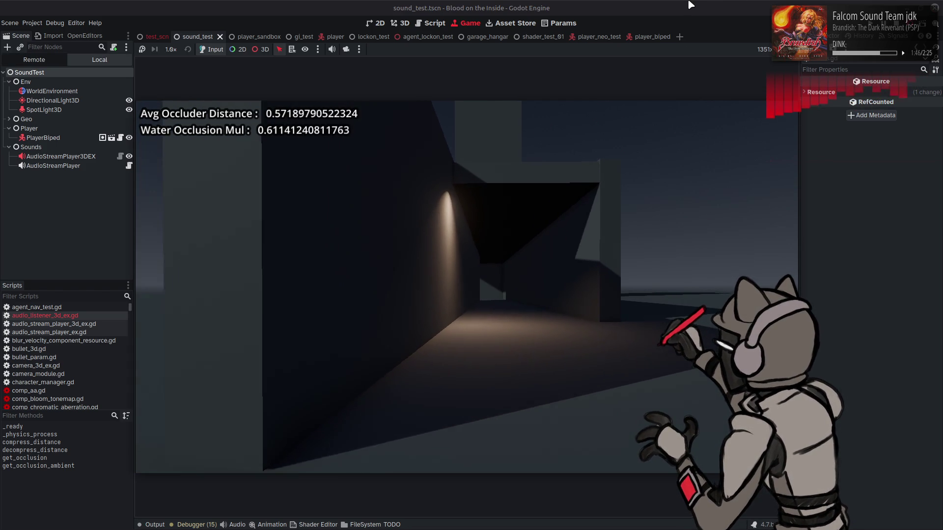
key(a)
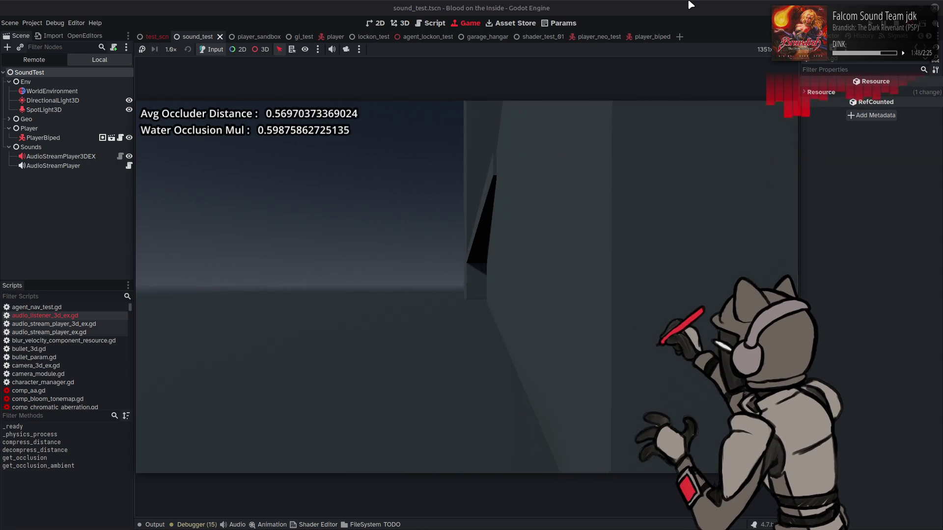
key(a)
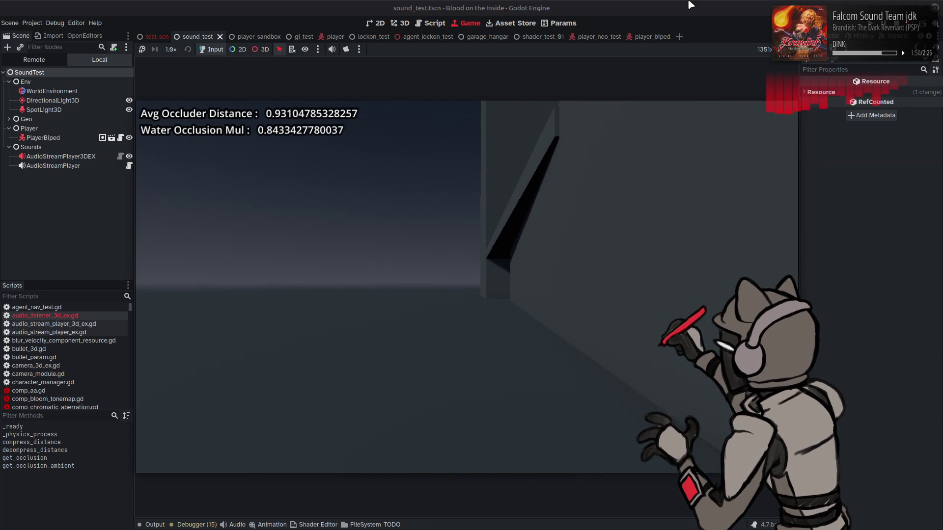
key(a)
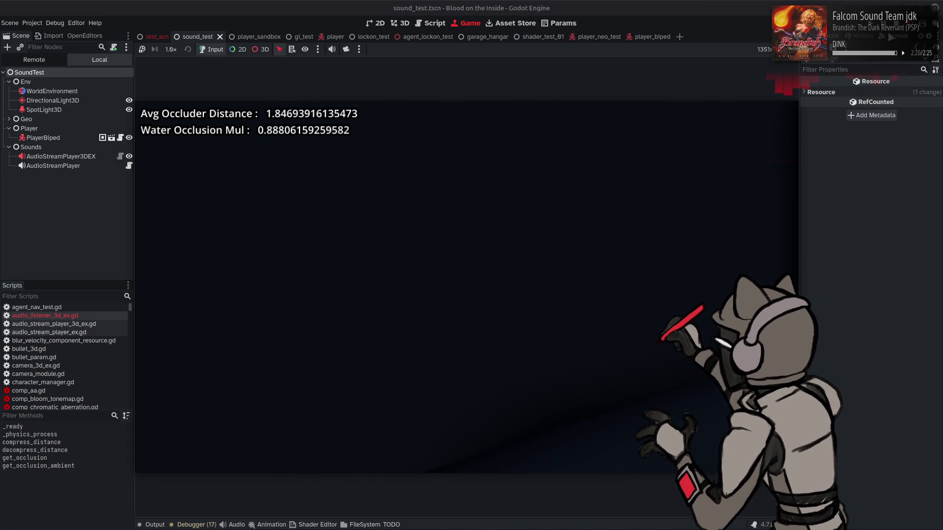
key(ctrl+F3)
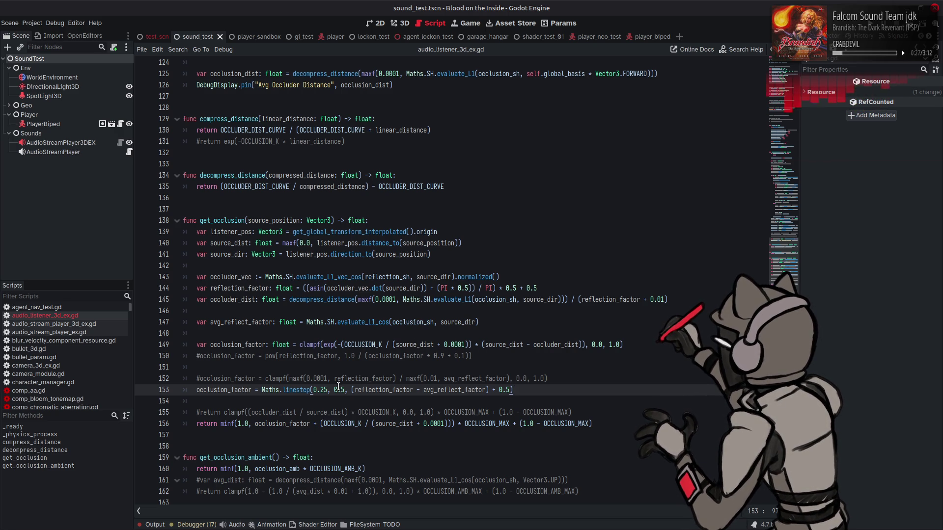
Step: Change the line 153 linestep upper bound and trailing offset from 0.5 to 1.0
drag(335, 390, 346, 390)
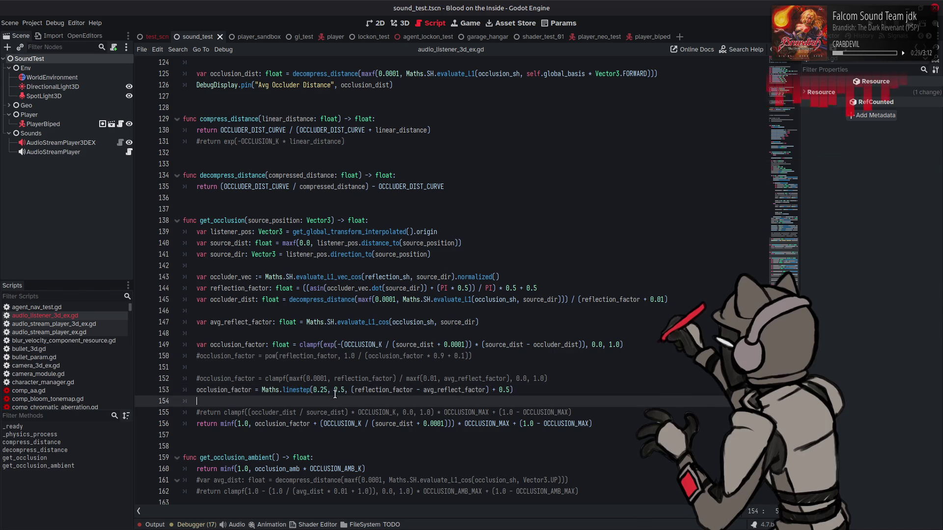
text(1.0)
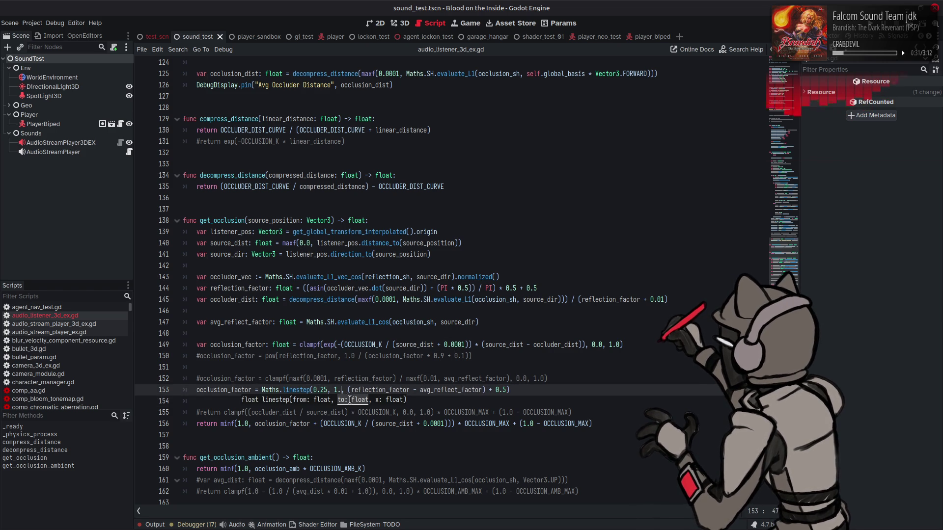
drag(499, 391, 511, 391)
text(1.)
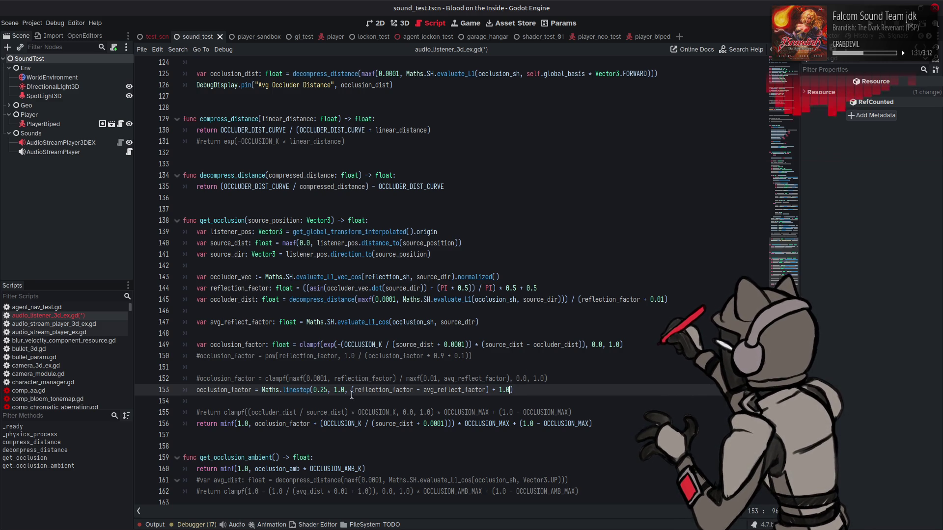
Step: Set the linestep lower threshold to 0.75, save the script, and switch to the browser
click(326, 390)
key(BackSpace)
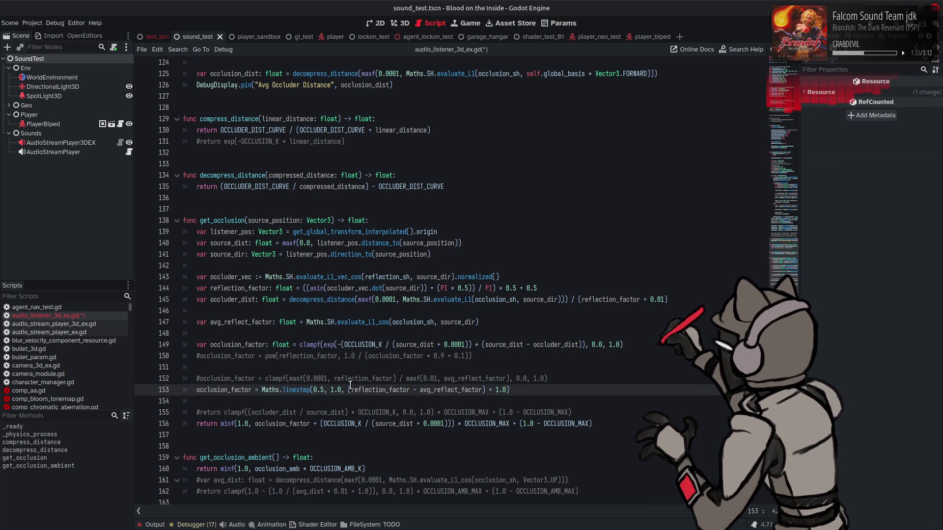
text(7)
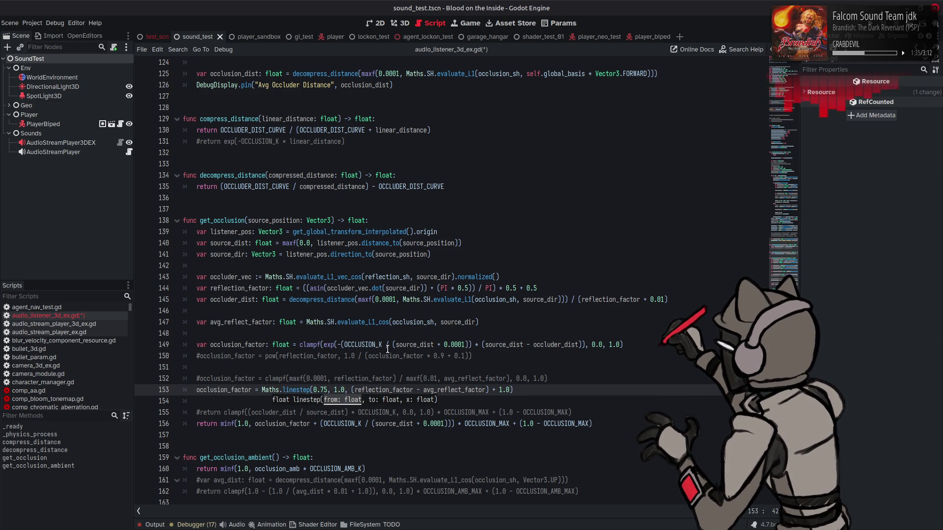
key(ctrl+s)
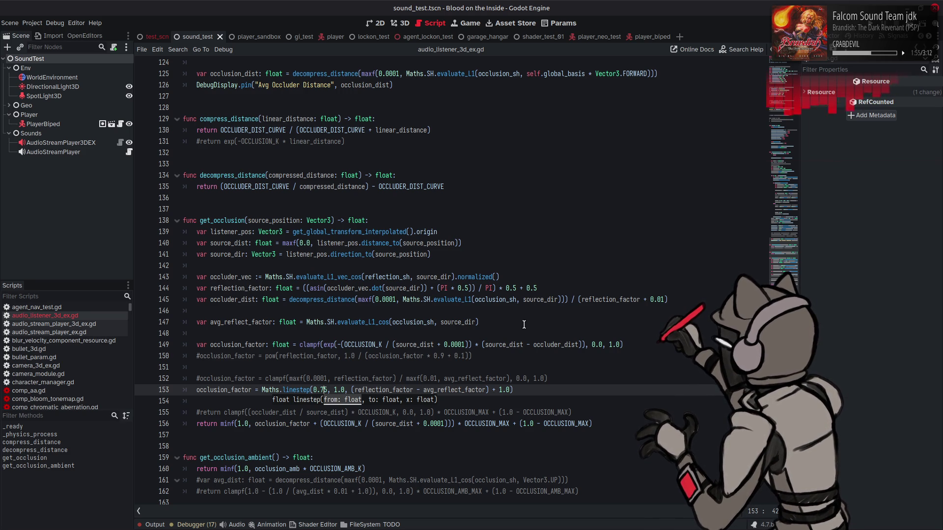
click(523, 324)
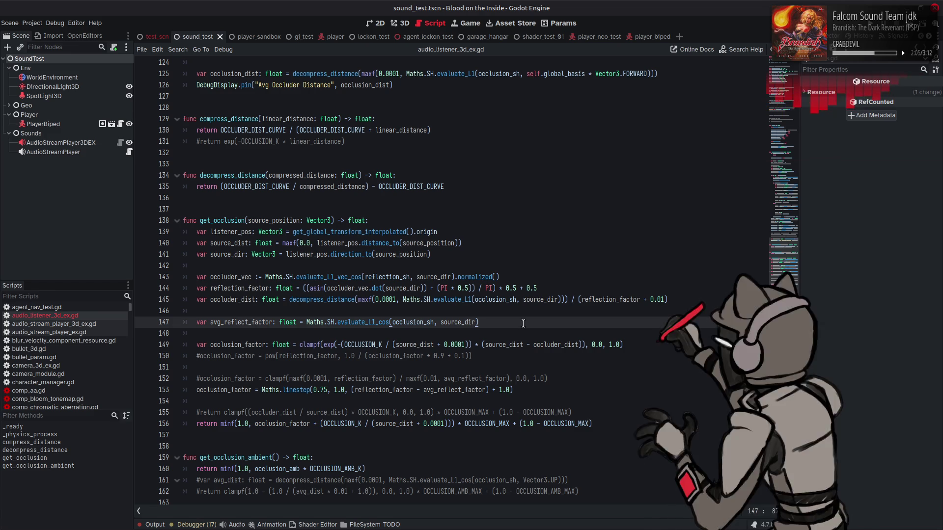
key(alt+Tab)
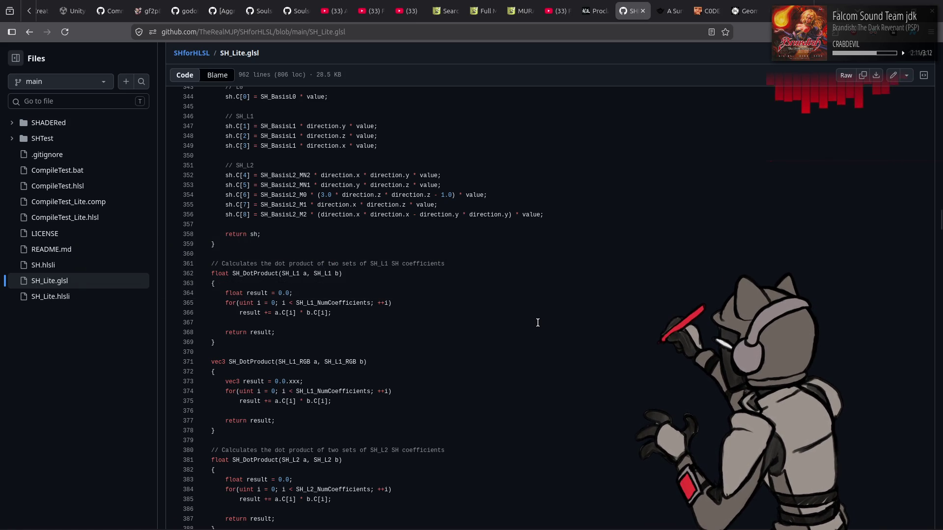
Step: Scroll up SH_Lite.glsl to the projection code and inspect the three L1 basis coefficient lines
scroll(538, 323, up, 5)
scroll(537, 323, down, 15)
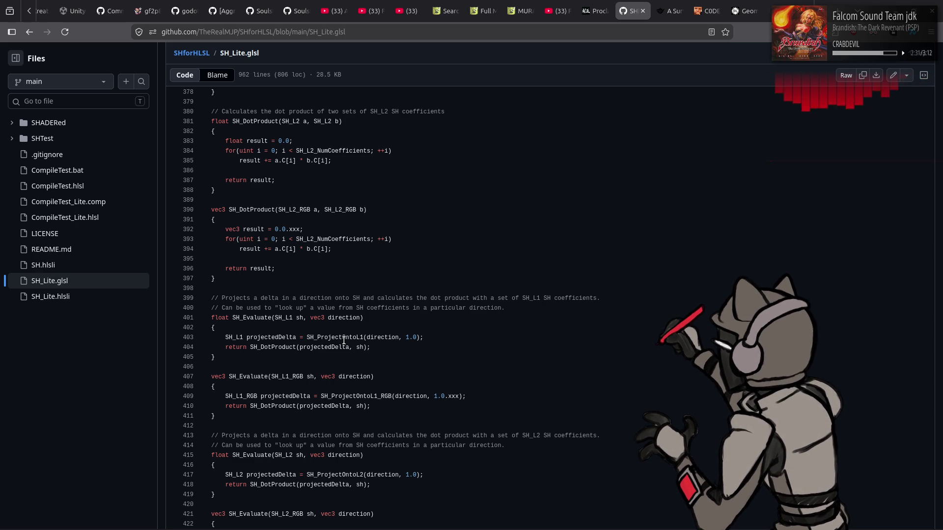
scroll(344, 340, up, 4)
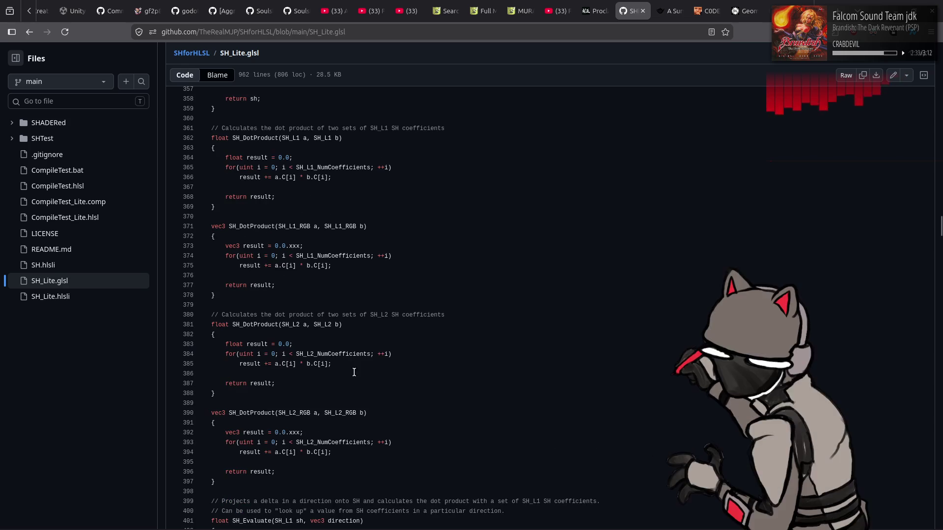
scroll(355, 379, up, 6)
scroll(357, 377, up, 6)
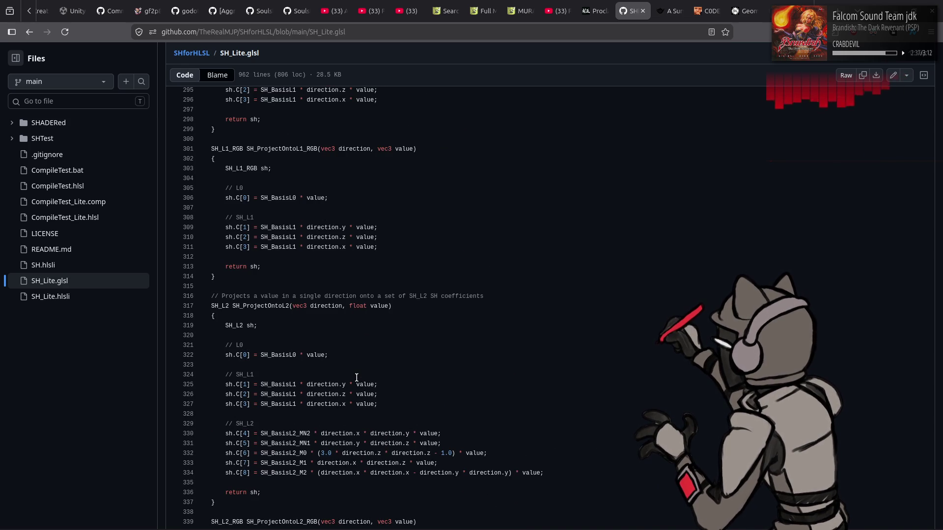
scroll(357, 378, up, 2)
drag(260, 291, 369, 315)
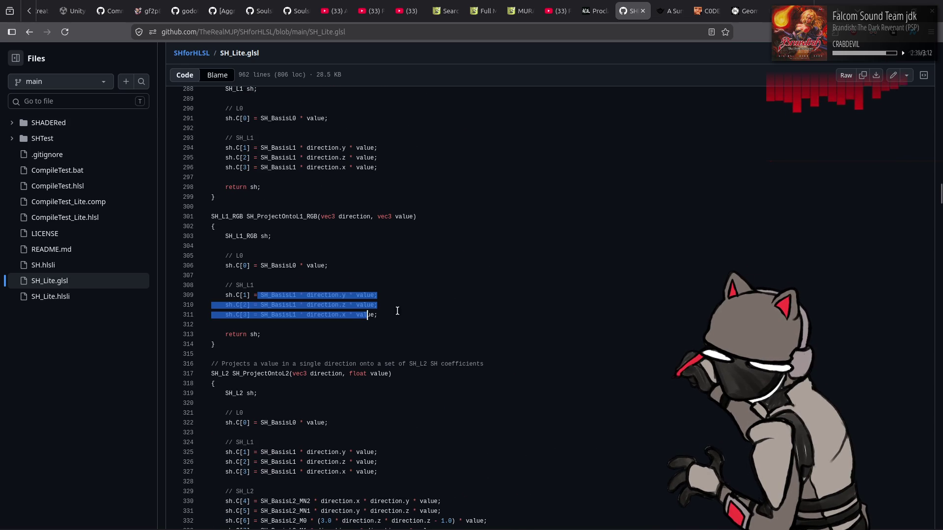
click(409, 314)
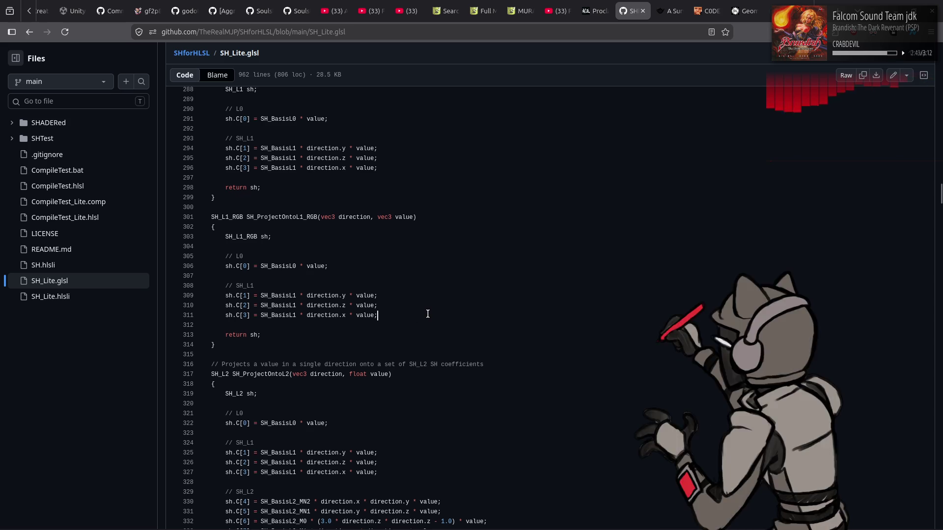
Step: Scroll down through the DotProduct and ConvolveWithZH functions to SH_CalculateIrradiance
scroll(428, 314, up, 5)
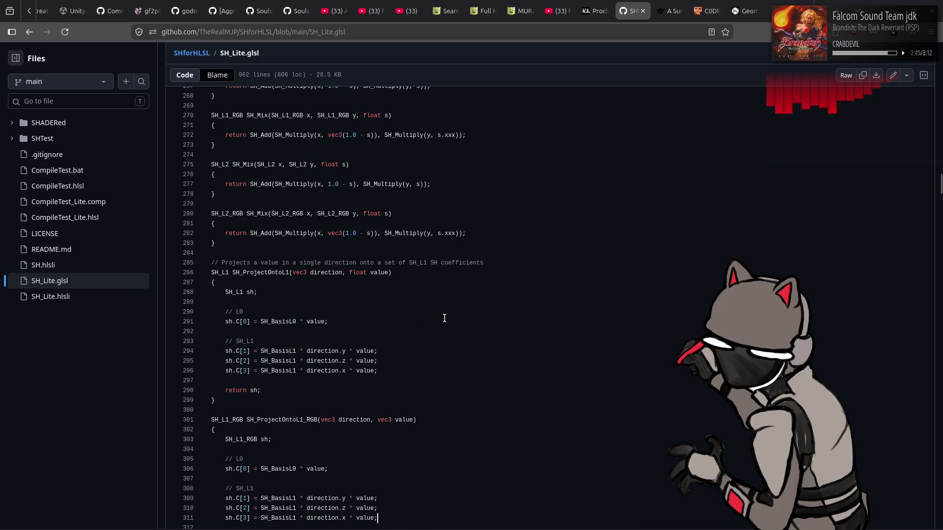
scroll(445, 318, down, 15)
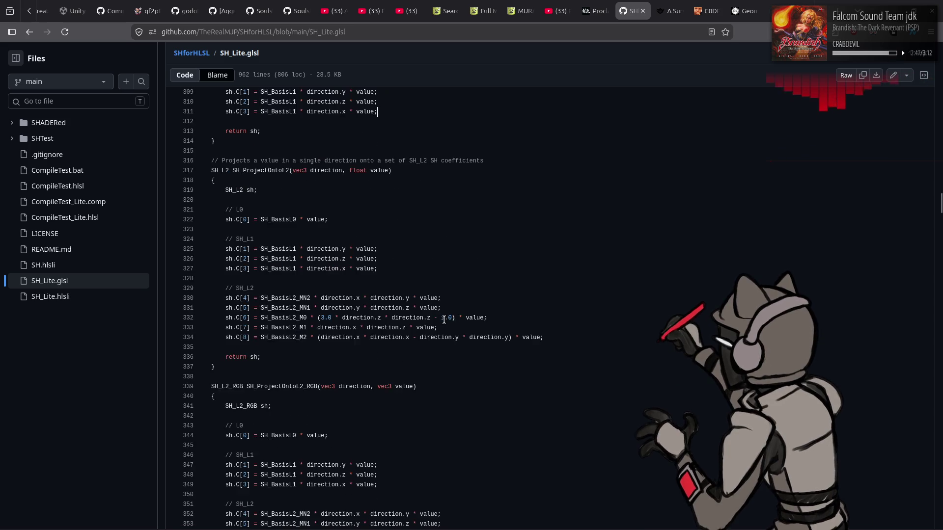
scroll(444, 320, down, 6)
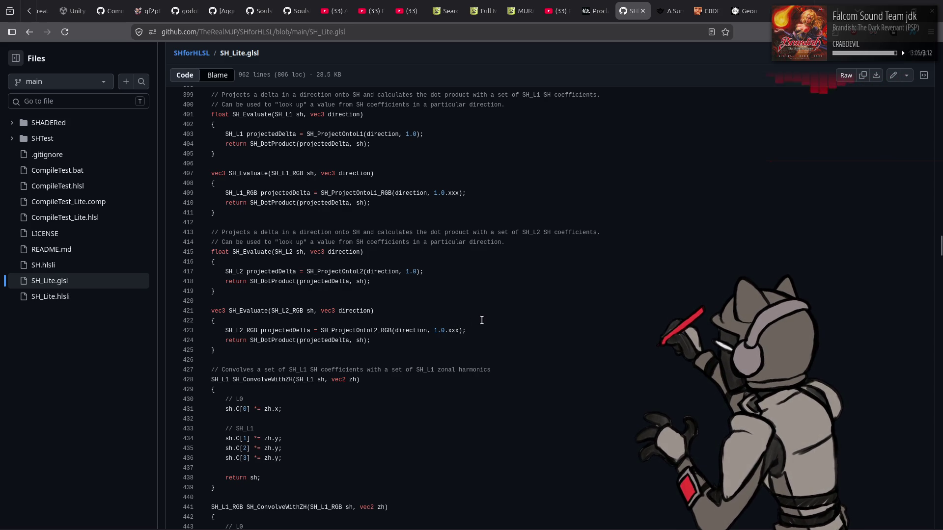
scroll(501, 317, down, 5)
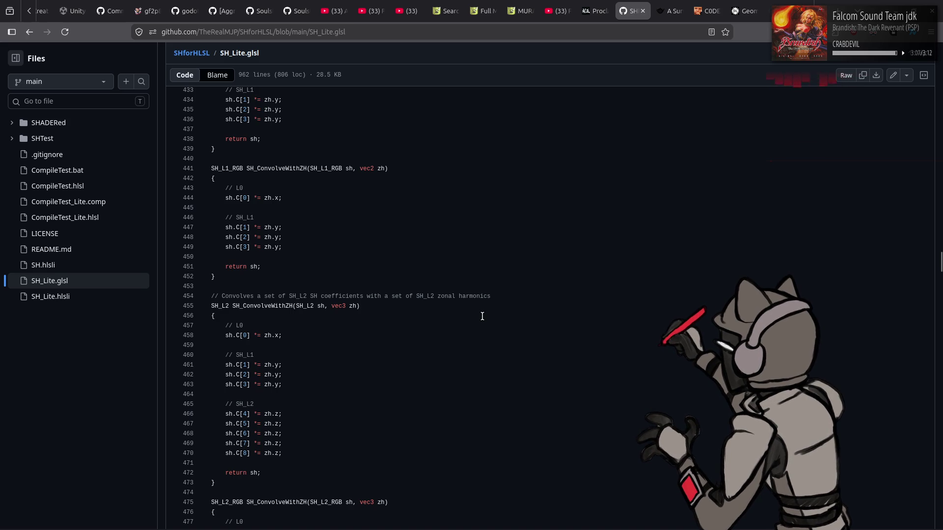
scroll(482, 317, down, 4)
scroll(481, 317, down, 4)
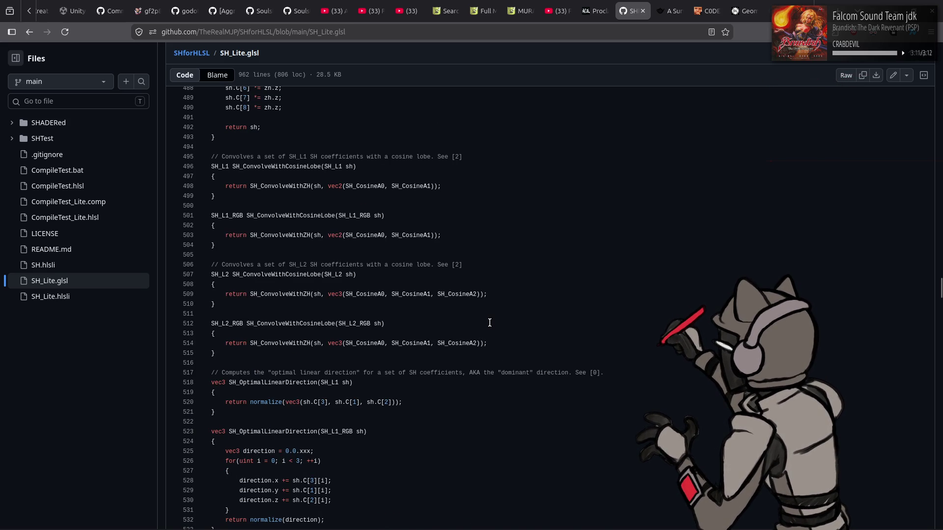
scroll(489, 322, down, 1)
scroll(494, 322, down, 3)
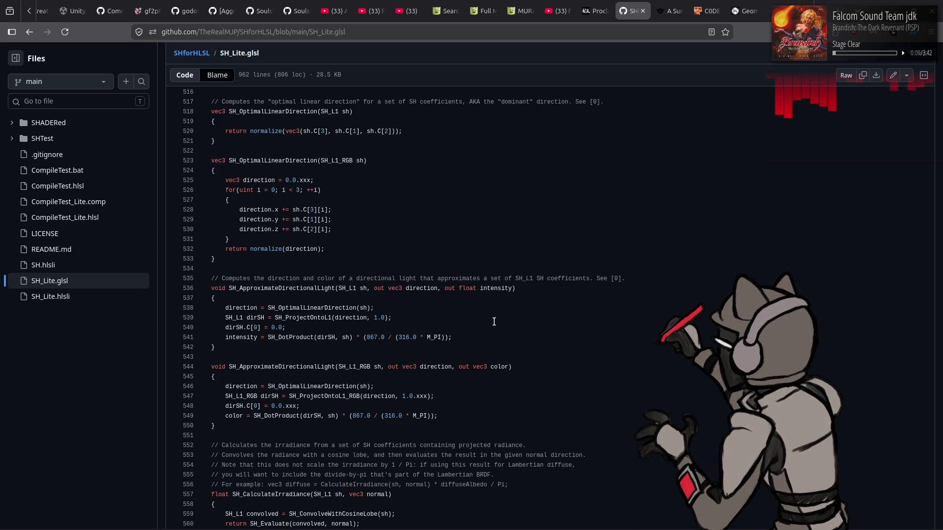
Step: Read through SH_CalculateIrradiance's irradiance fit and zonalL2Coeff lines
scroll(495, 322, down, 2)
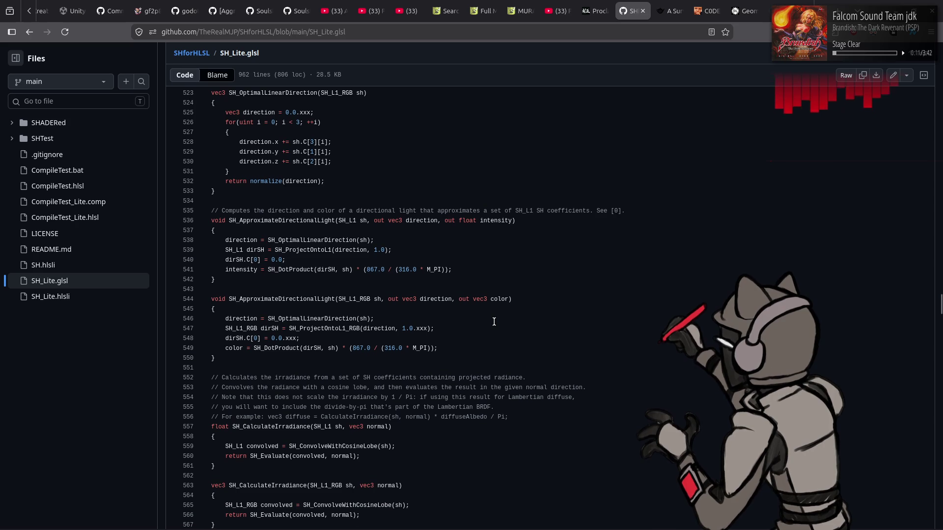
scroll(494, 321, down, 2)
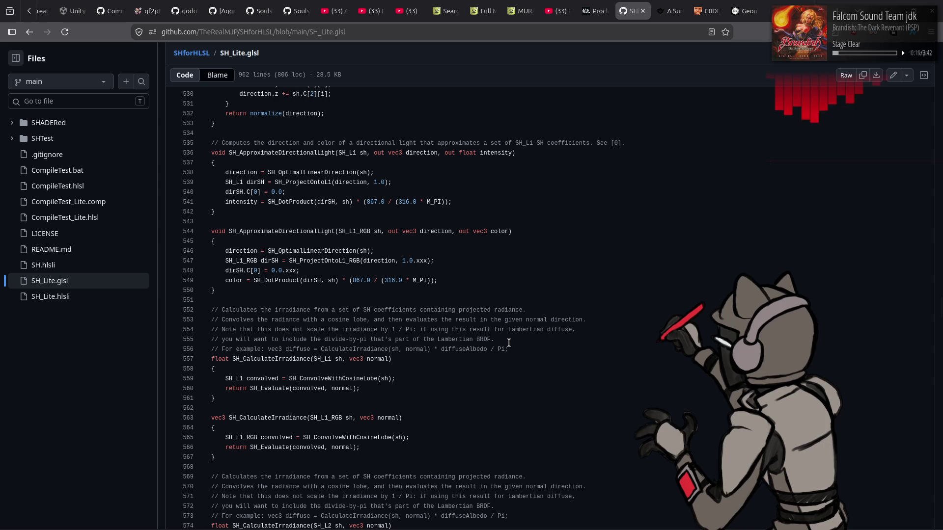
scroll(509, 343, down, 5)
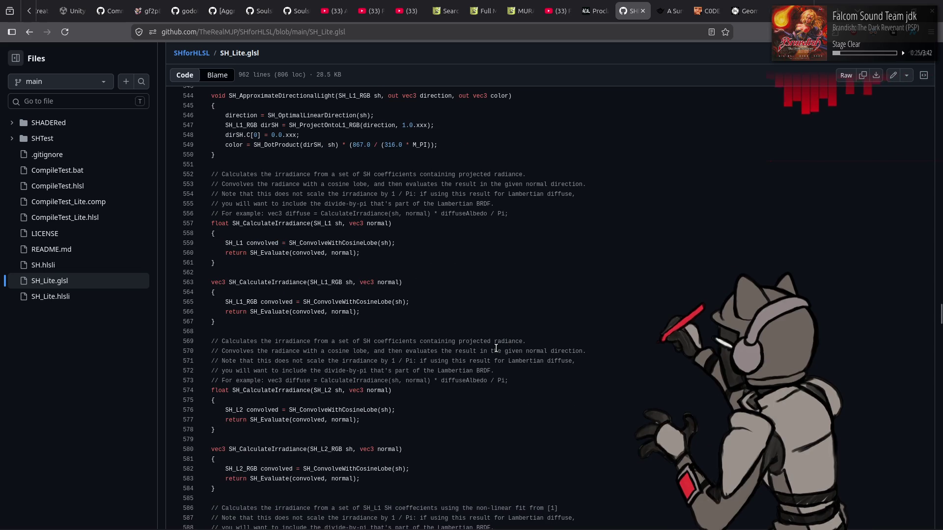
scroll(497, 349, down, 9)
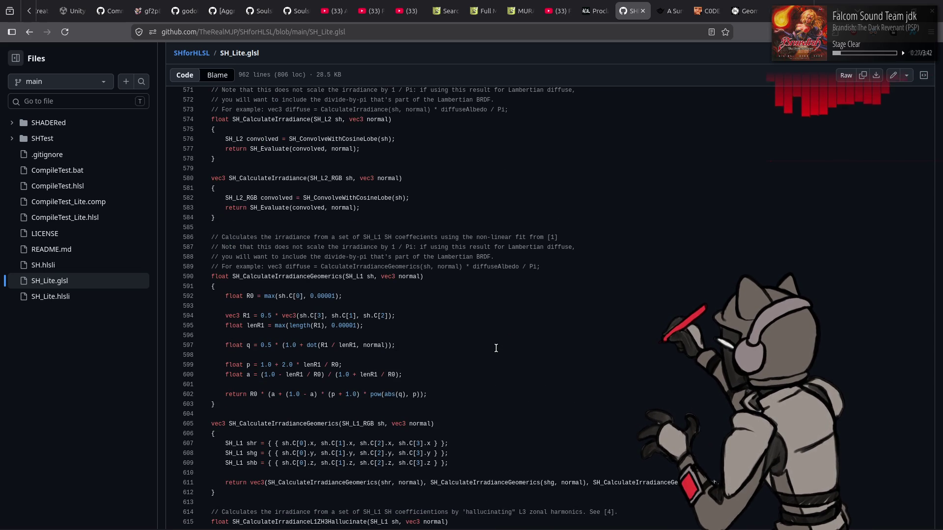
drag(452, 393, 175, 268)
click(418, 345)
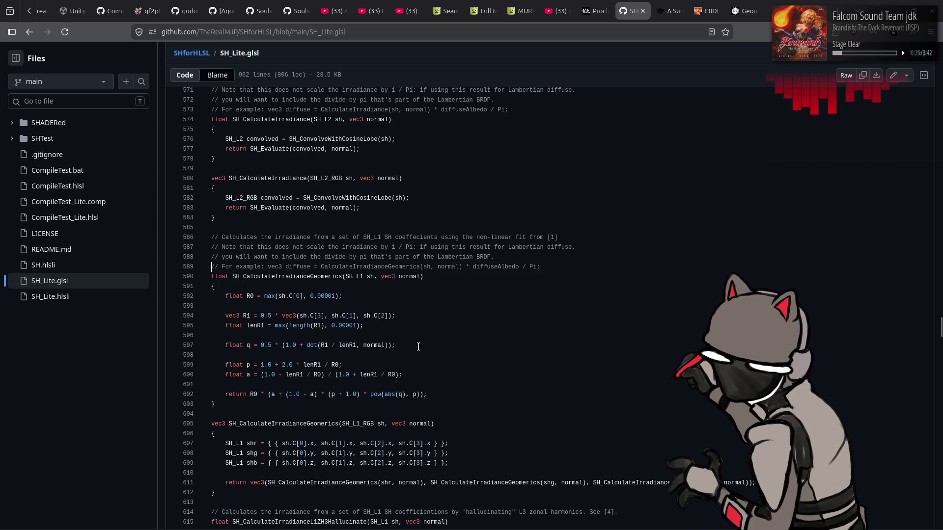
scroll(488, 326, down, 7)
drag(279, 464, 185, 301)
click(442, 378)
Step: Scroll through the ConvolveWithGGX helper, then return to the Godot listener script
scroll(480, 358, down, 7)
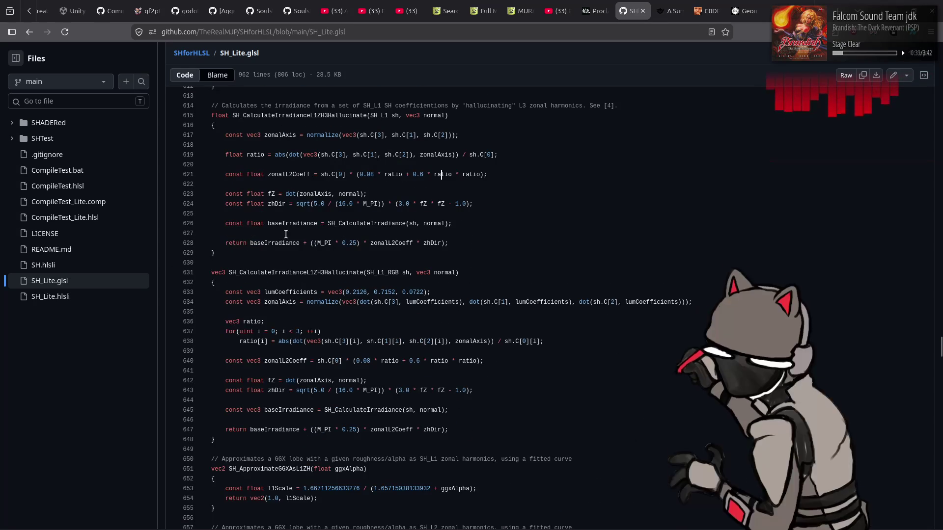
scroll(546, 296, down, 7)
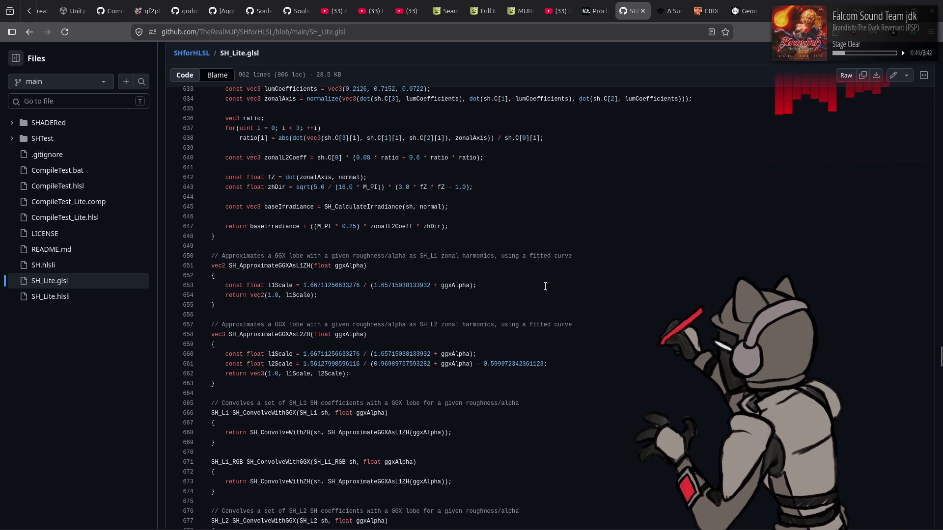
scroll(545, 286, down, 10)
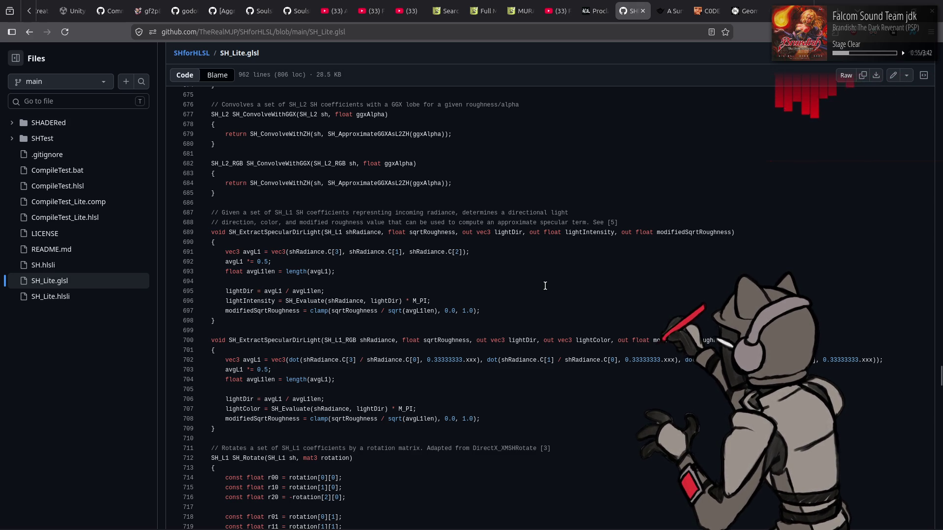
scroll(545, 286, down, 5)
scroll(545, 286, up, 20)
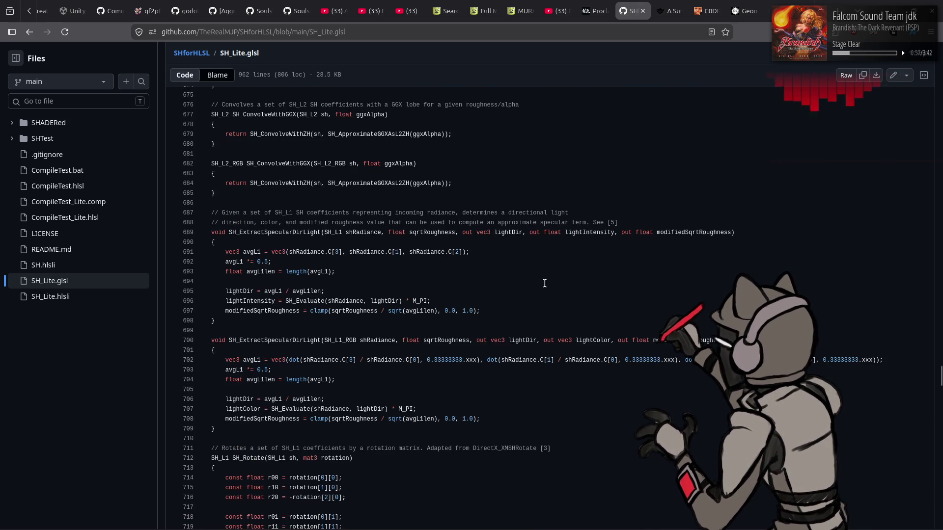
key(alt+Tab)
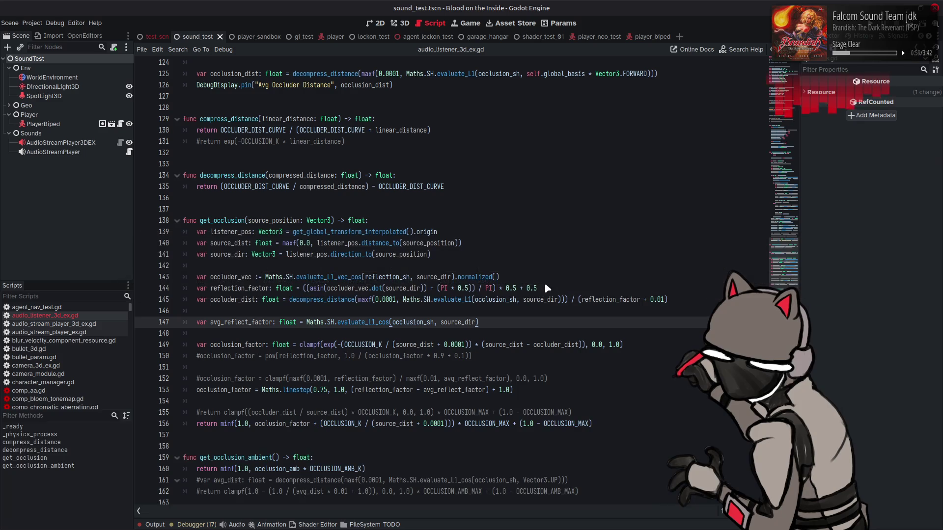
Step: Check the reflection factor on line 144 of the listener script, then go back to SH_Lite.glsl
click(548, 285)
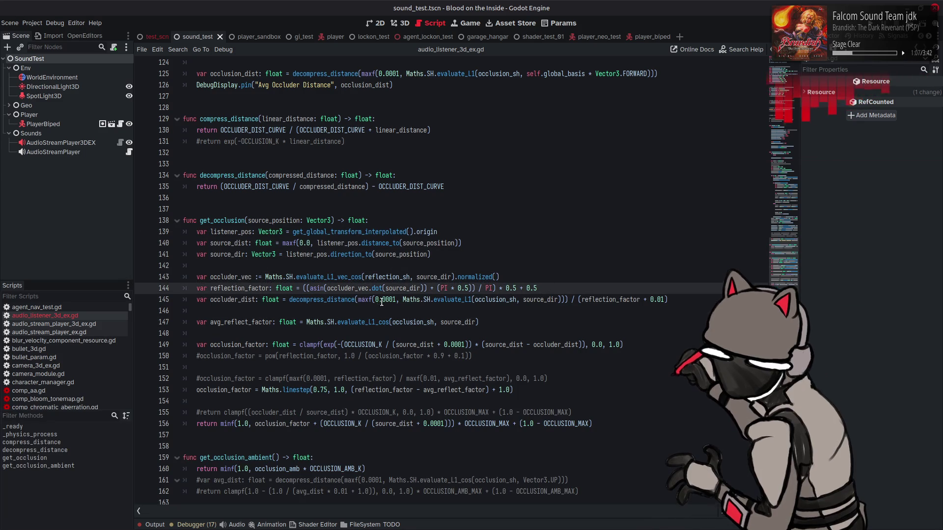
key(alt+Tab)
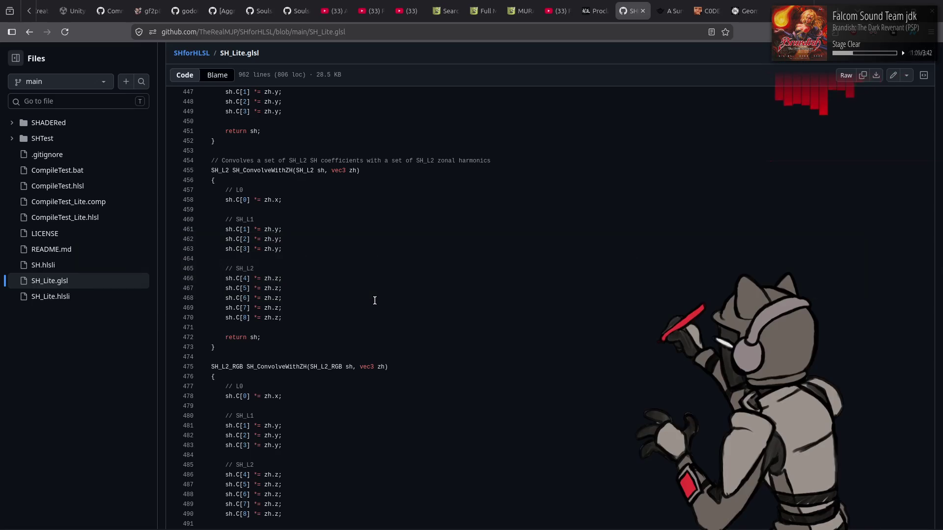
scroll(372, 301, up, 10)
scroll(372, 301, down, 20)
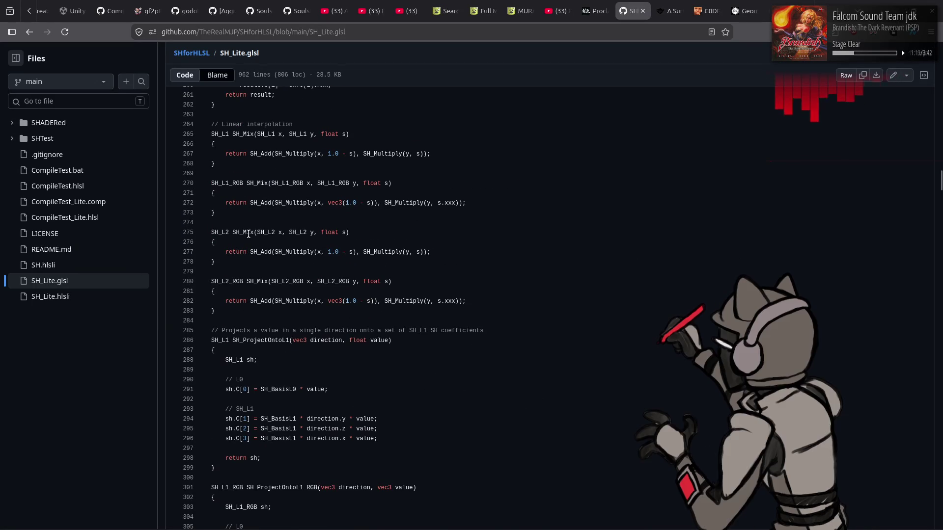
scroll(346, 245, down, 7)
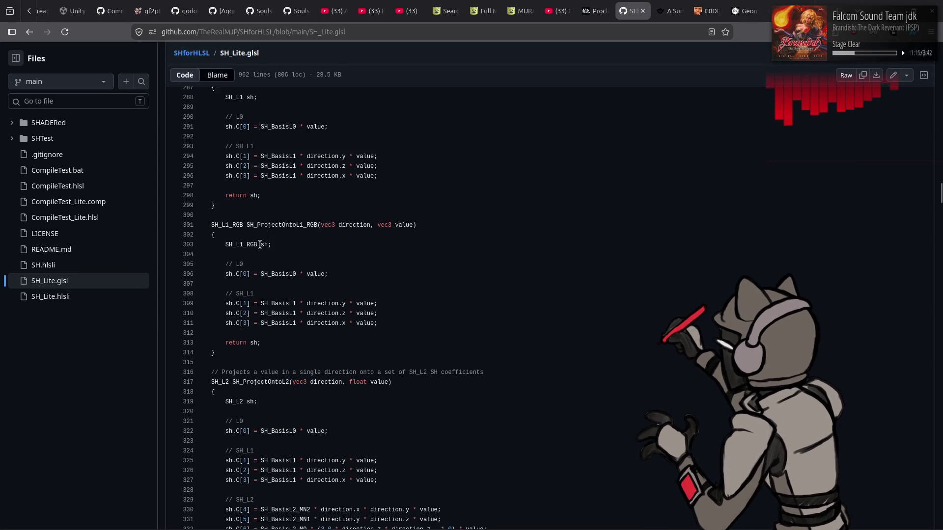
scroll(346, 244, down, 4)
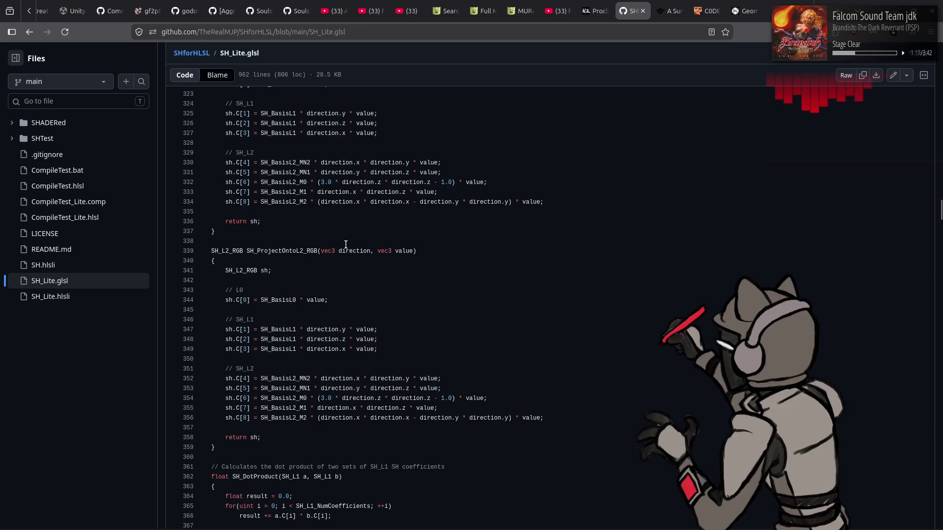
scroll(346, 244, down, 5)
scroll(345, 245, down, 5)
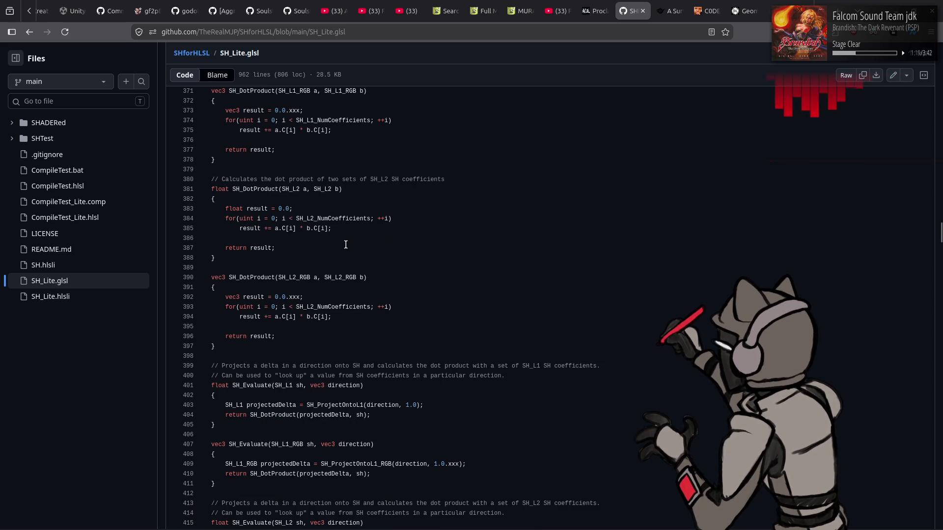
scroll(346, 245, down, 3)
scroll(345, 244, down, 3)
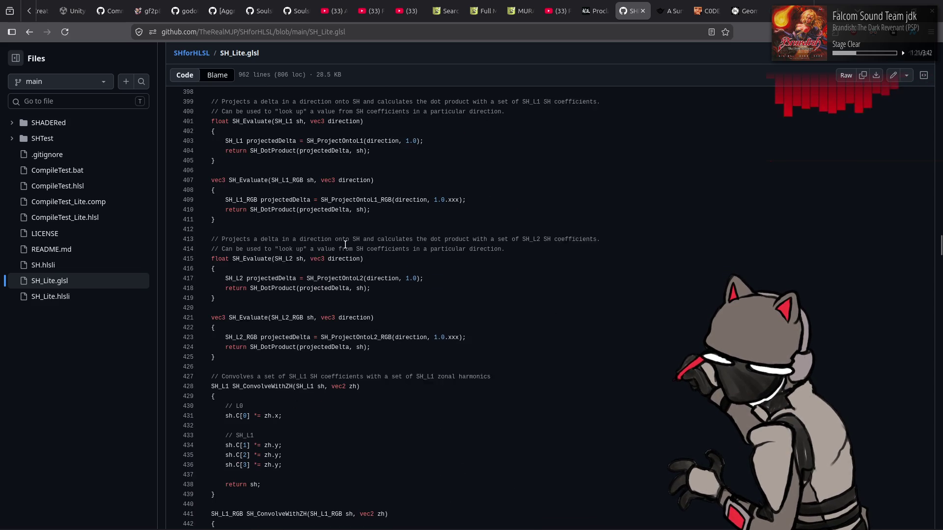
scroll(345, 245, down, 4)
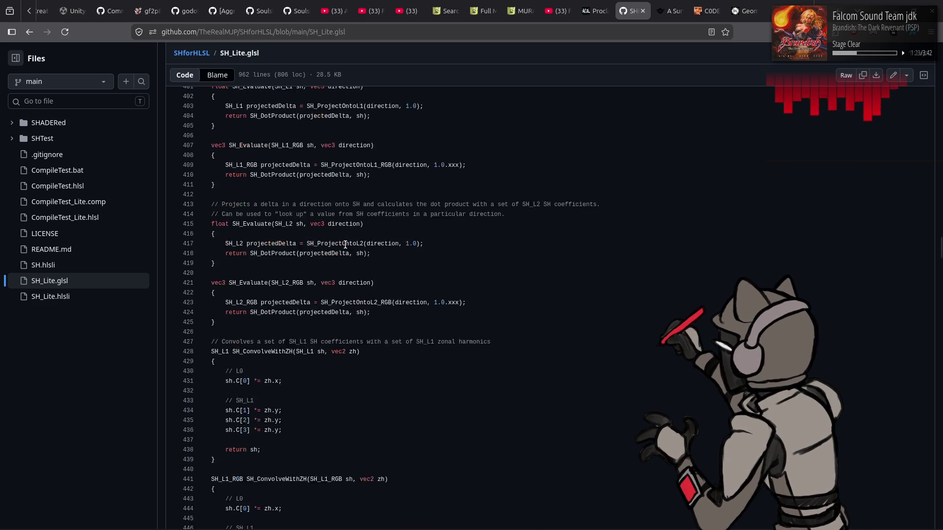
scroll(345, 247, up, 10)
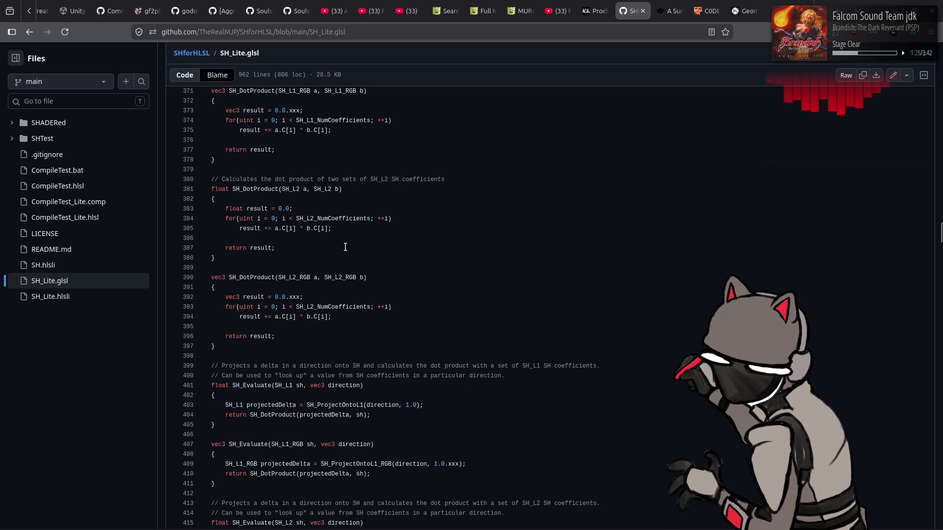
scroll(345, 247, up, 20)
scroll(346, 247, down, 20)
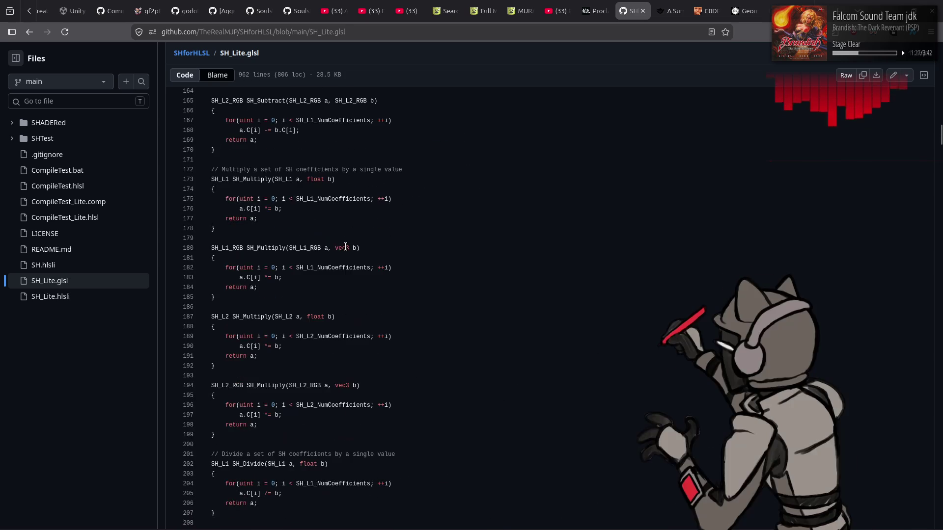
scroll(345, 247, down, 1)
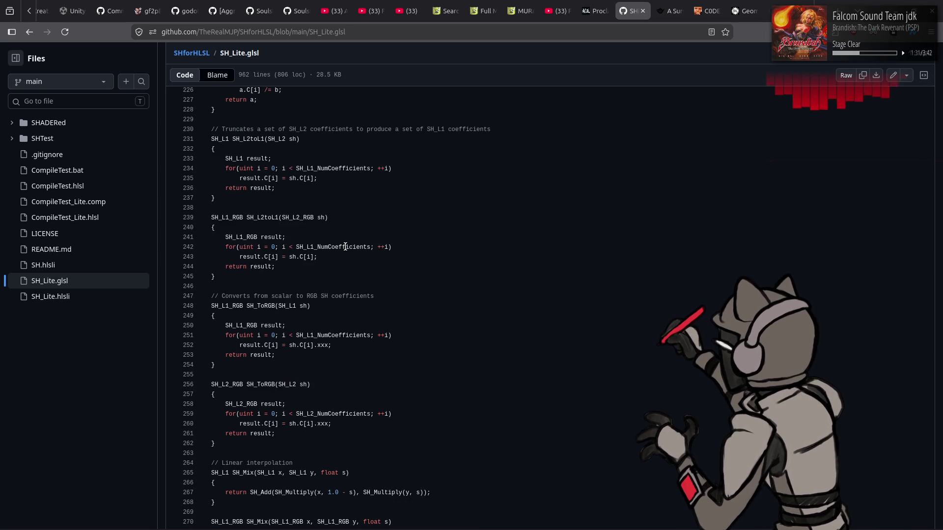
scroll(346, 247, down, 3)
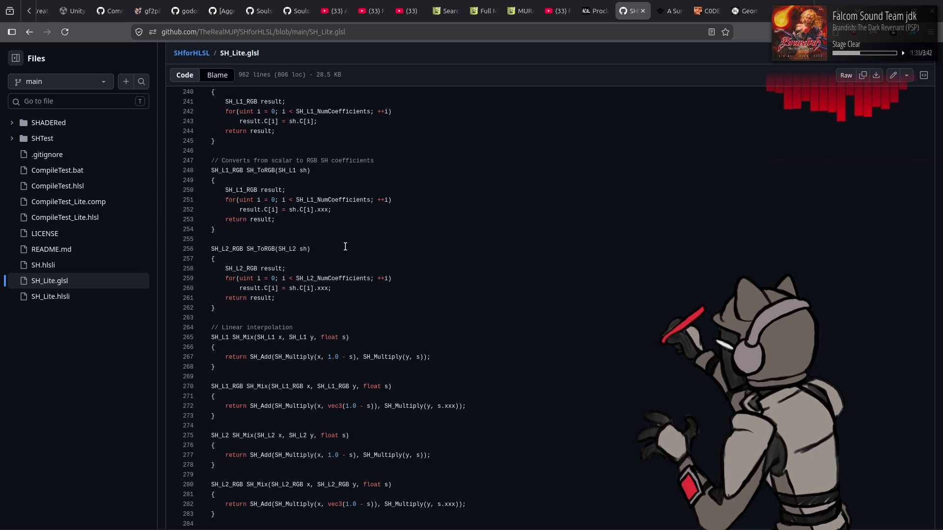
scroll(345, 247, down, 3)
scroll(346, 247, down, 4)
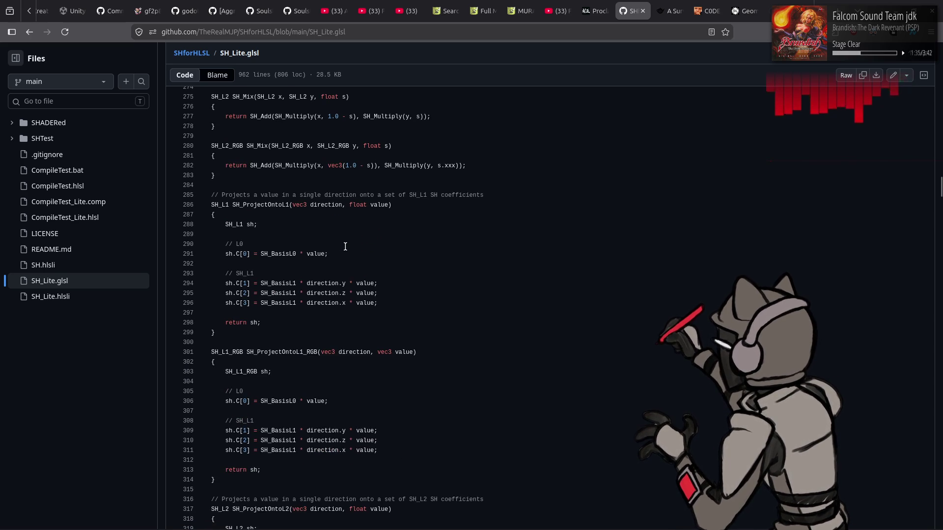
scroll(345, 247, down, 3)
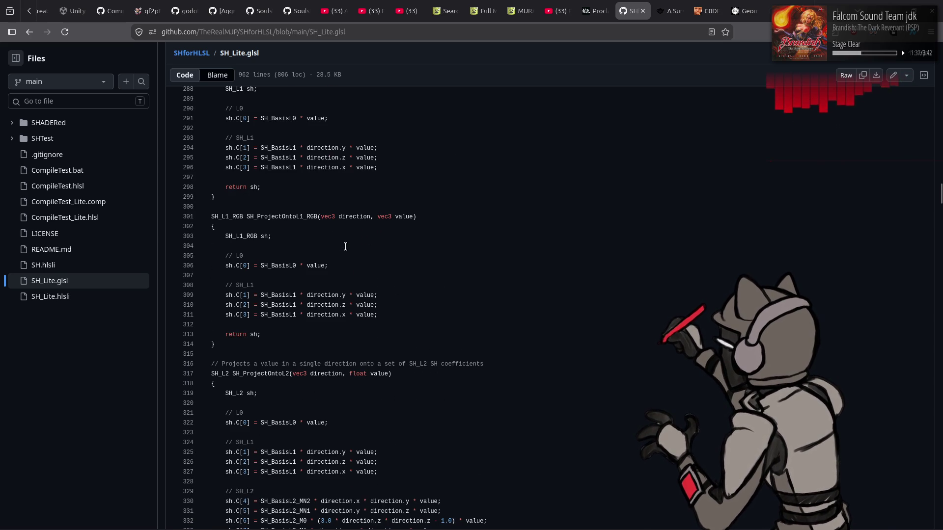
scroll(346, 247, down, 4)
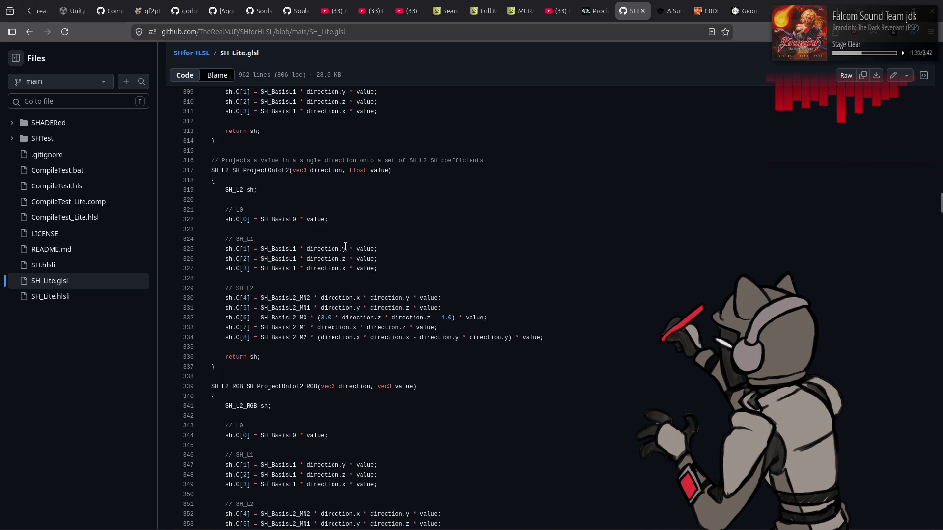
scroll(345, 247, down, 4)
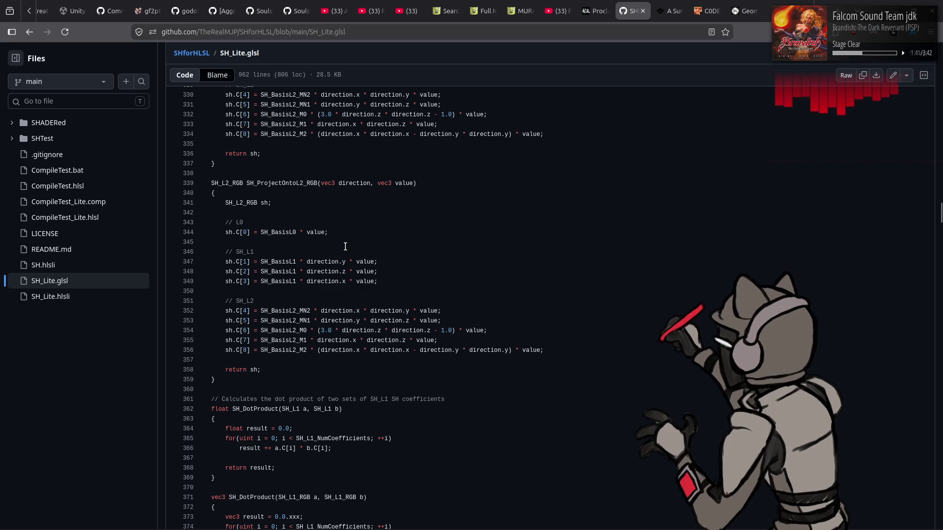
scroll(346, 247, down, 4)
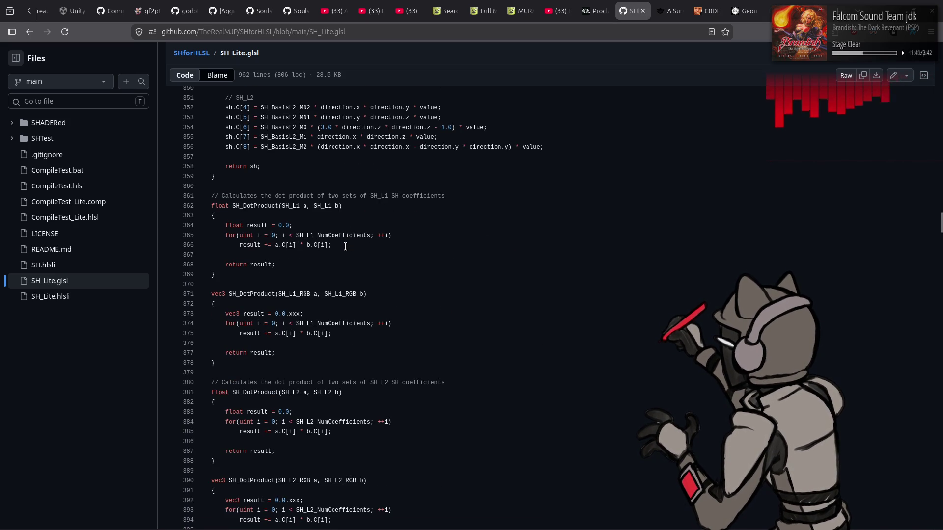
scroll(346, 248, down, 5)
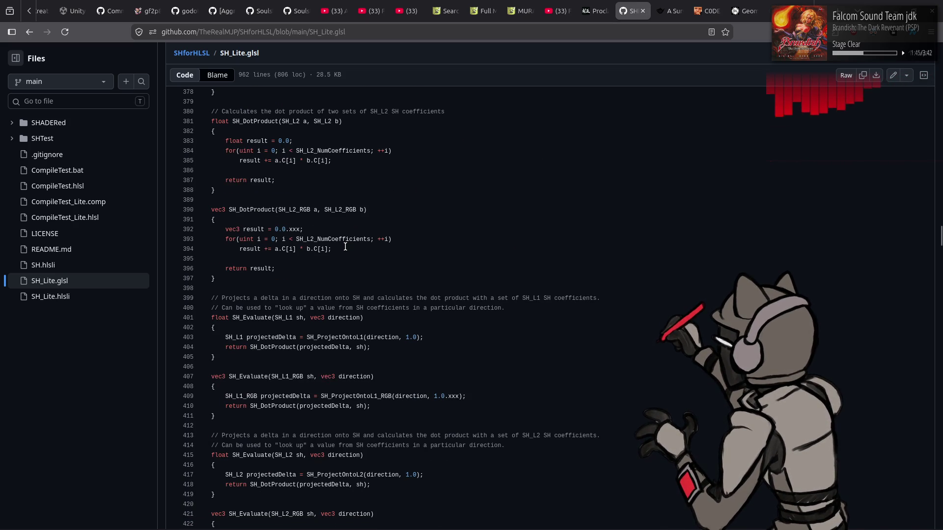
scroll(345, 247, down, 5)
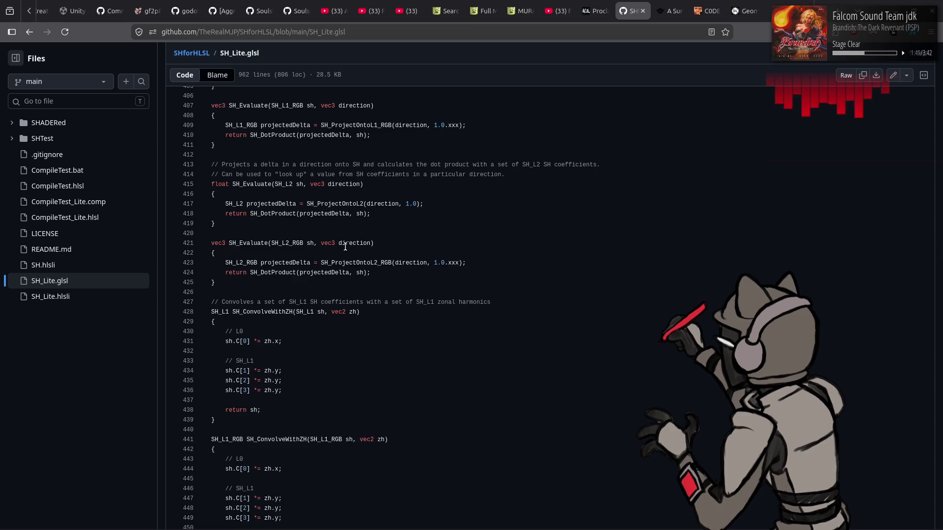
scroll(345, 247, down, 10)
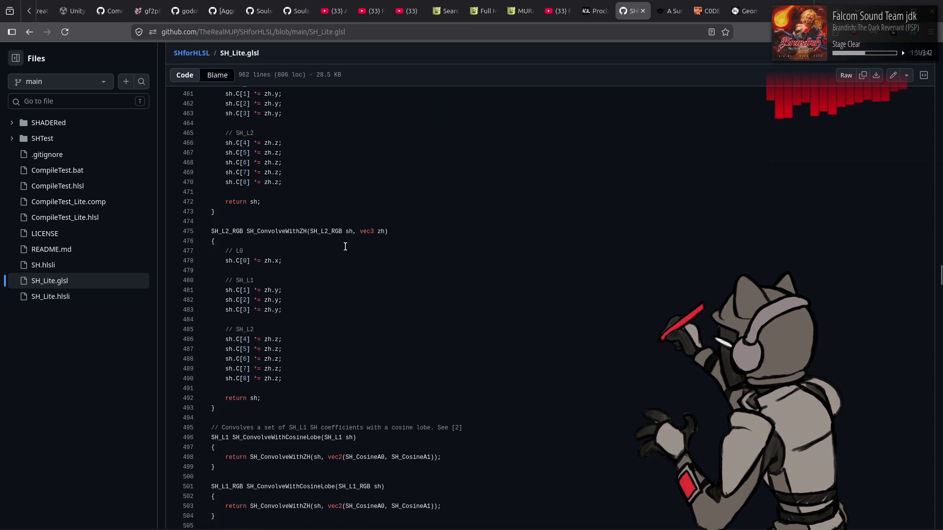
scroll(346, 247, down, 4)
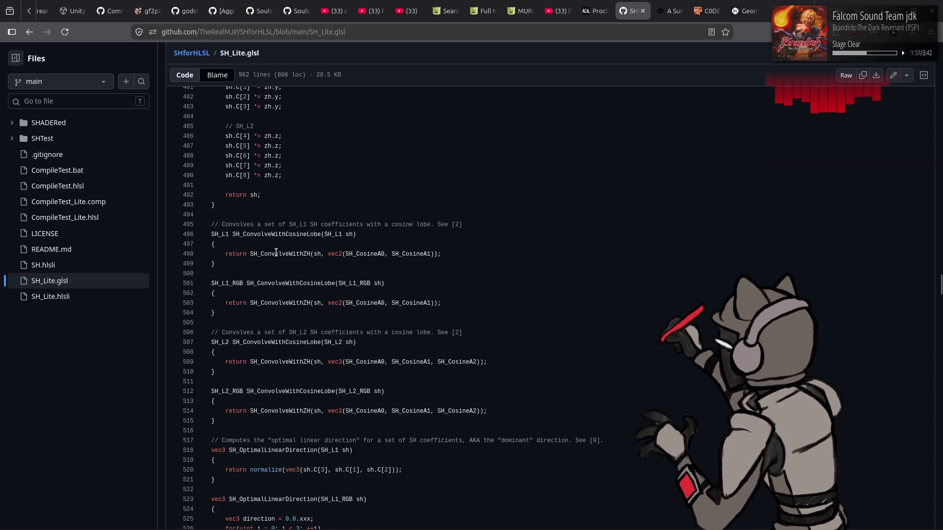
scroll(224, 238, down, 4)
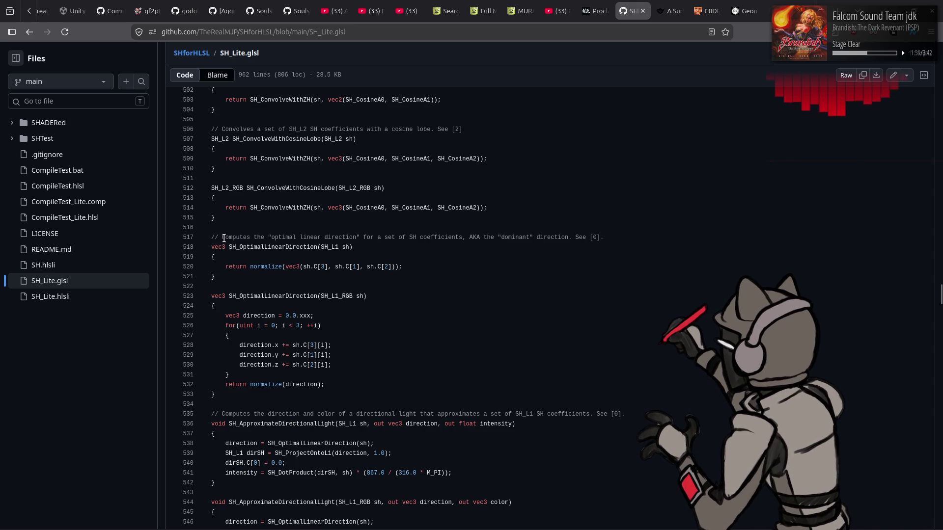
scroll(224, 238, down, 7)
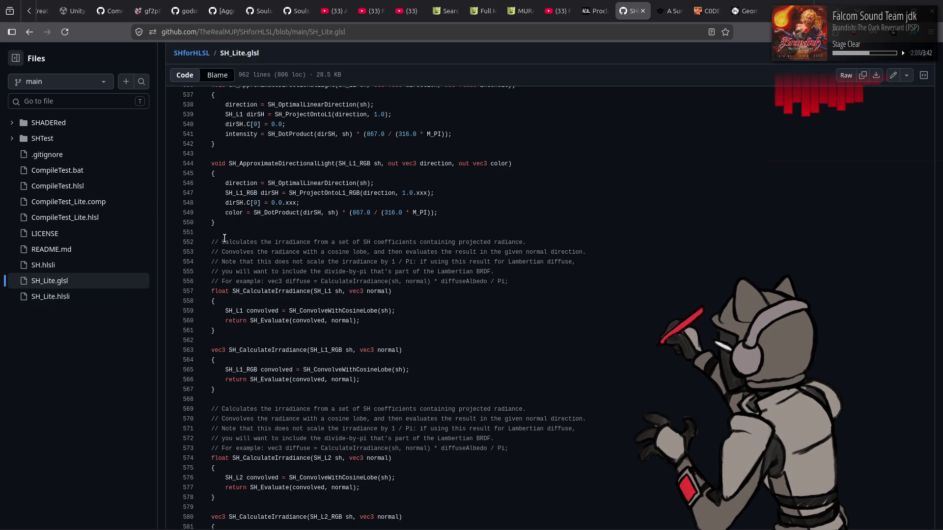
Step: Search SH_Lite.glsl for SH_ConvolveWithCosineLobe and jump to its definitions
double_click(360, 311)
key(ctrl+f)
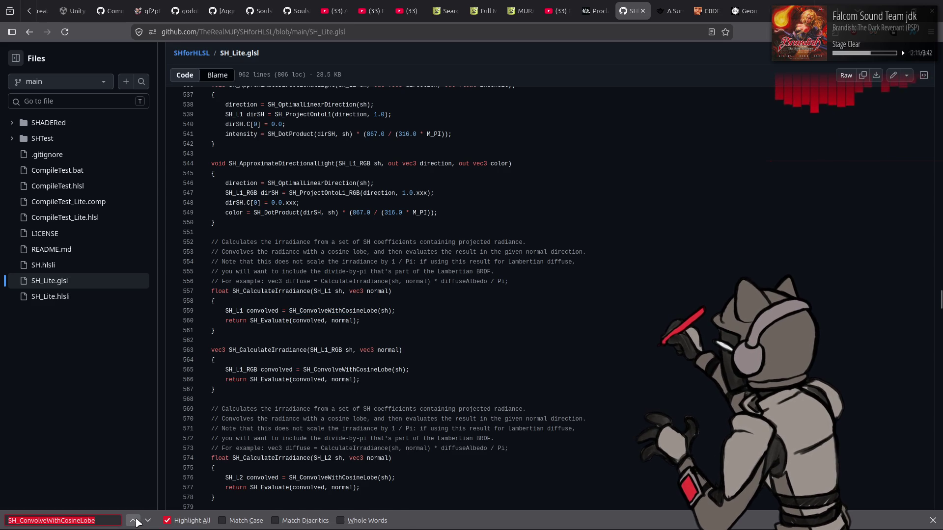
click(133, 520)
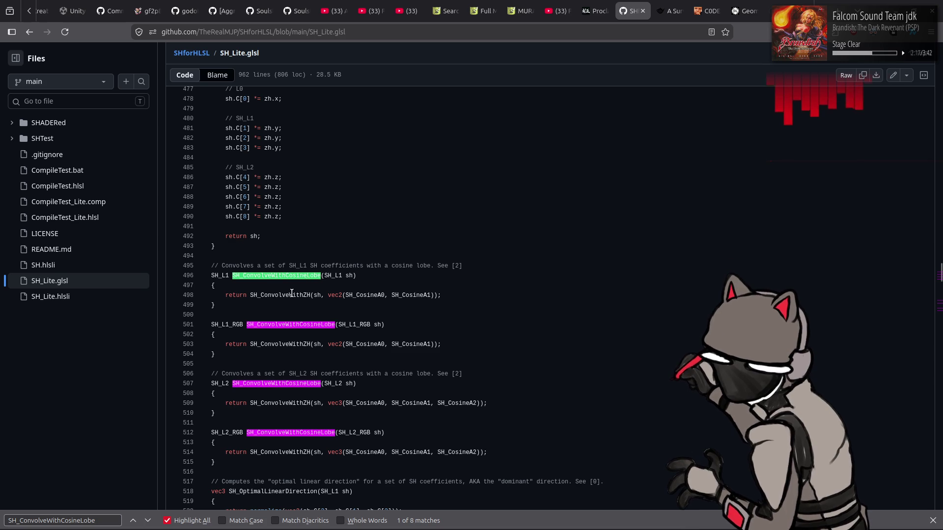
Step: Search for SH_ConvolveWithZH and step back through its SH_L2 and SH_L1 (line 428) definitions
double_click(292, 295)
key(ctrl+f)
click(133, 521)
click(133, 520)
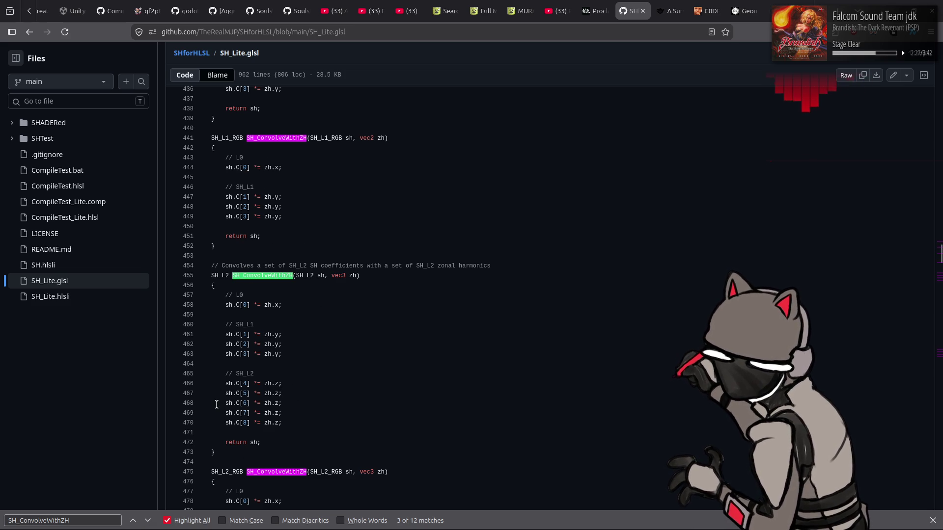
scroll(216, 405, down, 3)
click(134, 520)
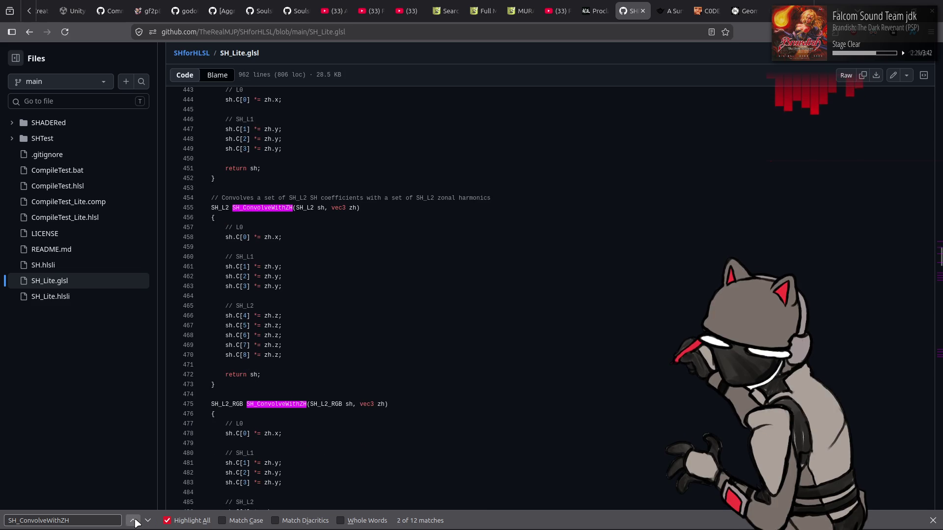
click(134, 520)
click(147, 521)
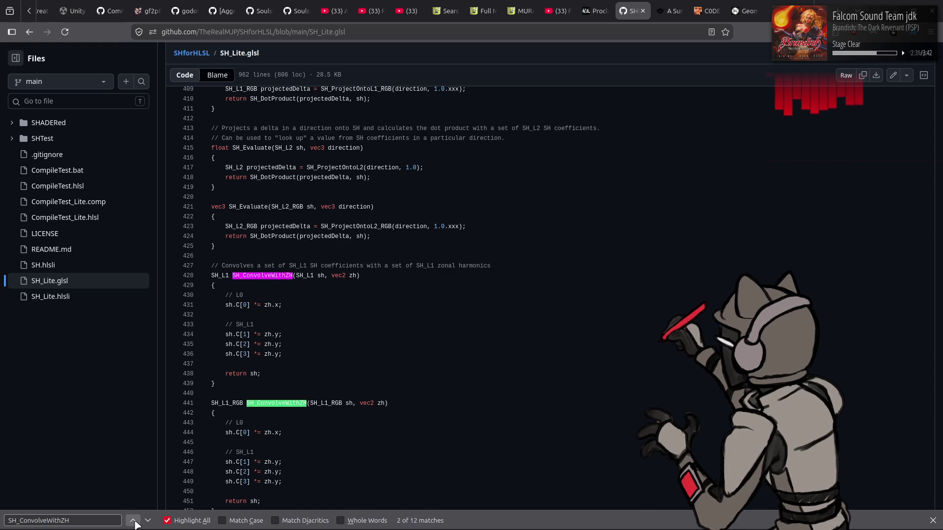
click(134, 521)
click(133, 521)
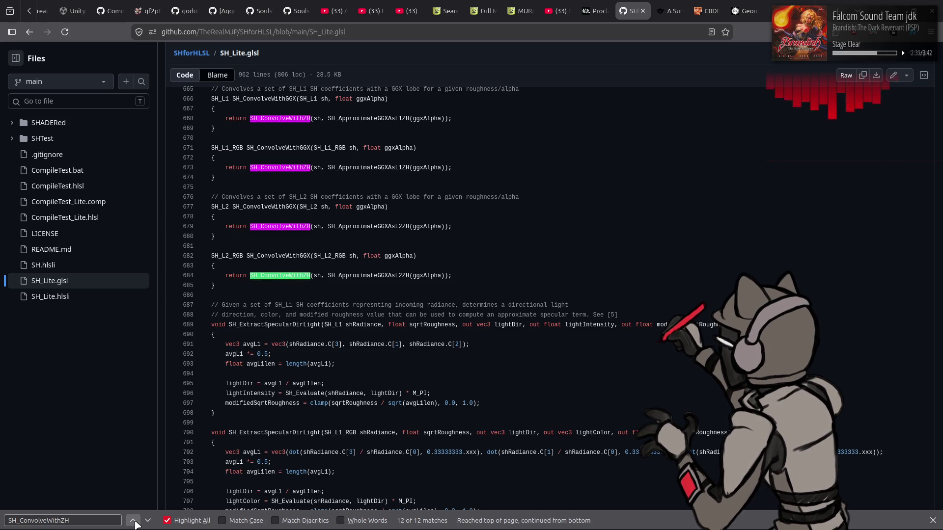
Step: Step forward through the SH_ConvolveWithZH matches to the cosine lobe call on line 498
scroll(196, 447, up, 5)
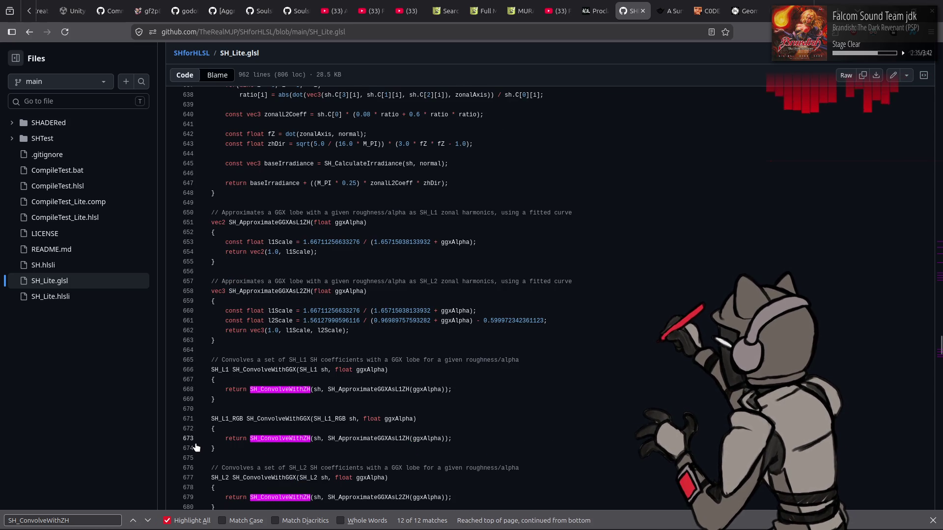
scroll(194, 448, up, 5)
click(148, 521)
click(147, 521)
click(147, 521)
click(147, 520)
click(148, 521)
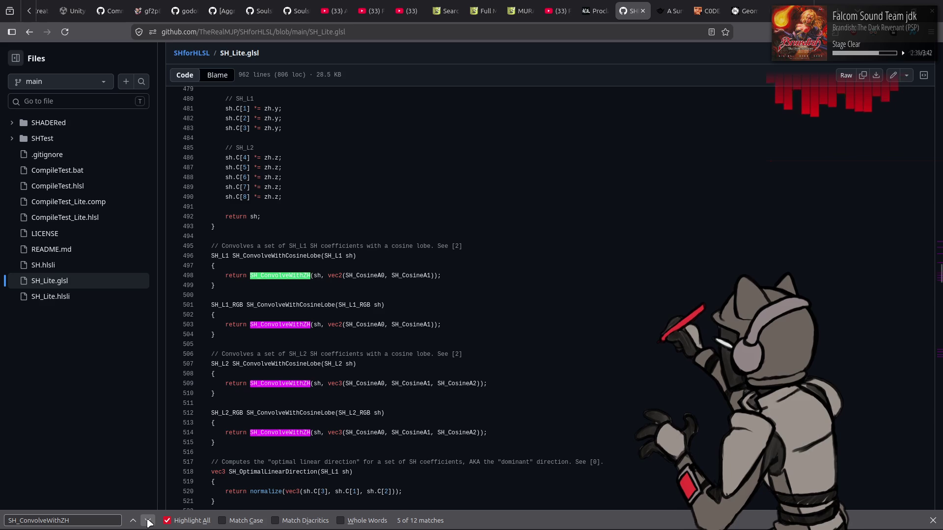
Step: Find where SH_CosineA2 is defined on line 59 and return to the Godot script editor
double_click(456, 383)
key(ctrl+f)
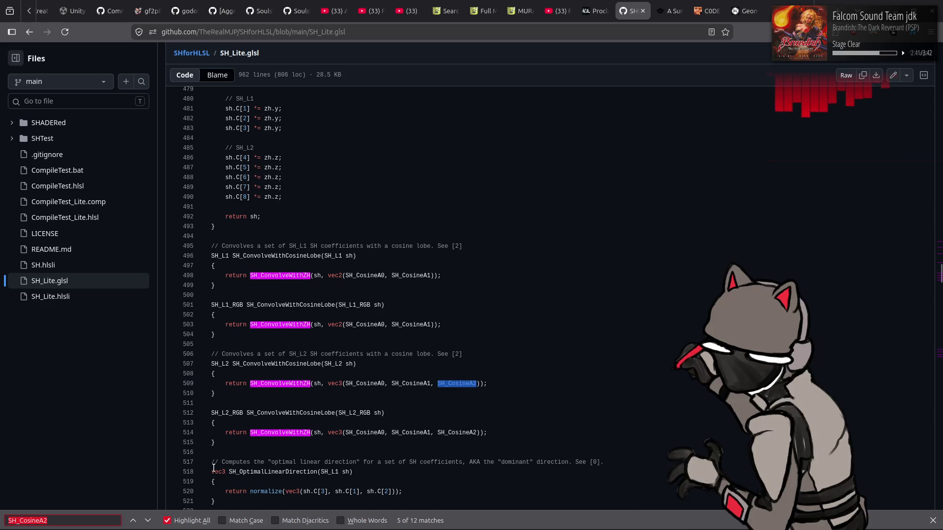
click(132, 521)
click(133, 521)
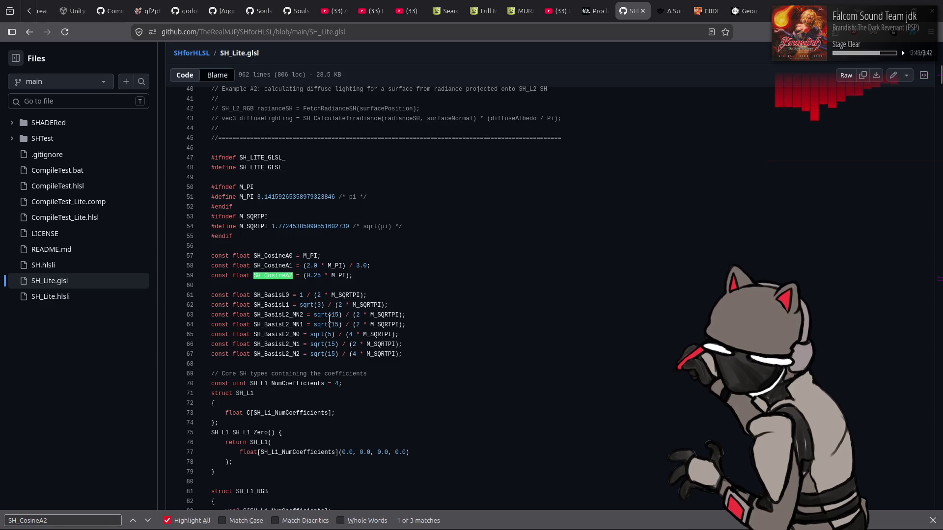
click(933, 521)
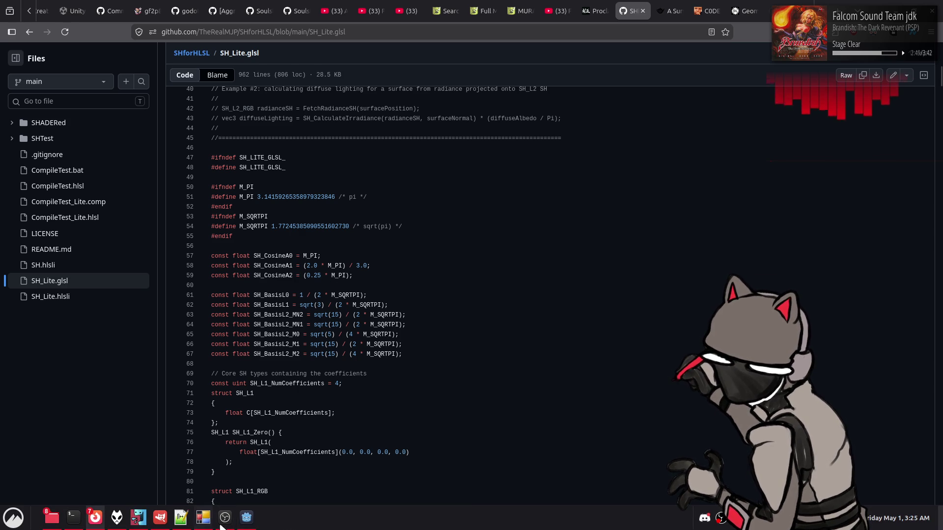
click(246, 519)
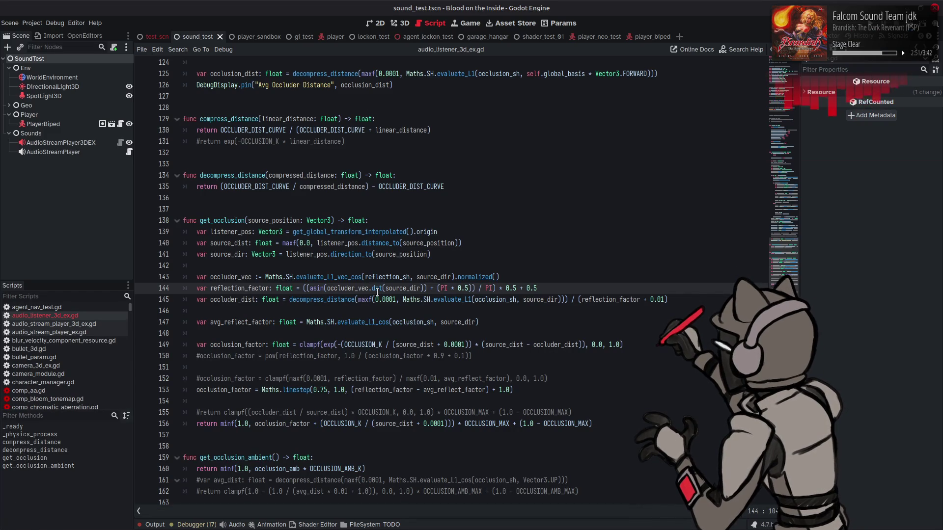
Step: Look up the SH symbol on line 145 to open maths.gd and select its COS_A2 constant
double_click(427, 300)
right_click(427, 300)
click(468, 423)
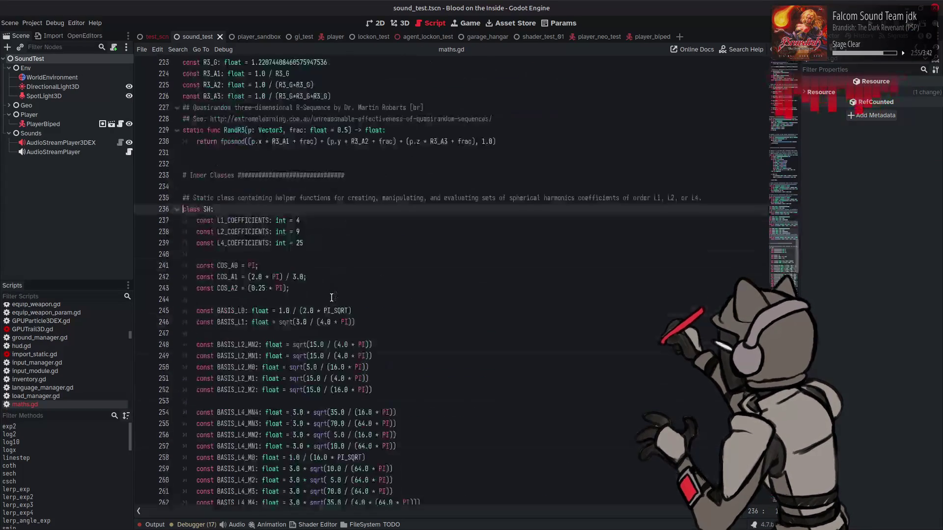
click(231, 288)
double_click(231, 288)
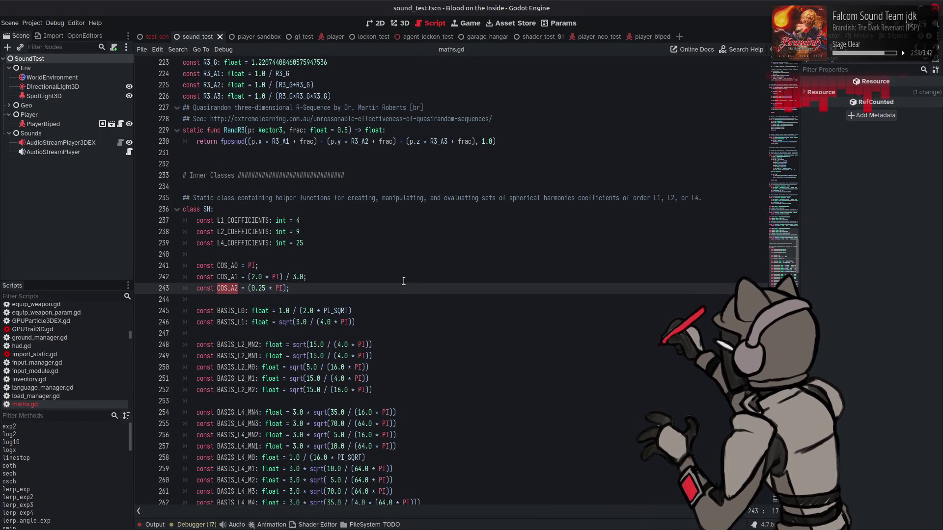
Step: Scroll through the SH class's L1 and L2 helpers down to evaluate_L2_windowed
scroll(404, 281, down, 20)
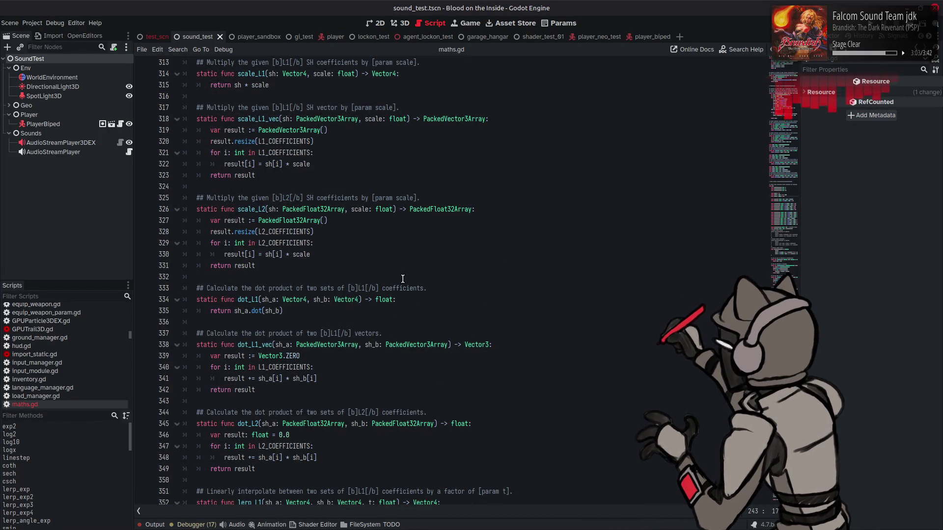
scroll(403, 279, down, 20)
scroll(403, 278, down, 6)
scroll(403, 278, down, 15)
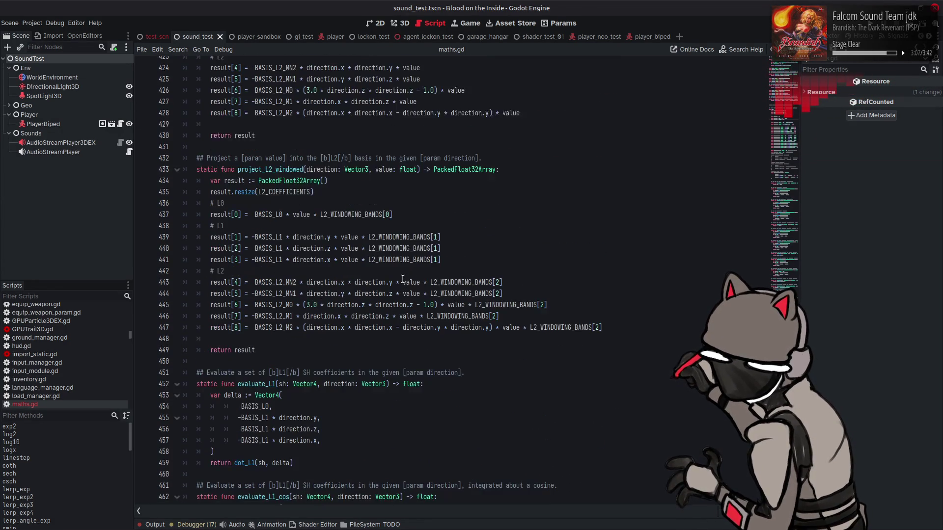
scroll(403, 278, down, 3)
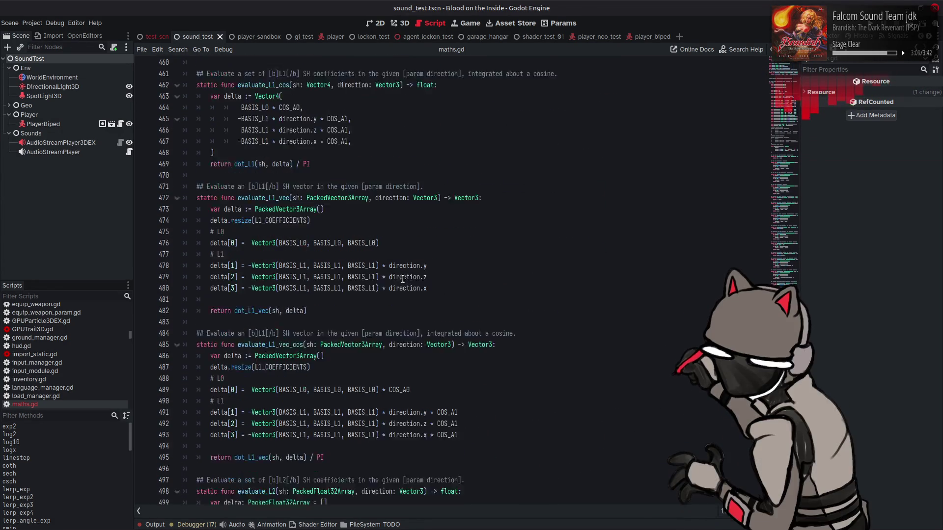
scroll(403, 278, down, 12)
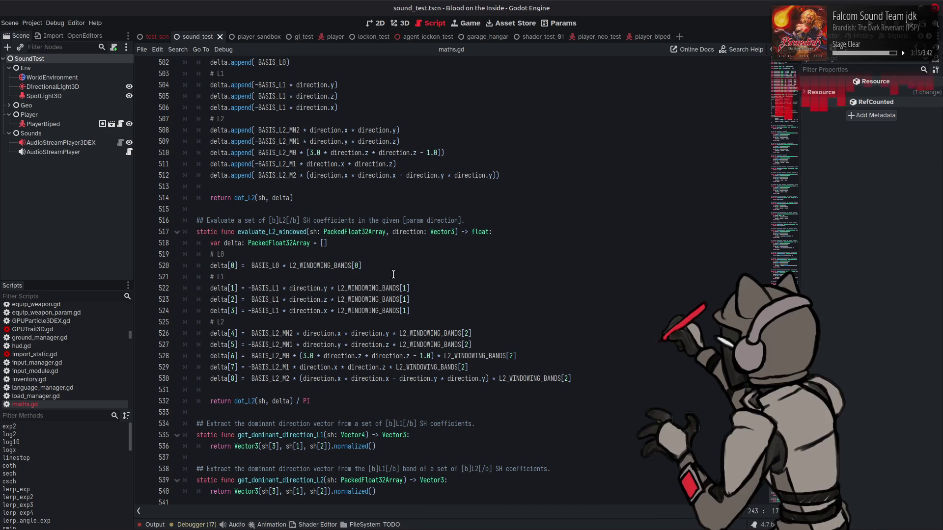
scroll(288, 340, up, 5)
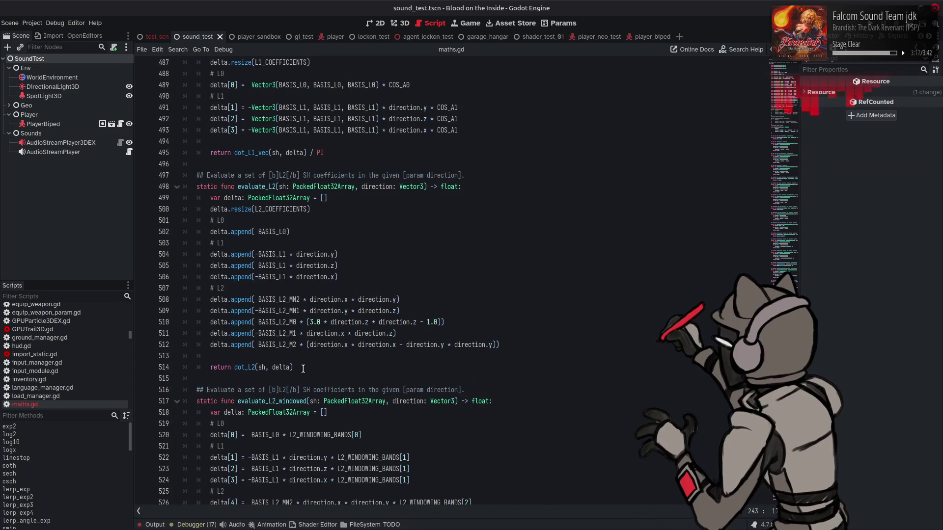
Step: Draft an evaluate_L2_cos copy of evaluate_L2, then undo it and remove the leftover blank line
drag(303, 369, 197, 175)
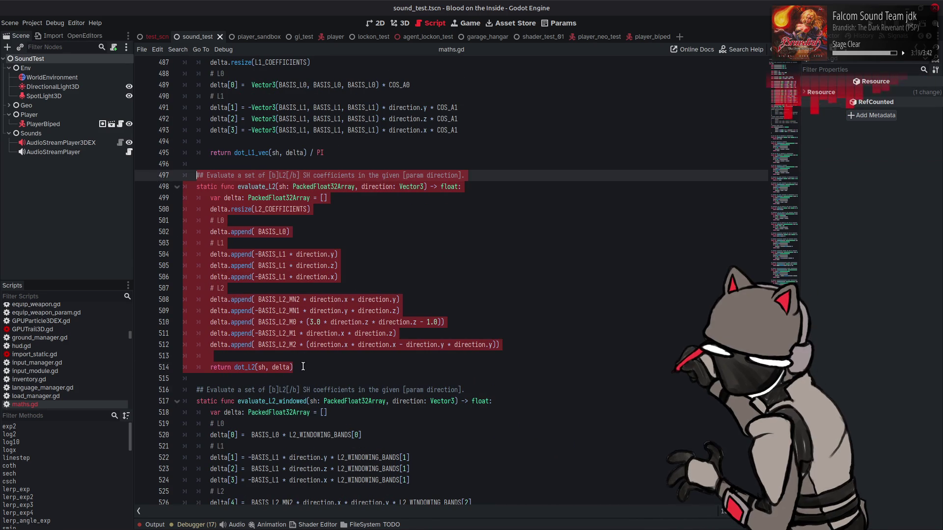
click(303, 367)
key(Return)
key(Return)
key(ctrl+v)
click(277, 317)
text(_cos)
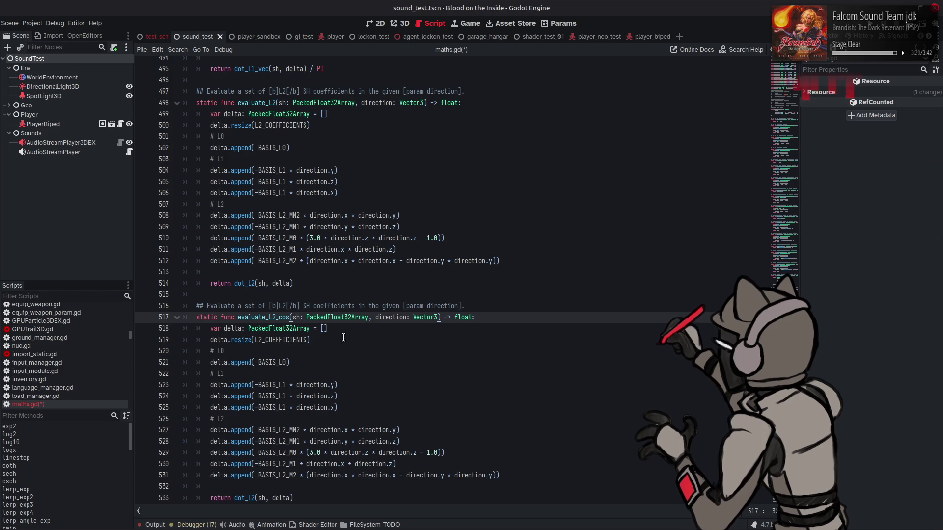
scroll(356, 327, down, 1)
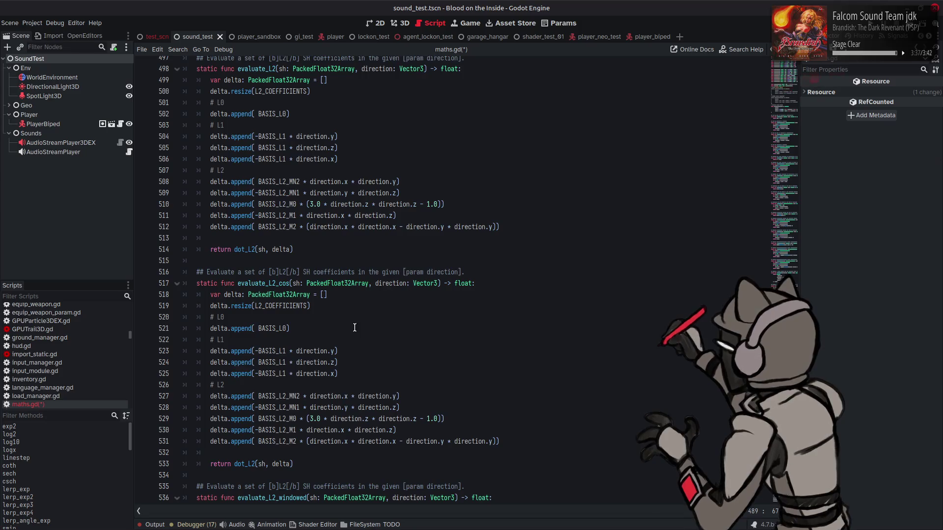
scroll(356, 327, up, 3)
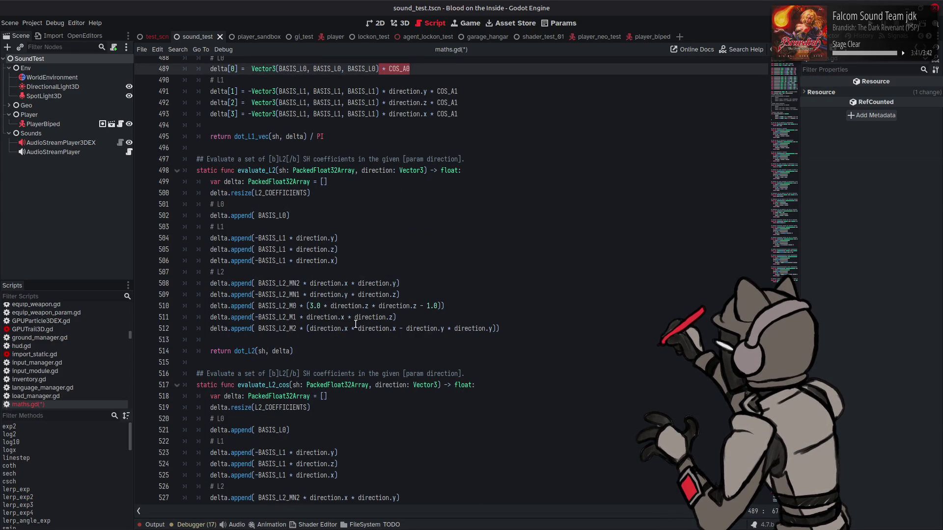
key(ctrl+z)
key(ctrl+z)
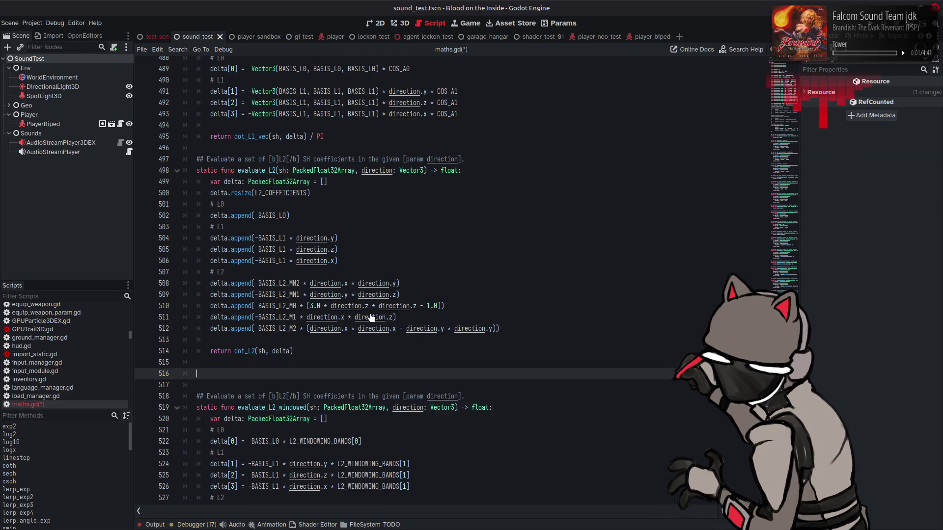
key(BackSpace)
key(BackSpace)
key(BackSpace)
Step: Change line 499 to 'var delta := PackedFloat32Array', removing the empty-array initialiser
scroll(253, 291, up, 4)
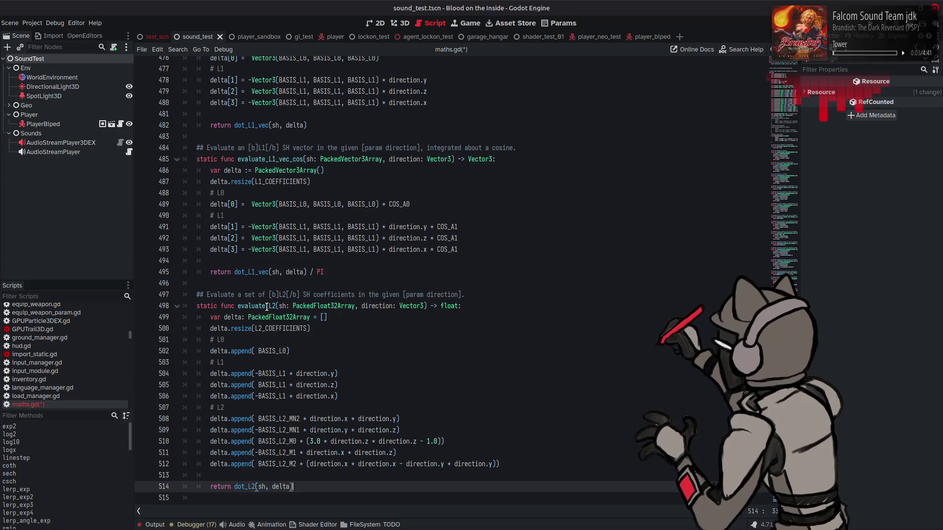
click(245, 318)
key(ctrl+s)
text(=)
key(End)
key(BackSpace)
key(BackSpace)
key(BackSpace)
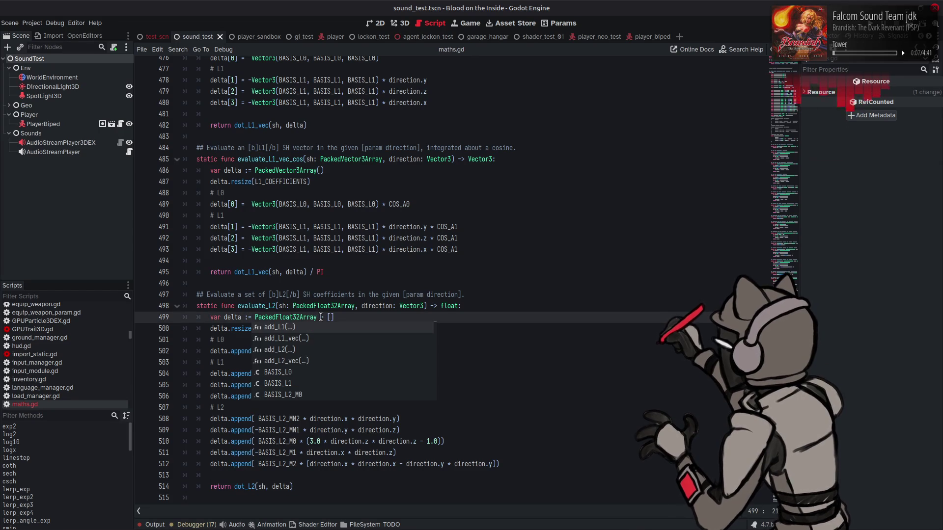
Step: Complete line 499 as PackedFloat32Array() and compare with evaluate_L1_vec_cos's resize line
text(())
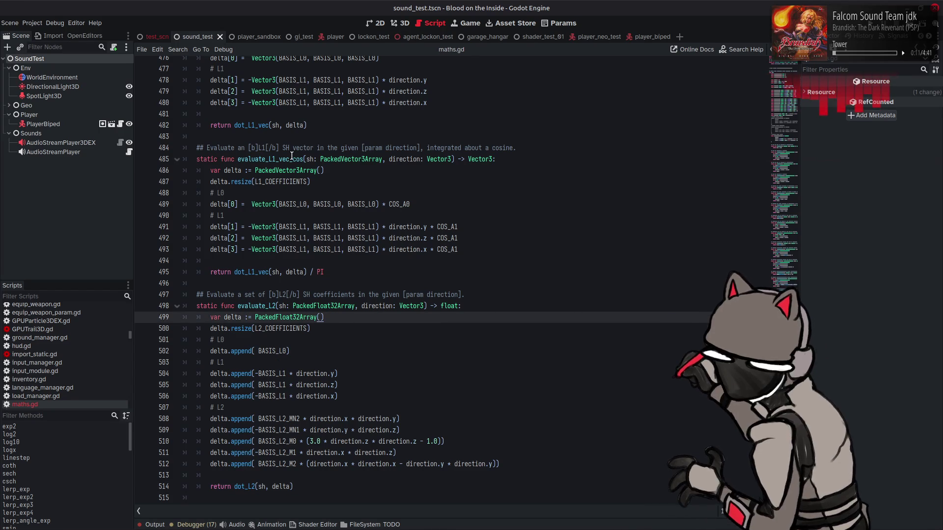
click(317, 181)
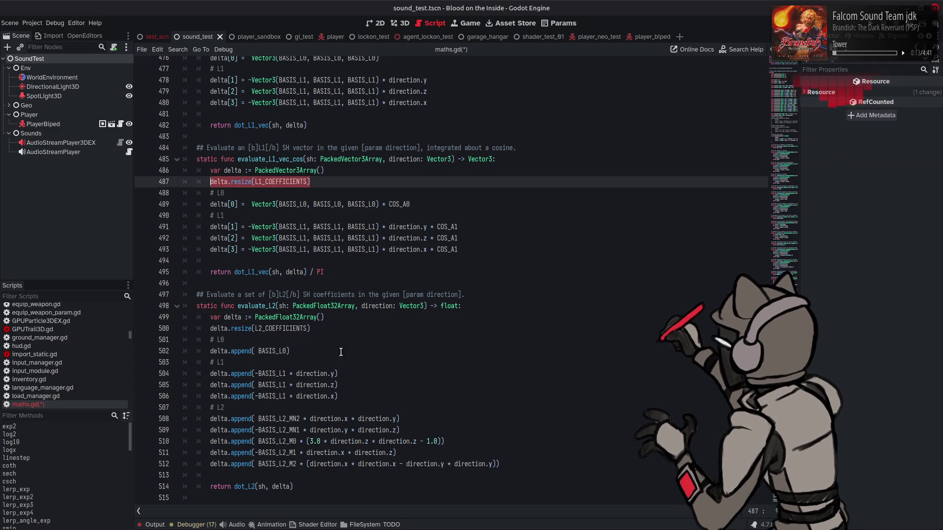
click(336, 318)
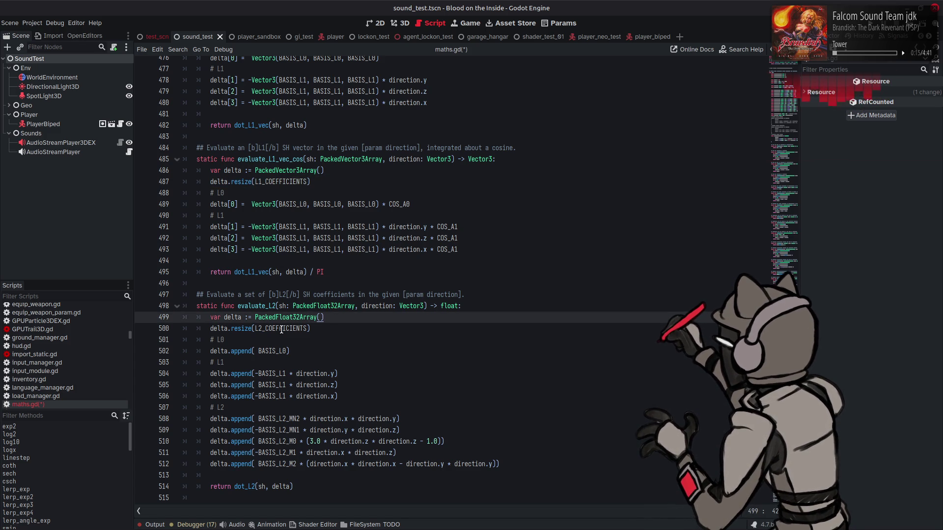
double_click(281, 330)
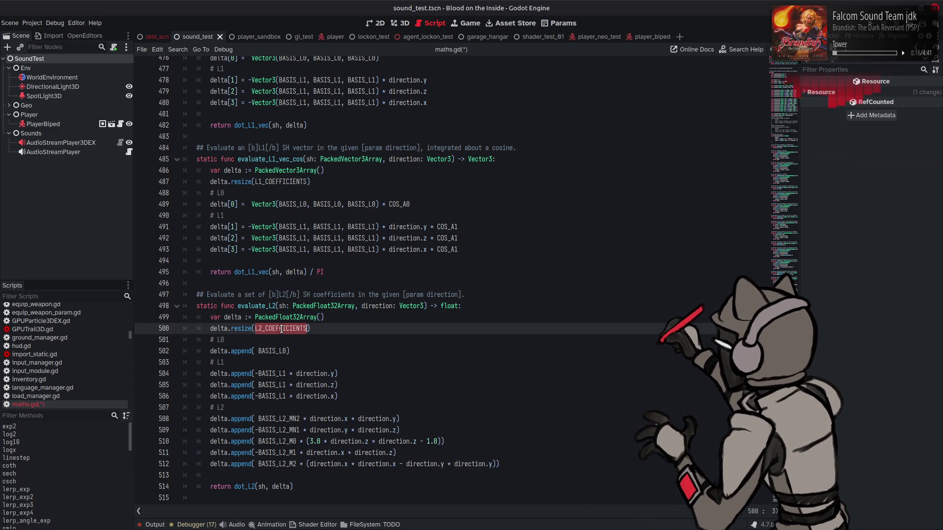
double_click(218, 329)
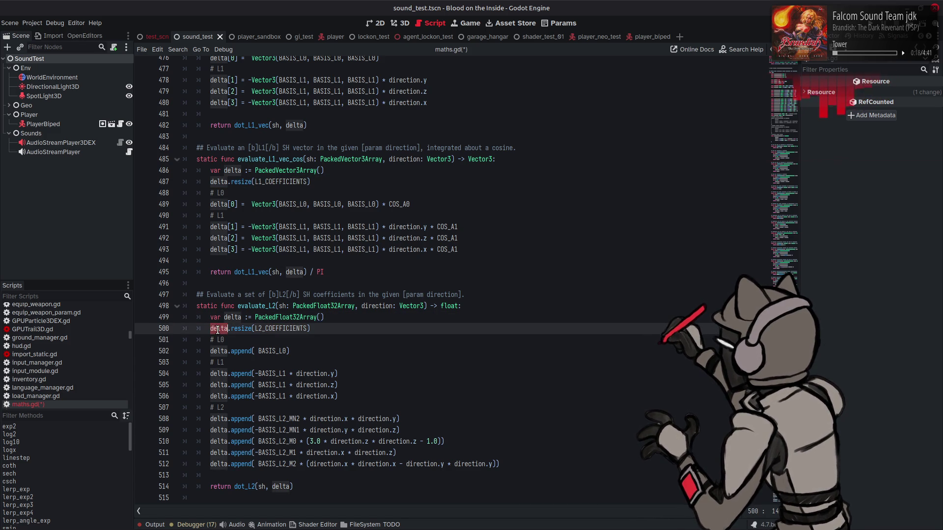
click(210, 204)
Step: Scroll to evaluate_L2_windowed and select its delta.resize(L2_COEFFICIENTS) line
scroll(210, 205, down, 5)
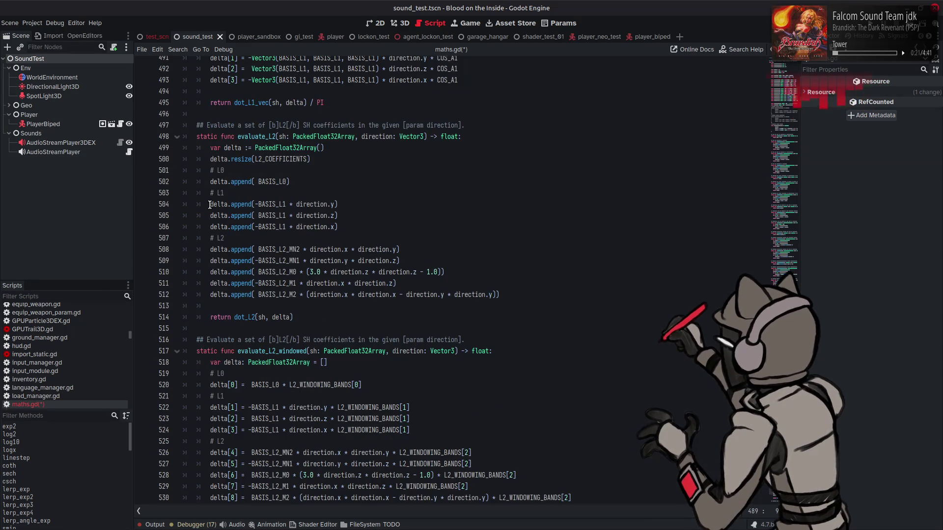
scroll(209, 204, down, 1)
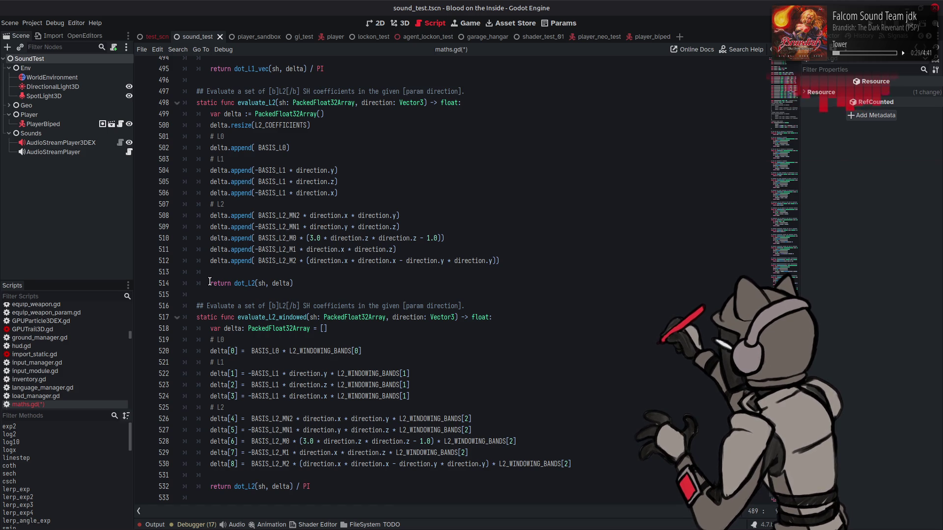
scroll(209, 281, down, 3)
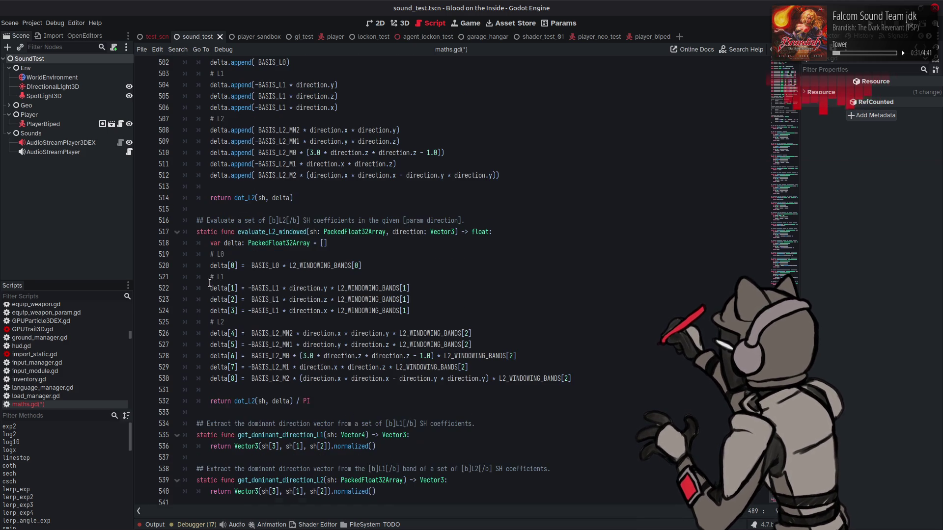
scroll(211, 283, up, 2)
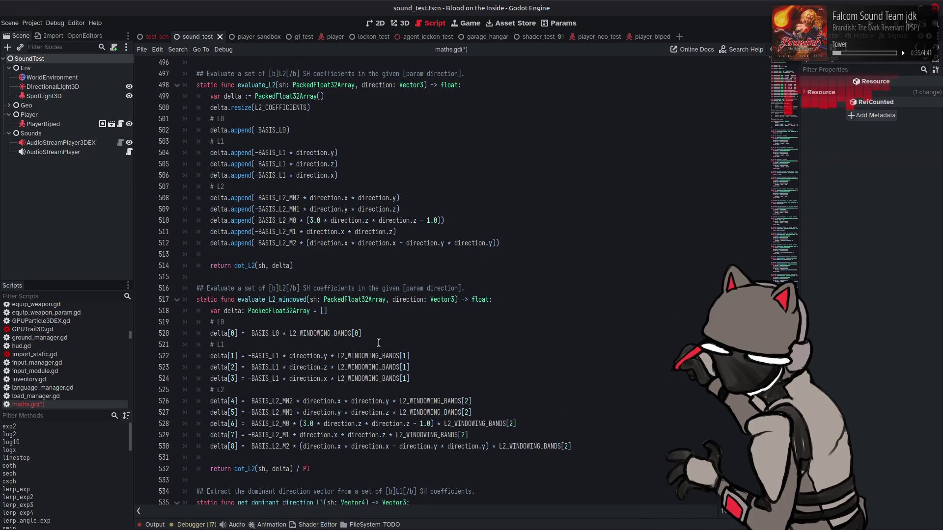
drag(310, 108, 211, 108)
Step: Give evaluate_L2_windowed the delta.resize(L2_COEFFICIENTS) line and the PackedFloat32Array() declaration
key(ctrl+c)
click(334, 311)
key(Return)
key(ctrl+v)
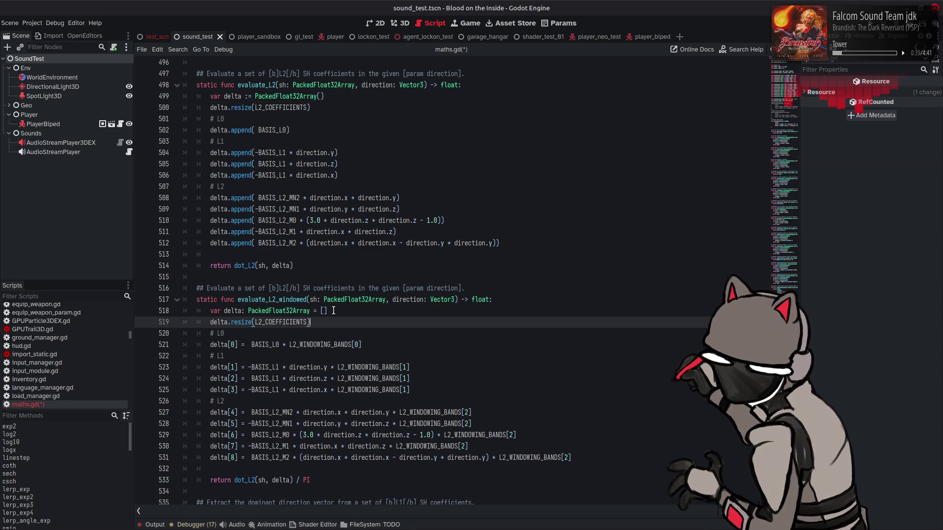
drag(324, 96, 210, 97)
drag(210, 311, 382, 311)
key(ctrl+v)
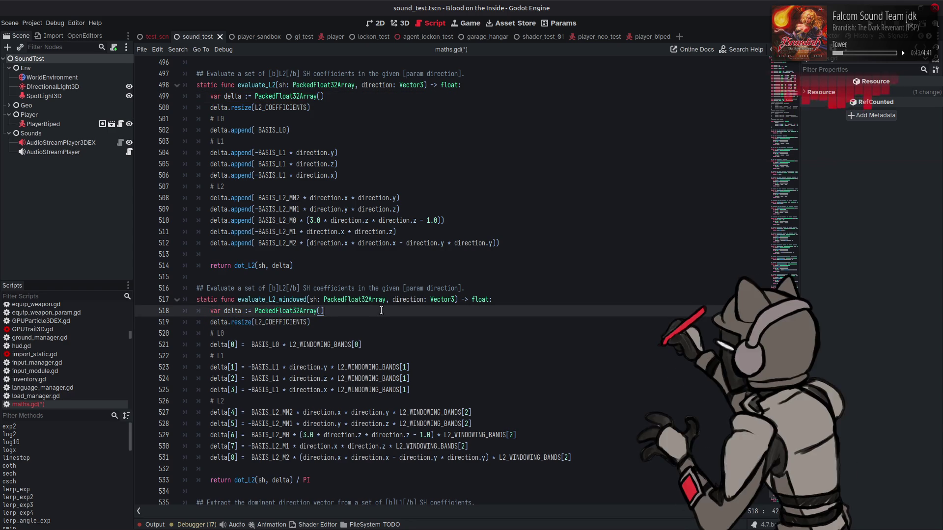
Step: Replace evaluate_L2's append lines 501–512 with the windowed function's indexed delta assignments
mouse_move(210, 333)
mouse_down()
mouse_move(410, 368)
mouse_move(237, 458)
mouse_up()
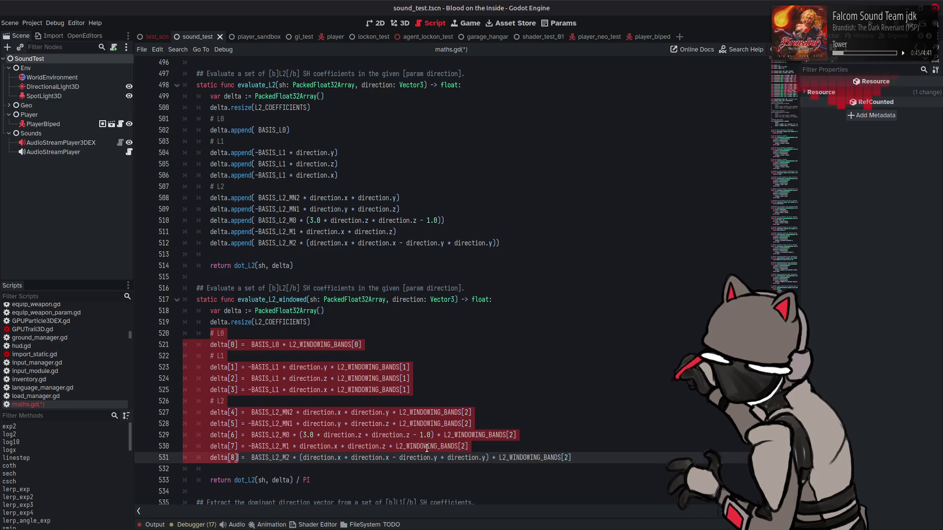
click(427, 447)
drag(210, 108, 294, 266)
click(498, 424)
mouse_move(574, 462)
mouse_down()
mouse_move(344, 435)
mouse_move(221, 356)
mouse_move(207, 335)
mouse_up()
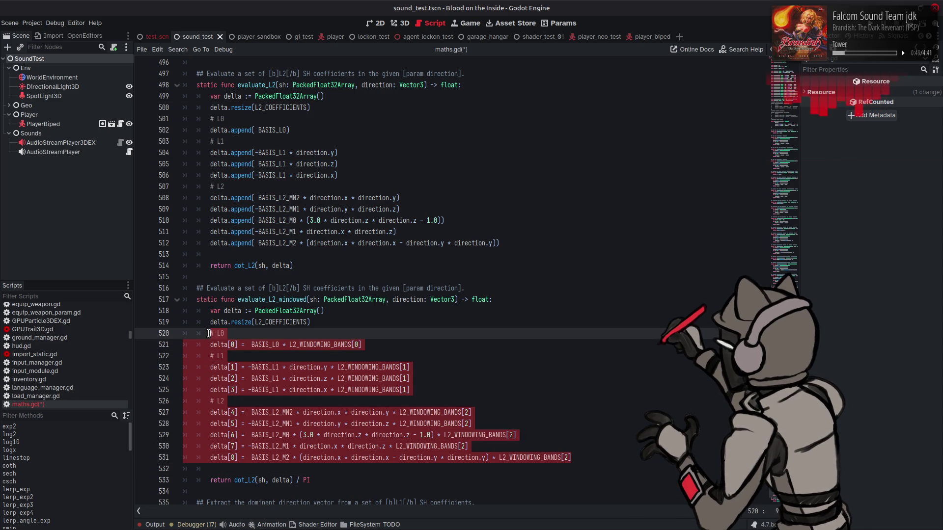
click(511, 244)
drag(511, 243, 211, 119)
key(ctrl+v)
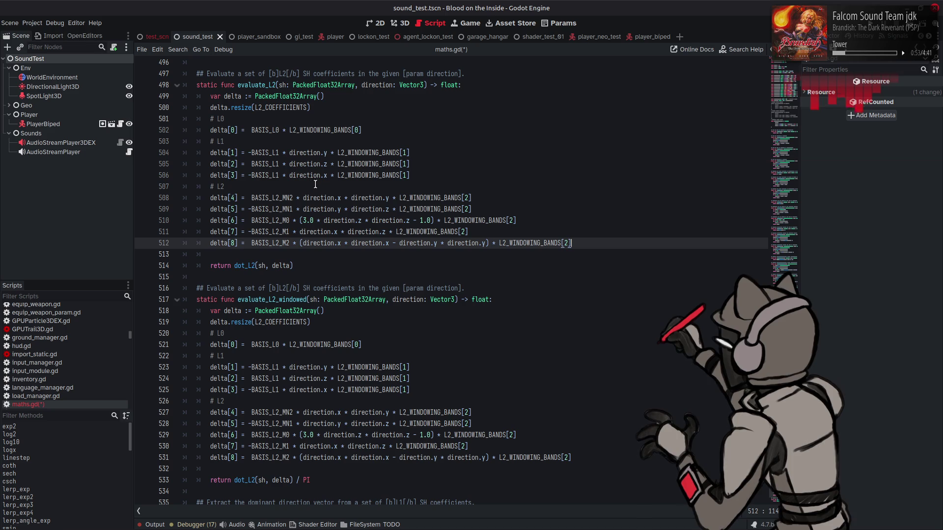
Step: Strip the L2_WINDOWING_BANDS factors from evaluate_L2's coefficient lines up to delta[3]
drag(283, 130, 388, 134)
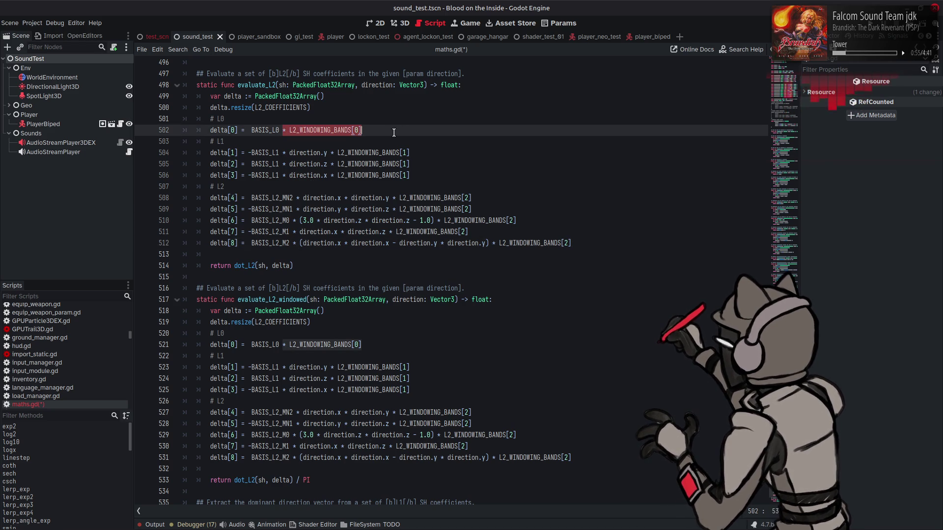
key(BackSpace)
drag(329, 152, 462, 152)
key(BackSpace)
drag(328, 164, 441, 168)
key(BackSpace)
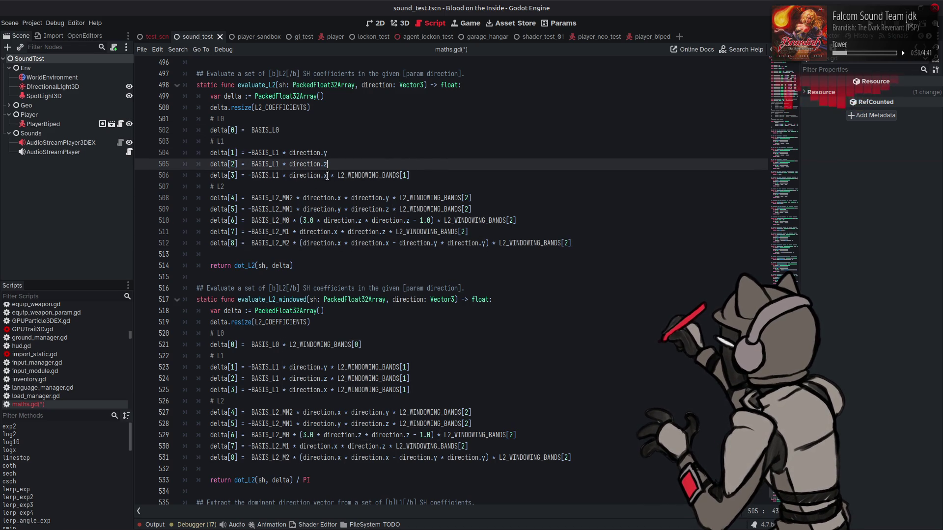
drag(328, 175, 442, 176)
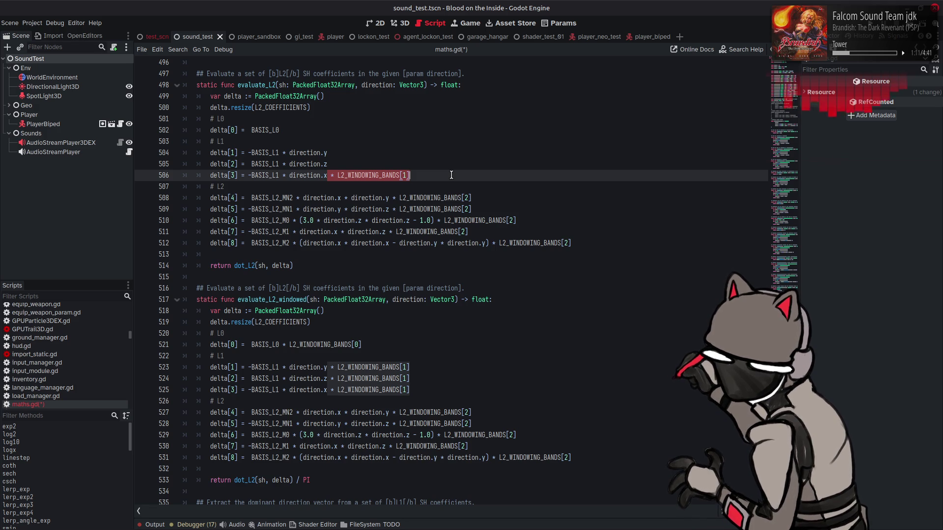
key(Delete)
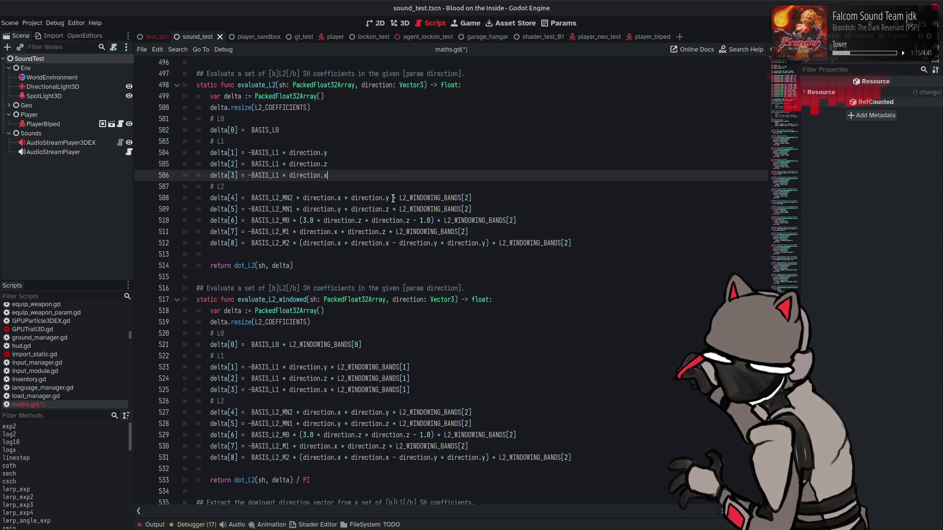
Step: Strip the remaining windowing factors from delta[4] through delta[8] and save maths.gd
drag(391, 198, 494, 197)
key(Delete)
drag(390, 209, 494, 210)
key(Delete)
drag(433, 221, 517, 220)
key(Delete)
drag(388, 234, 574, 244)
key(Delete)
key(Delete)
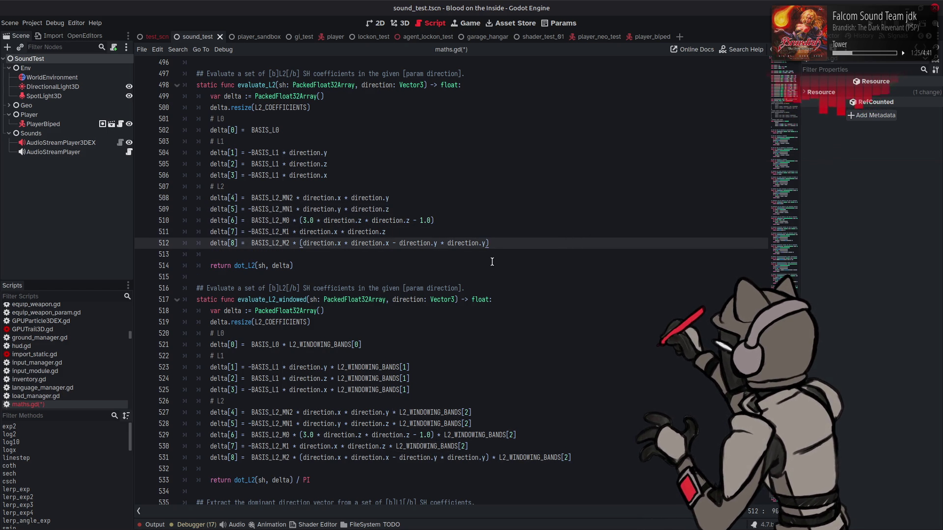
key(ctrl+s)
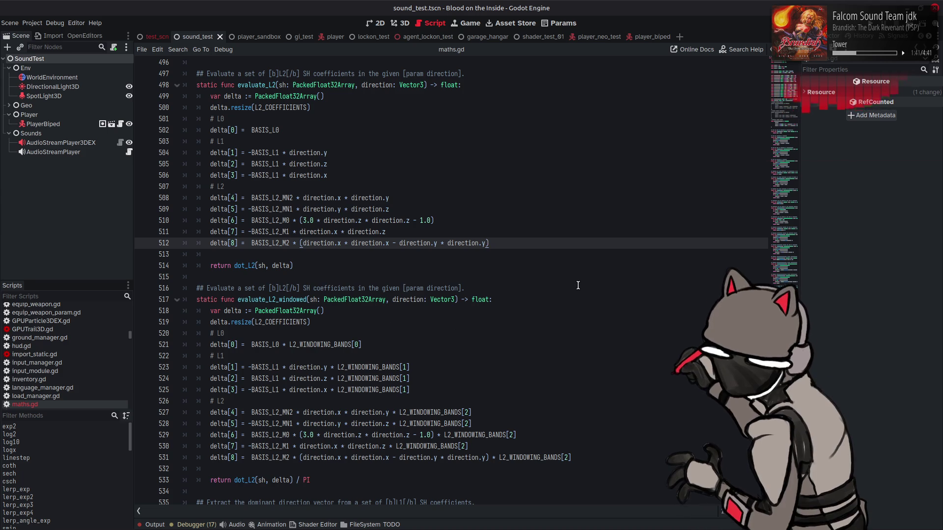
scroll(578, 285, down, 1)
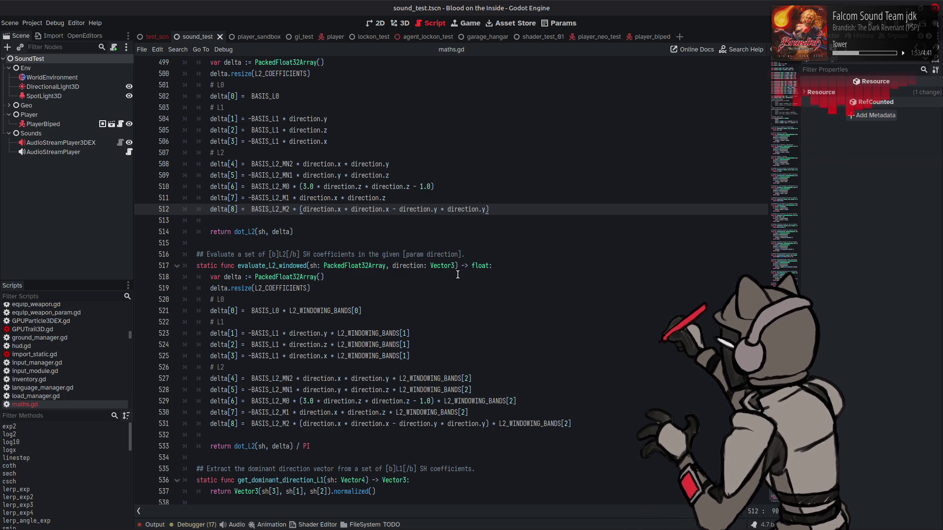
double_click(296, 266)
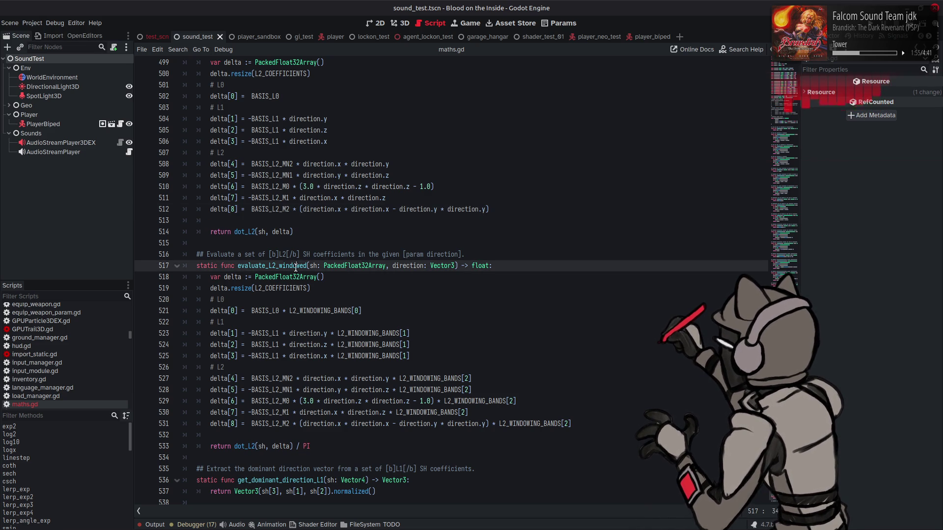
double_click(334, 312)
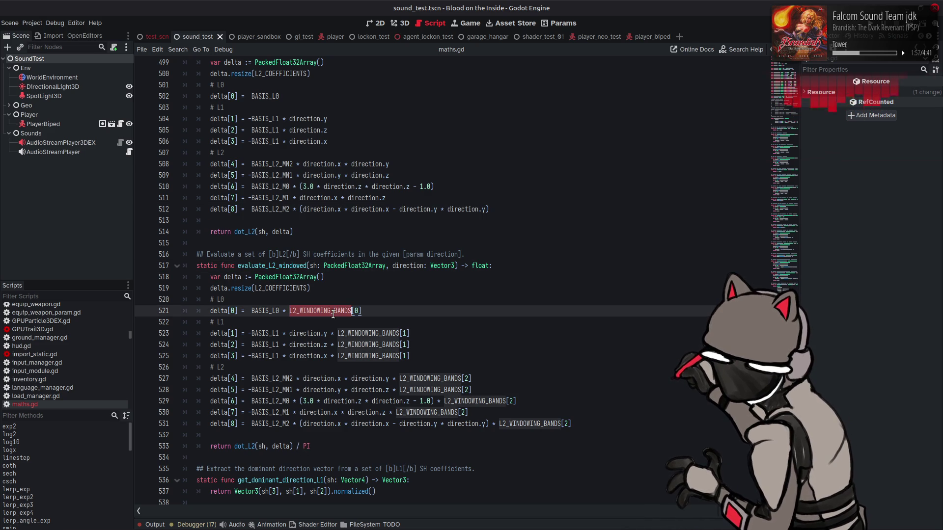
click(788, 205)
mouse_move(789, 206)
mouse_down()
mouse_move(788, 294)
mouse_move(781, 219)
mouse_move(770, 268)
mouse_up()
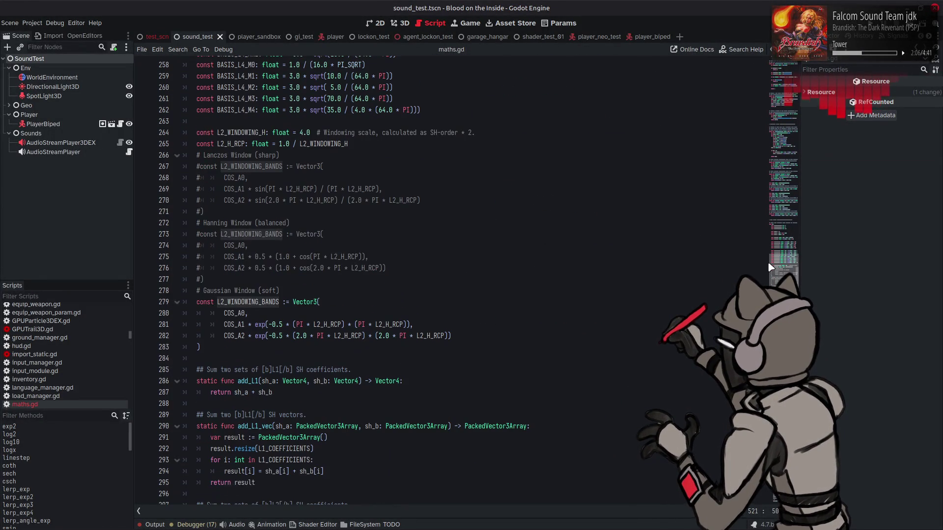
Step: In the Gaussian window, replace COS_A0 with 1.0, drop the COS_A1 and COS_A2 factors, and save
double_click(234, 313)
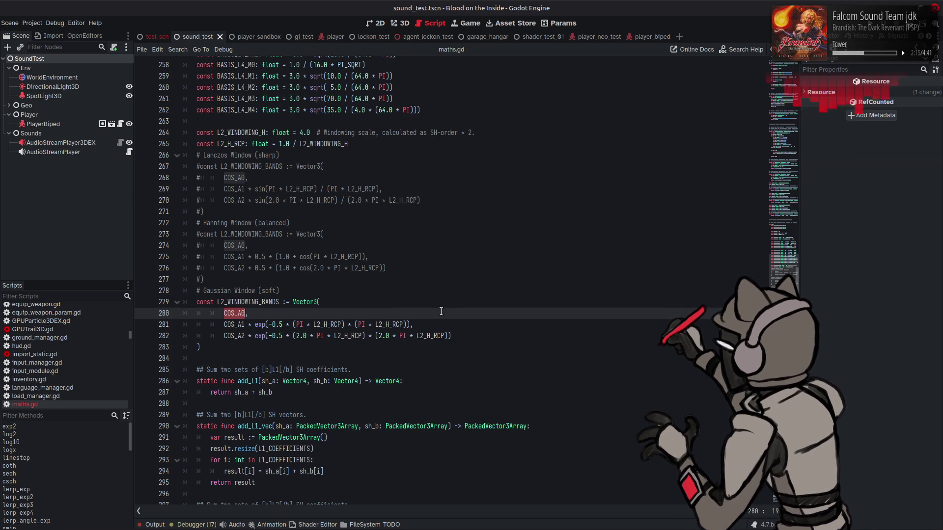
text(1.0,)
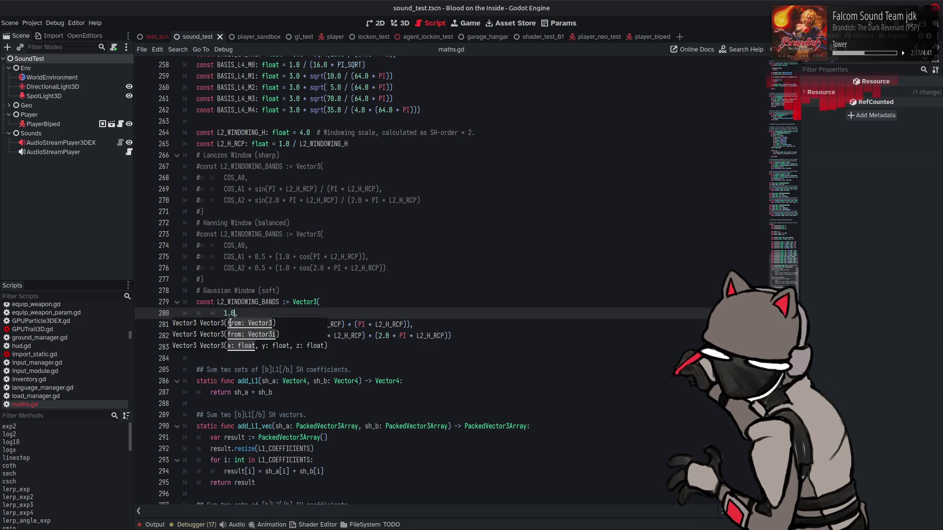
click(264, 290)
double_click(233, 324)
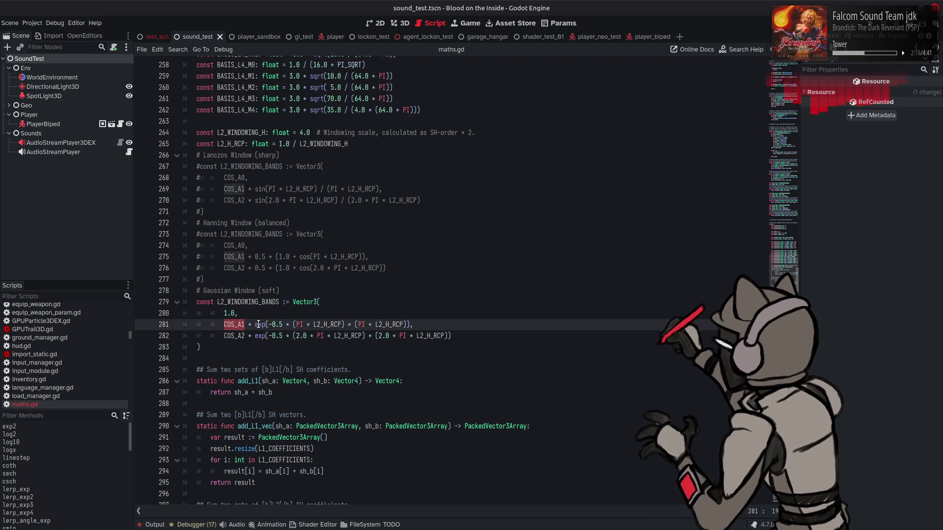
key(BackSpace)
key(Delete)
key(Delete)
key(Delete)
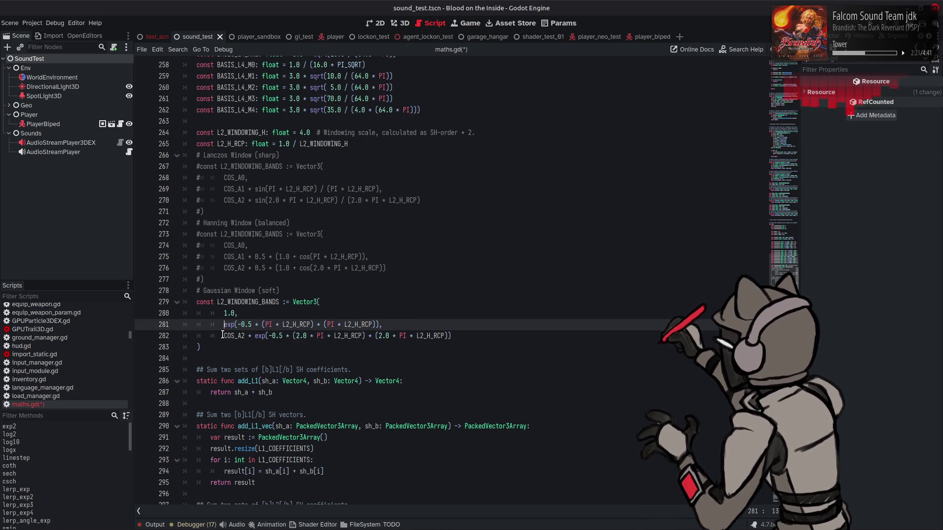
drag(224, 336, 251, 336)
key(BackSpace)
key(Delete)
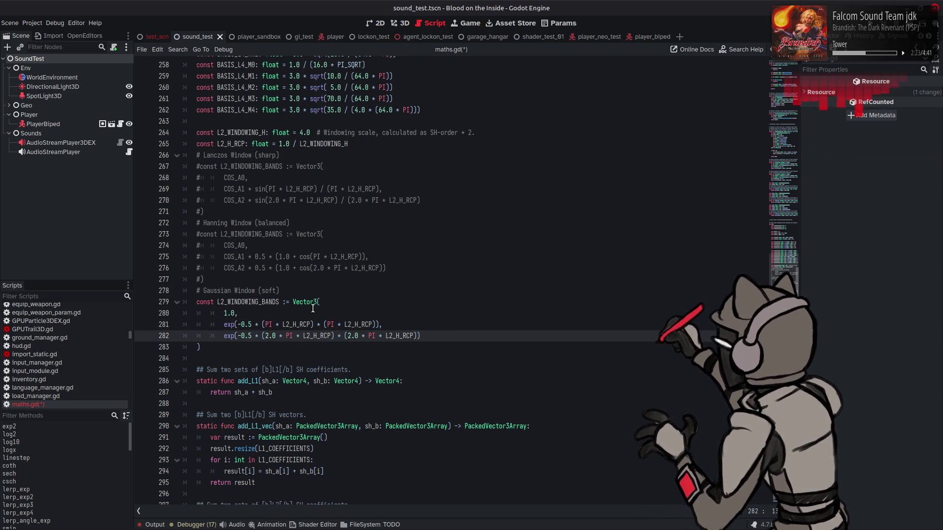
key(ctrl+s)
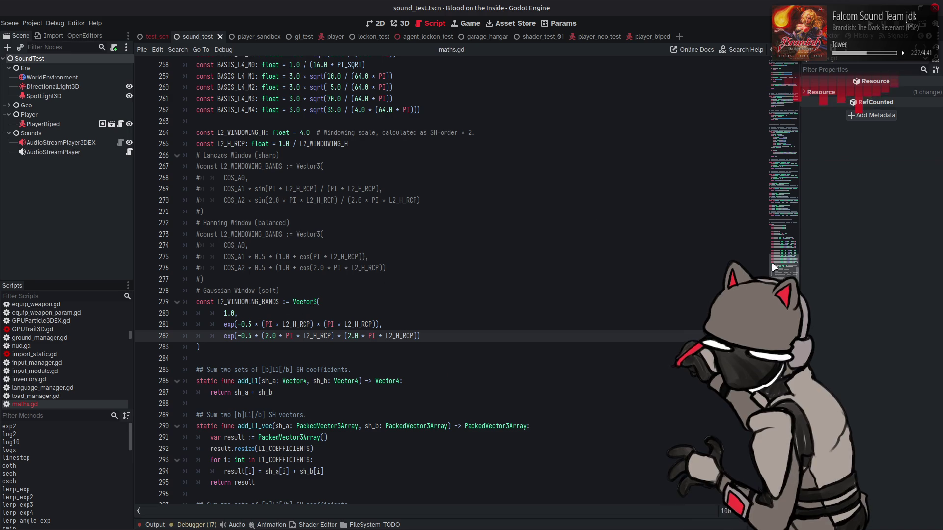
Step: Delete the '/ PI' division from evaluate_L2_windowed's return line
scroll(261, 305, down, 20)
scroll(452, 393, down, 5)
click(335, 398)
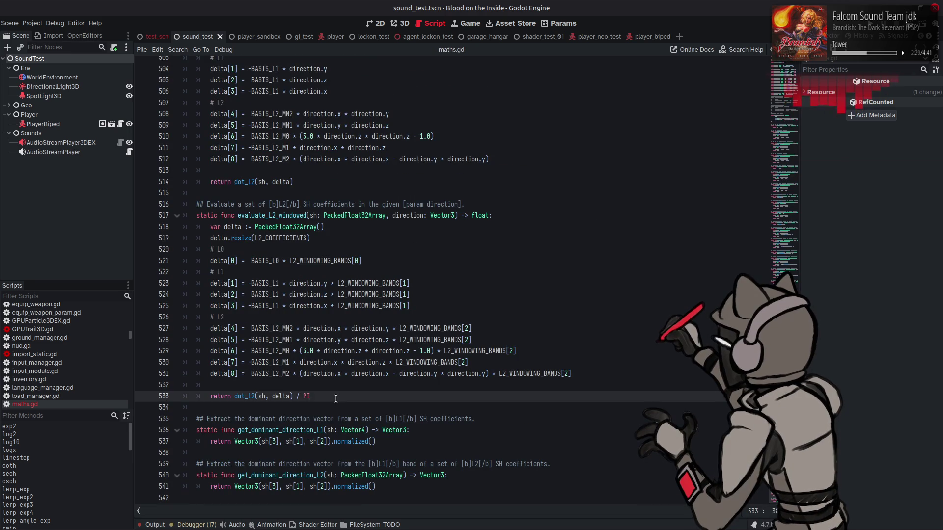
key(BackSpace)
key(BackSpace)
key(BackSpace)
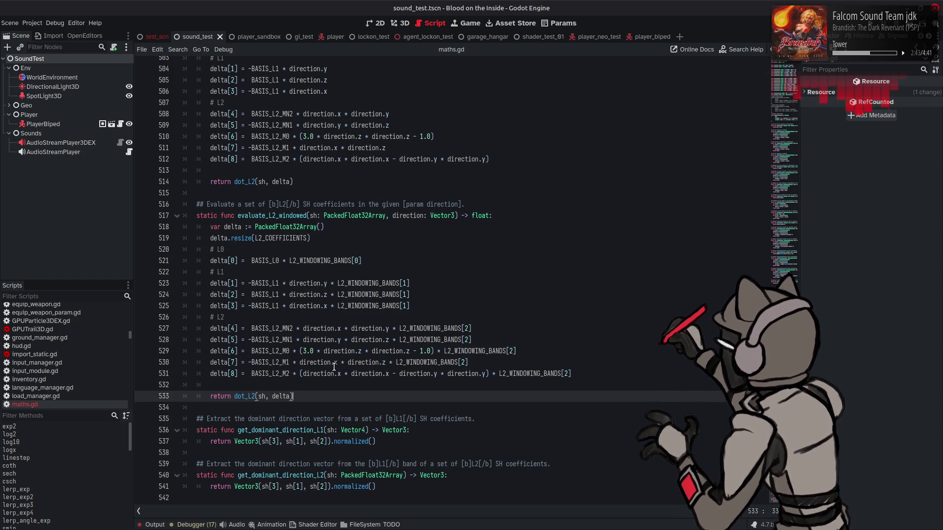
scroll(332, 367, up, 5)
mouse_move(308, 351)
mouse_down()
mouse_move(219, 183)
mouse_move(196, 160)
mouse_up()
key(ctrl+c)
Step: Duplicate evaluate_L2 with its doc comment below itself and rename the copy evaluate_L2_cos
click(307, 353)
key(Down)
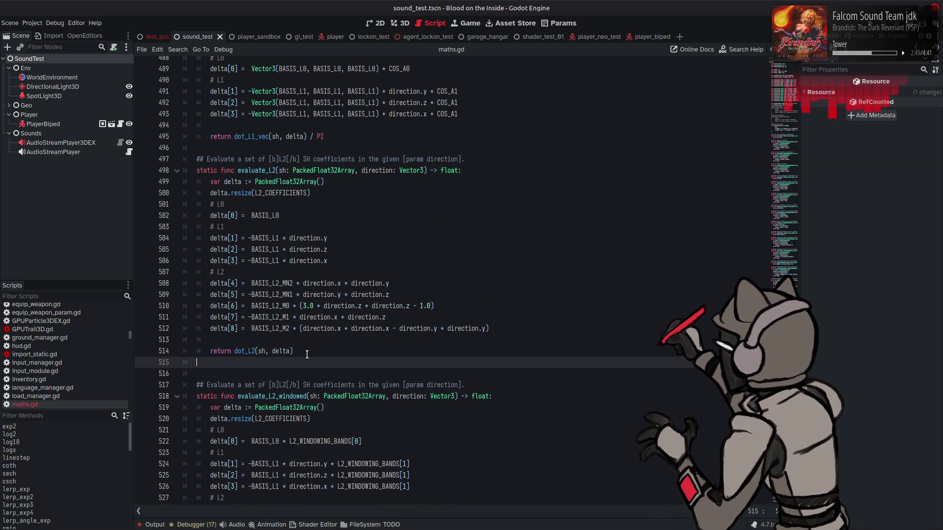
key(Return)
key(ctrl+v)
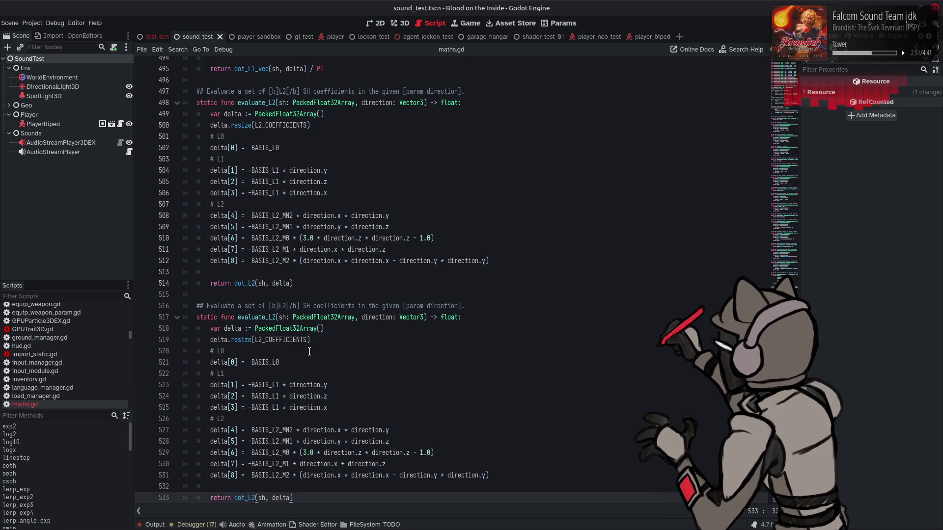
scroll(309, 352, down, 1)
click(278, 284)
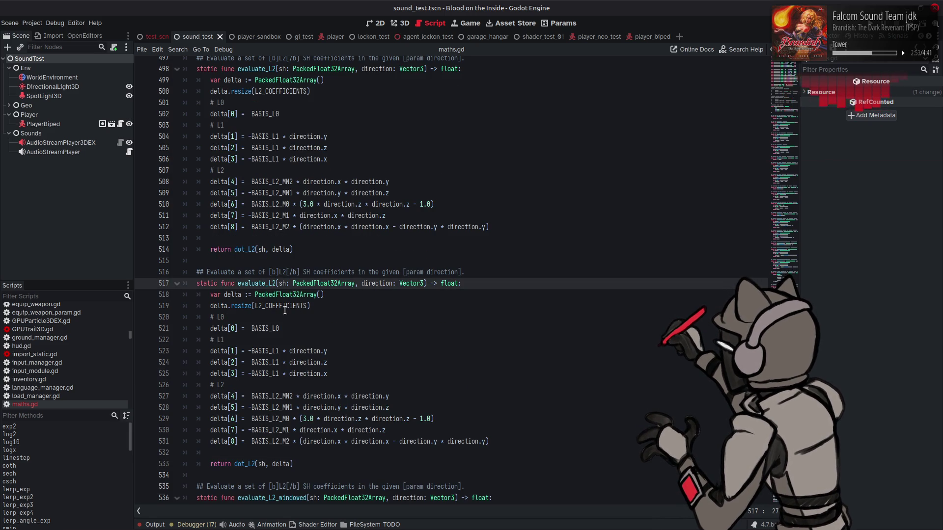
text(_co)
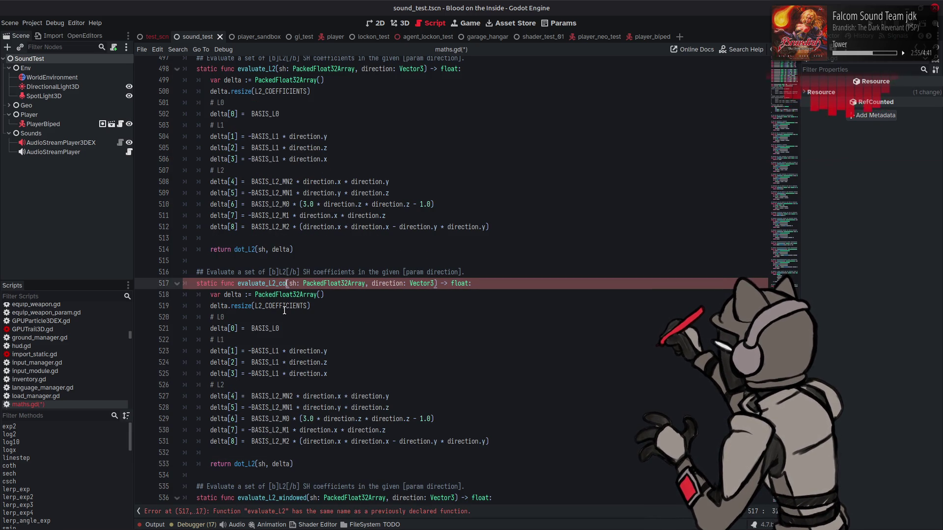
text(s)
Step: Add the 'integrated about a cosine' phrase to evaluate_L2_cos's doc comment
scroll(459, 189, up, 6)
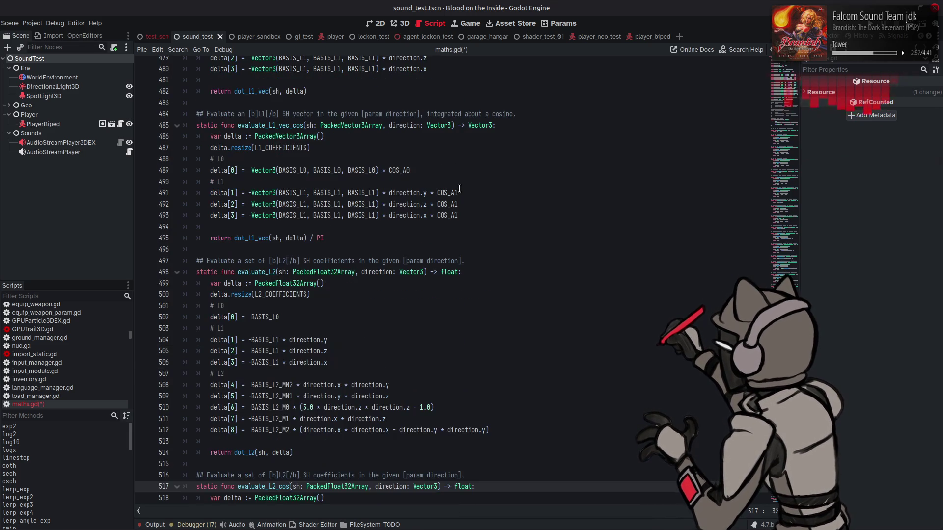
drag(420, 114, 531, 116)
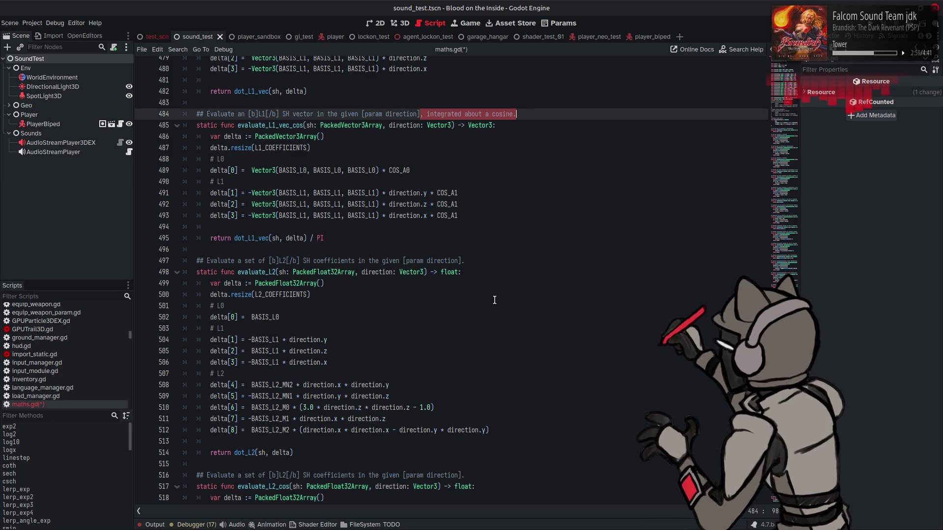
key(ctrl+c)
scroll(497, 294, down, 4)
click(464, 340)
key(BackSpace)
key(ctrl+v)
Step: Append '/ PI' to evaluate_L2_cos's return and start multiplying the L0 line by COS_A0
scroll(408, 351, down, 5)
click(303, 362)
text(/ PI)
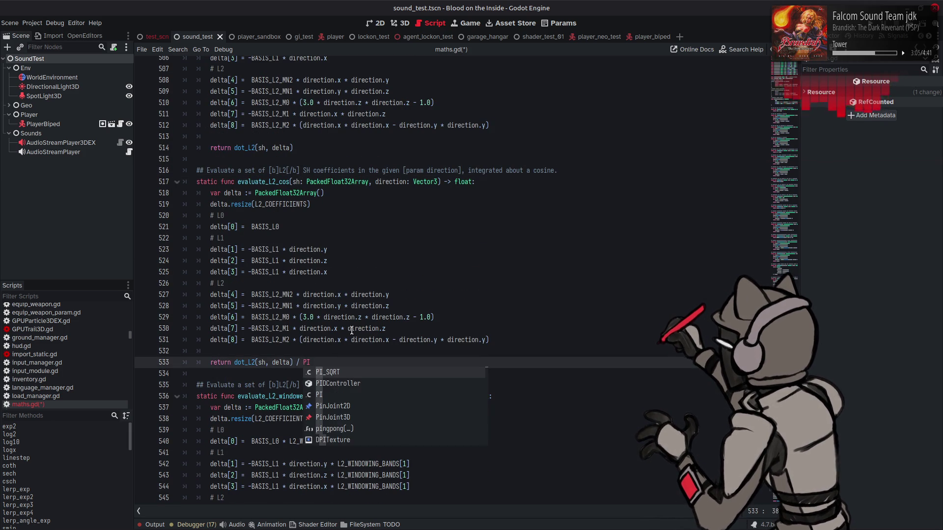
click(352, 329)
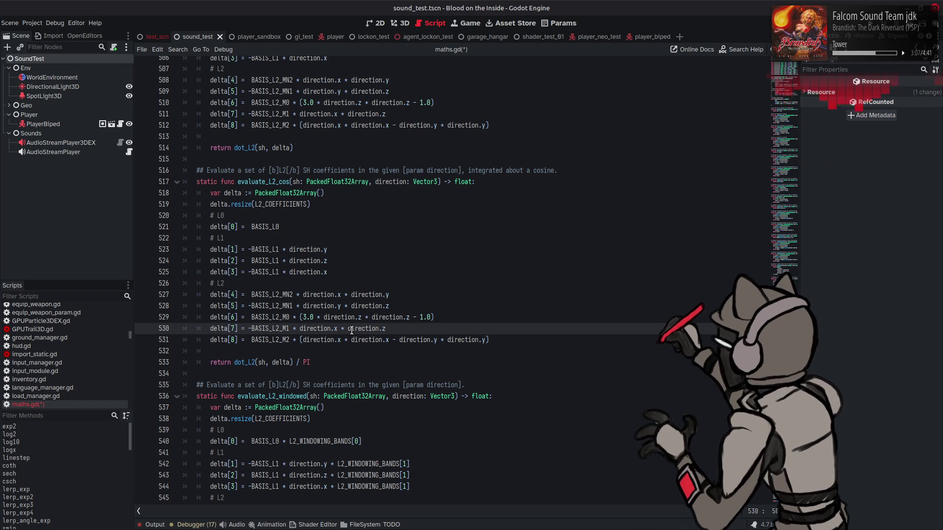
click(321, 226)
text(*)
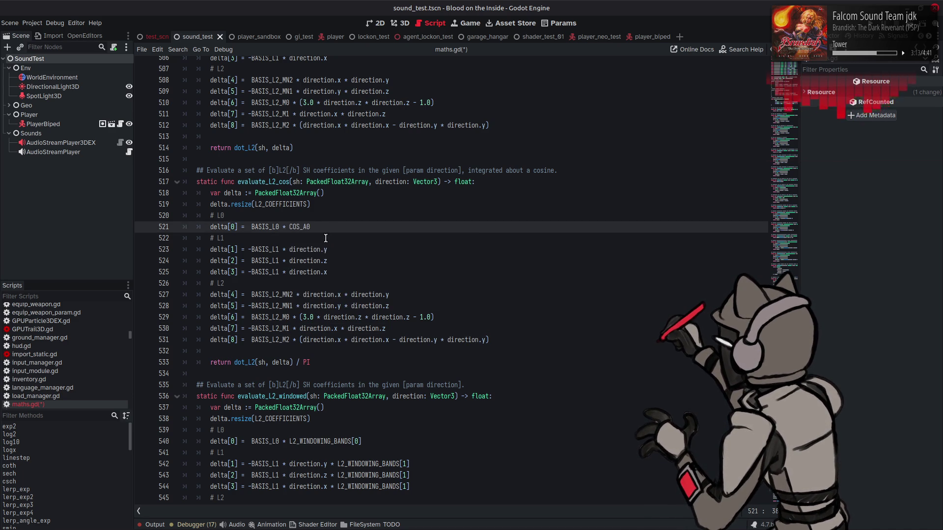
Step: Keep COS_A0 on the L0 term and multiply delta[1] through delta[3] by COS_A1
click(329, 237)
click(338, 250)
text(COS_A1)
drag(328, 249, 375, 250)
key(ctrl+c)
click(375, 261)
key(ctrl+v)
click(376, 272)
key(ctrl+v)
Step: Give delta[4] a COS_A2 multiplier by editing the pasted COS_A1 name
click(399, 295)
key(ctrl+v)
key(BackSpace)
text(2)
key(ctrl+Left)
drag(412, 294, 434, 295)
key(ctrl+c)
Step: Append COS_A2 to delta[5] through delta[8] and save maths.gd
click(422, 305)
key(ctrl+v)
click(442, 315)
key(ctrl+v)
click(440, 328)
key(ctrl+v)
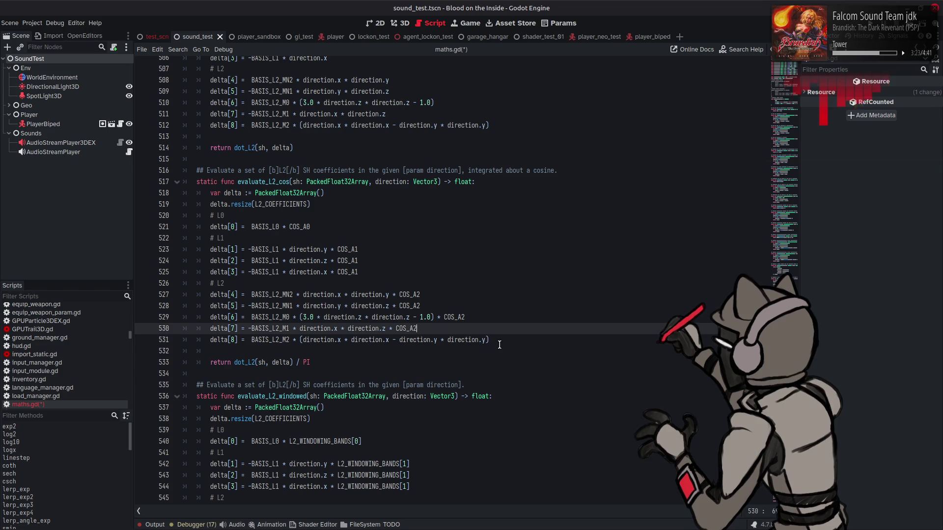
click(496, 340)
key(ctrl+v)
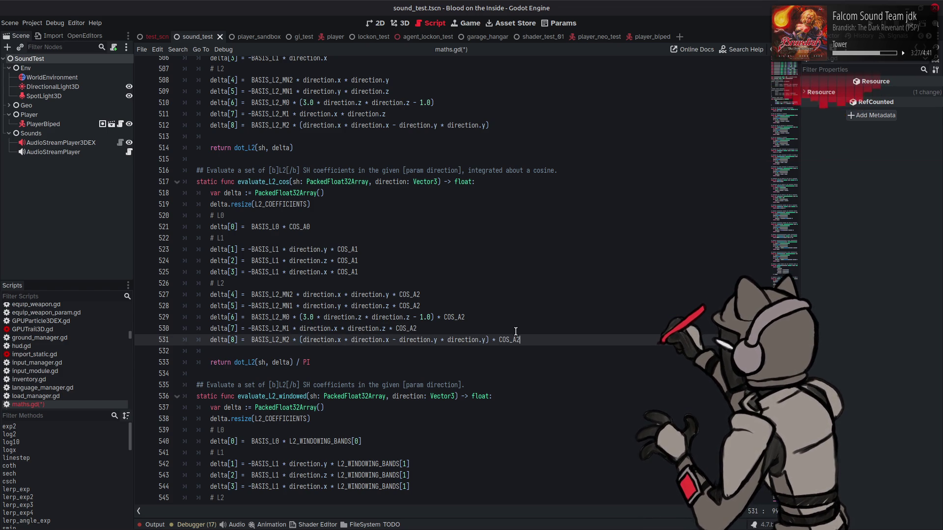
scroll(515, 331, down, 2)
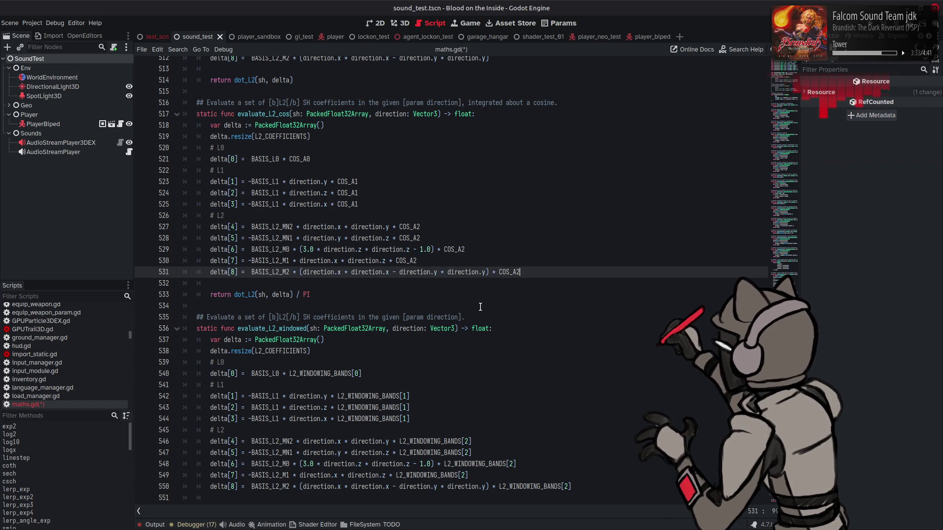
key(ctrl+s)
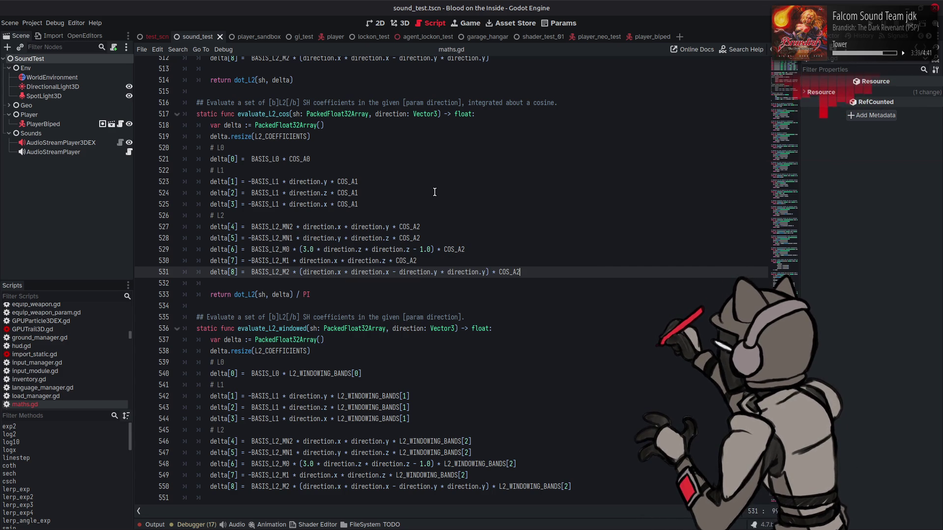
Step: Switch back to audio_listener_3d_ex.gd from the Scripts list
scroll(436, 192, up, 4)
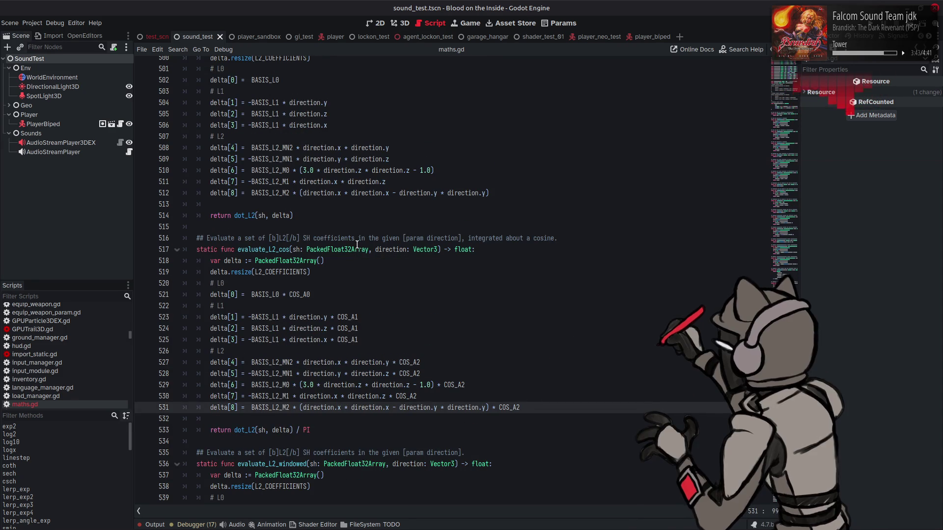
scroll(78, 337, up, 5)
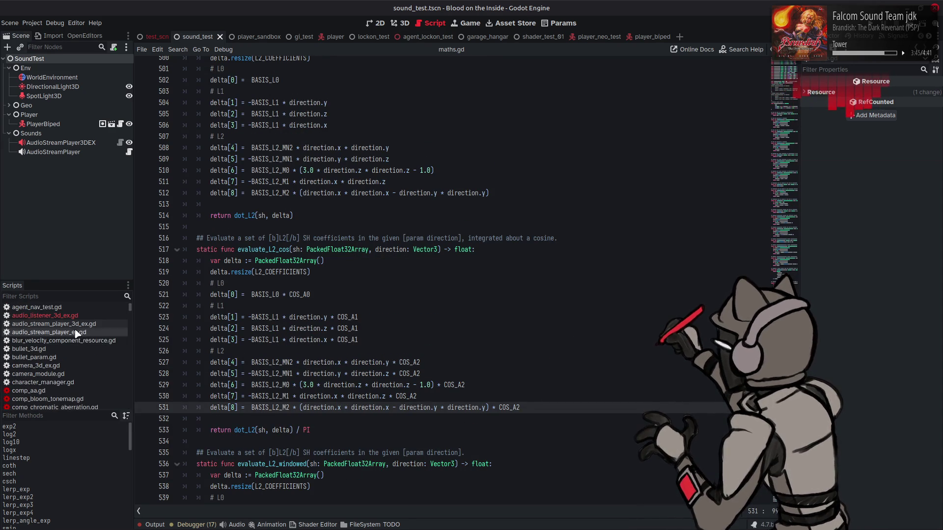
click(74, 316)
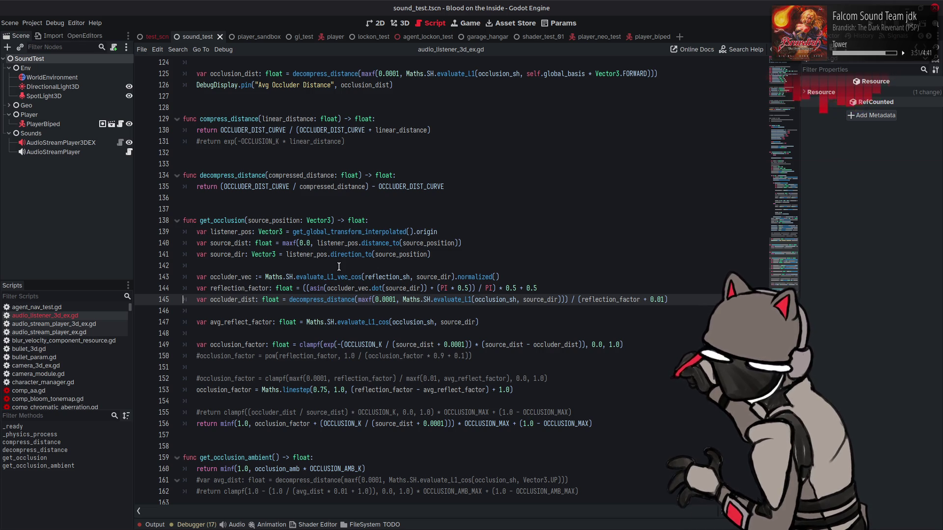
Step: Comment out the avg_reflect_factor line and the linestep line 153
double_click(240, 299)
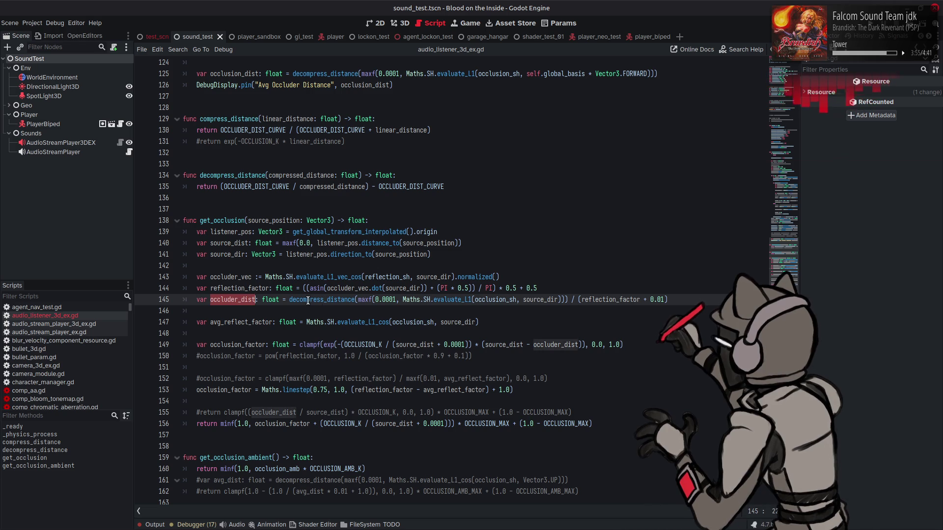
click(237, 322)
key(Left)
key(Left)
key(Left)
text(#)
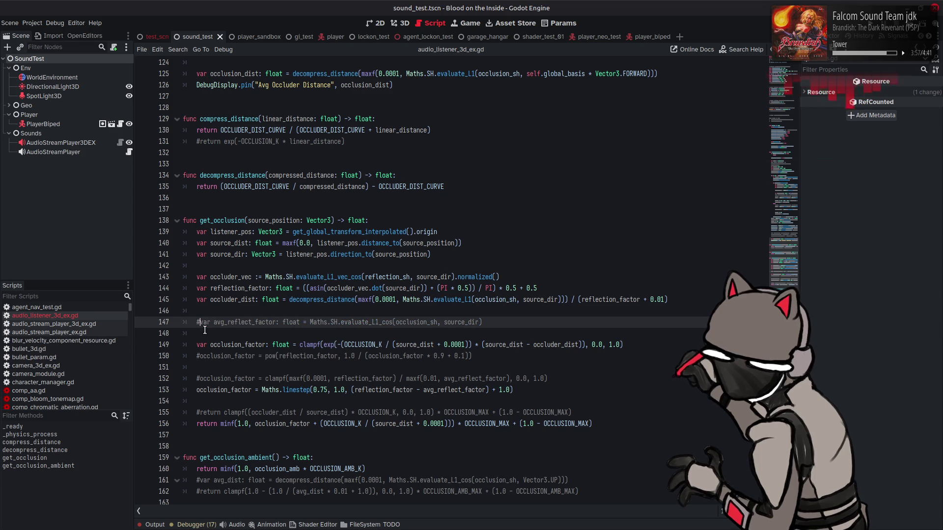
double_click(271, 424)
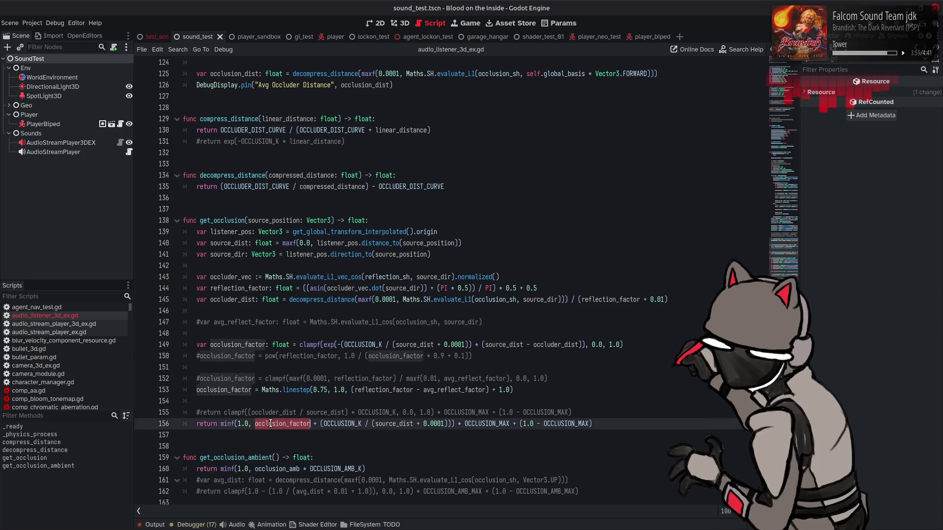
click(315, 424)
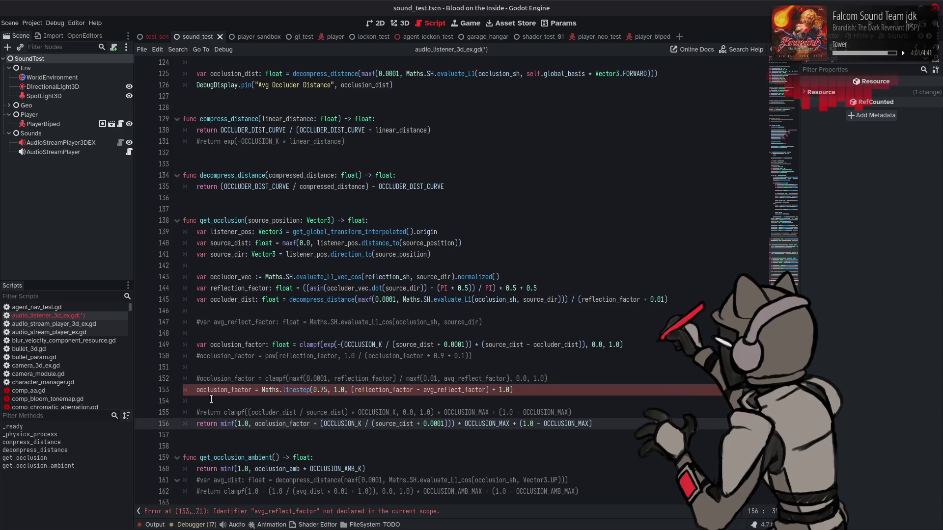
click(196, 389)
text(#)
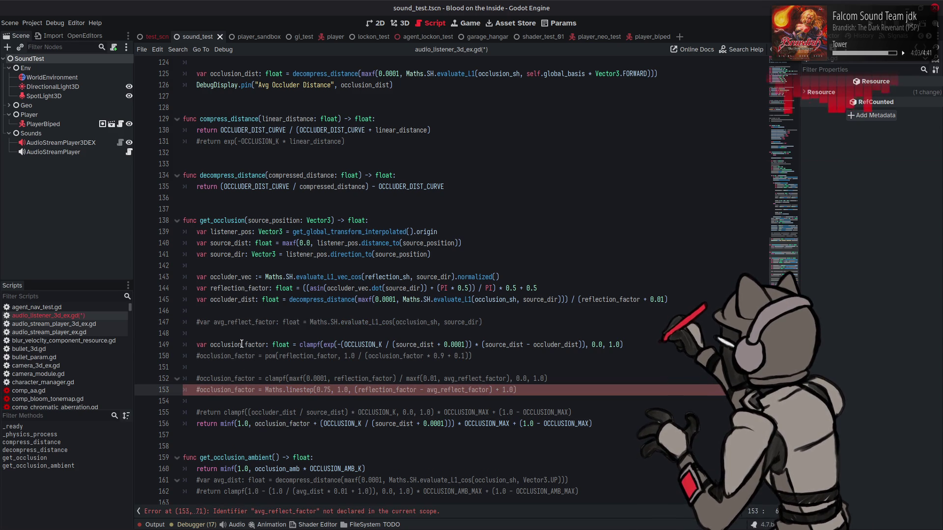
Step: Strip the minf(1.0, wrapper and OCCLUSION_K distance term from the return line, then save
double_click(241, 344)
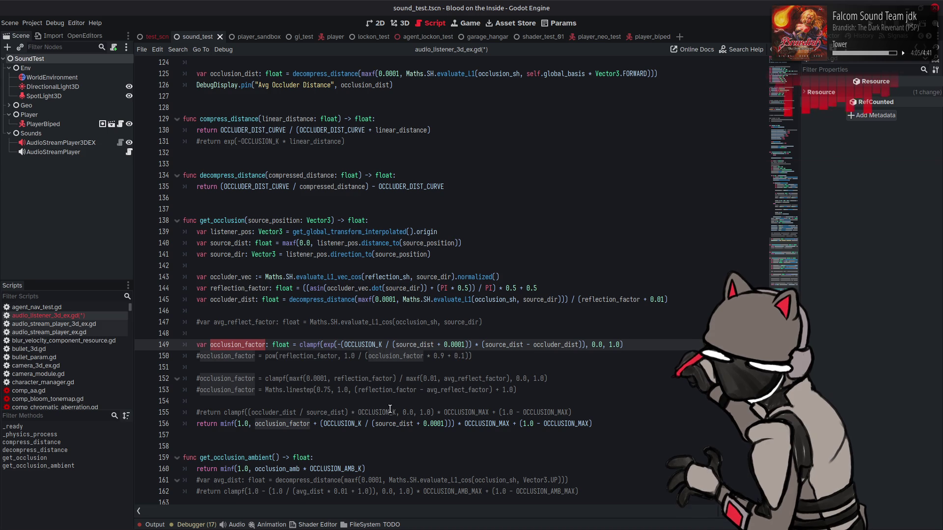
click(451, 423)
drag(451, 423, 310, 424)
key(BackSpace)
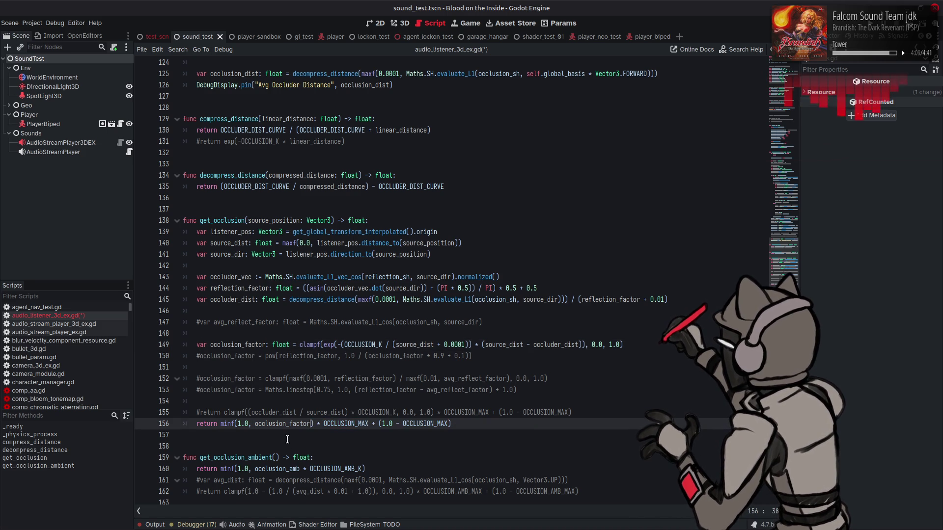
key(BackSpace)
drag(254, 424, 221, 425)
key(BackSpace)
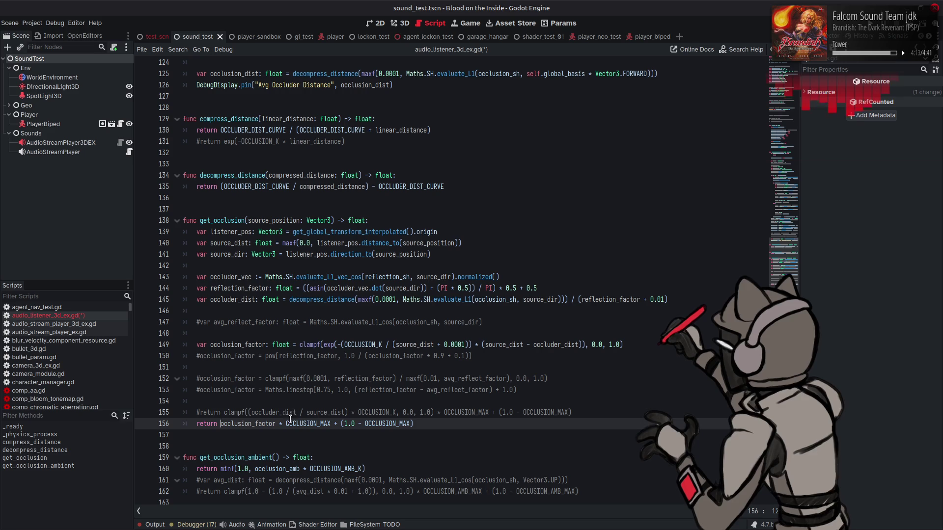
key(ctrl+s)
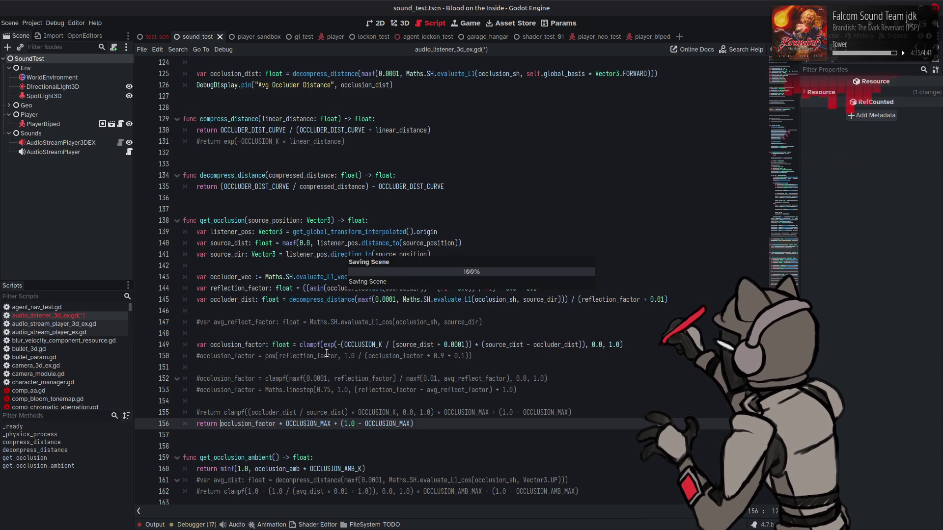
Step: Delete the reflection_factor divisor from line 145 and save the script
click(567, 301)
drag(566, 301, 687, 297)
key(BackSpace)
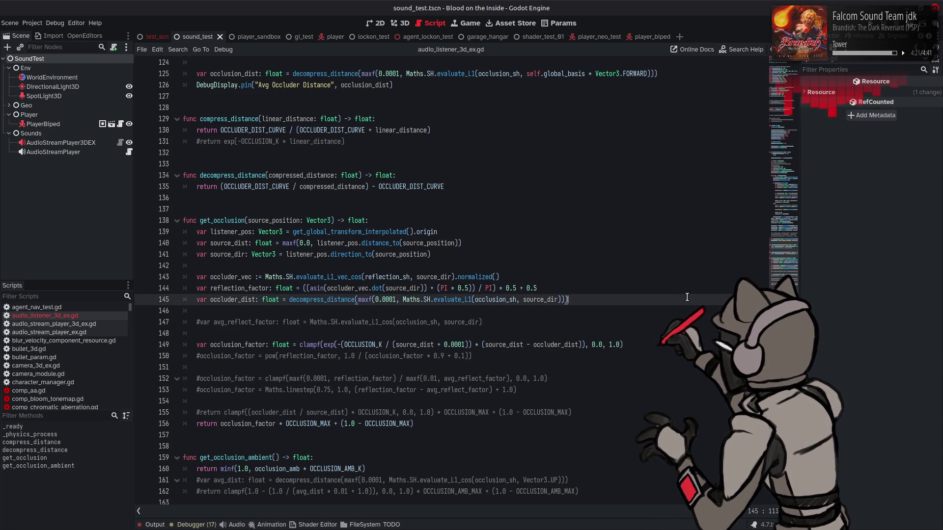
key(ctrl+s)
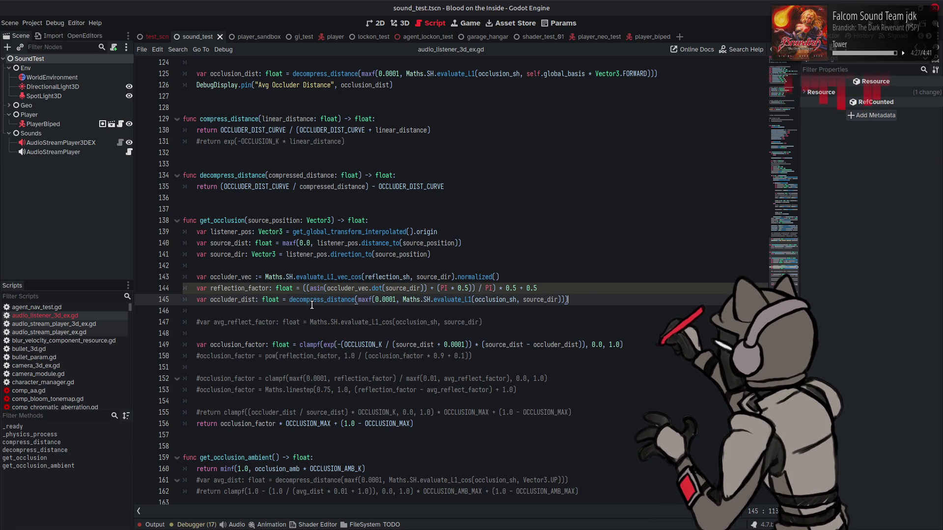
double_click(242, 288)
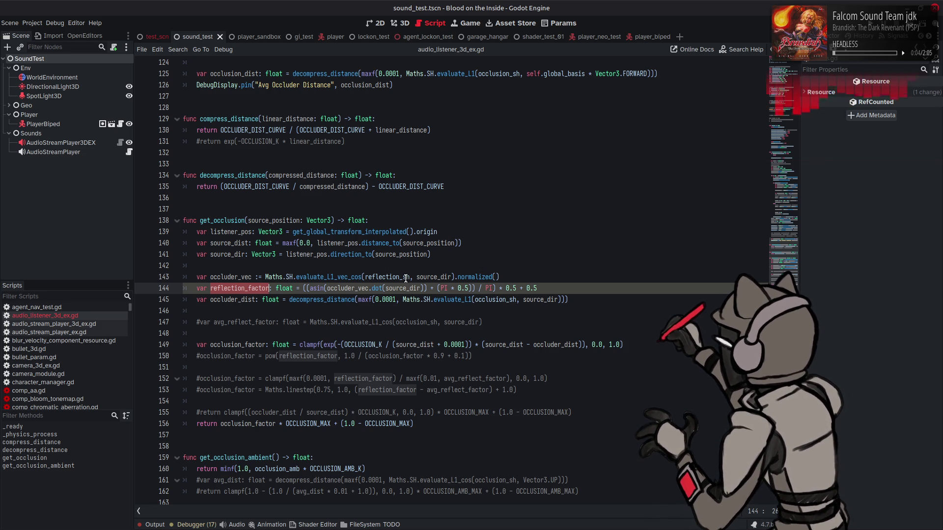
Step: Comment out the occluder_vec and reflection_factor lines 143–144 and save
double_click(226, 277)
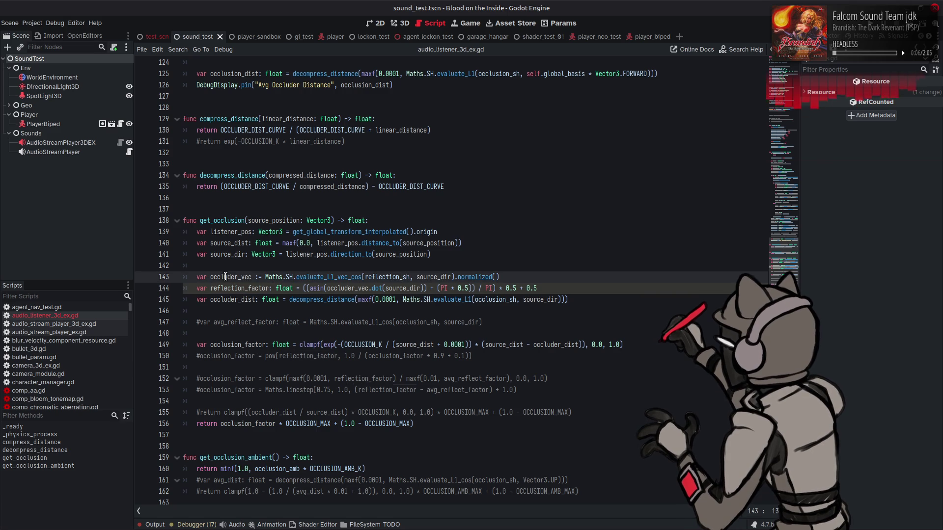
double_click(241, 288)
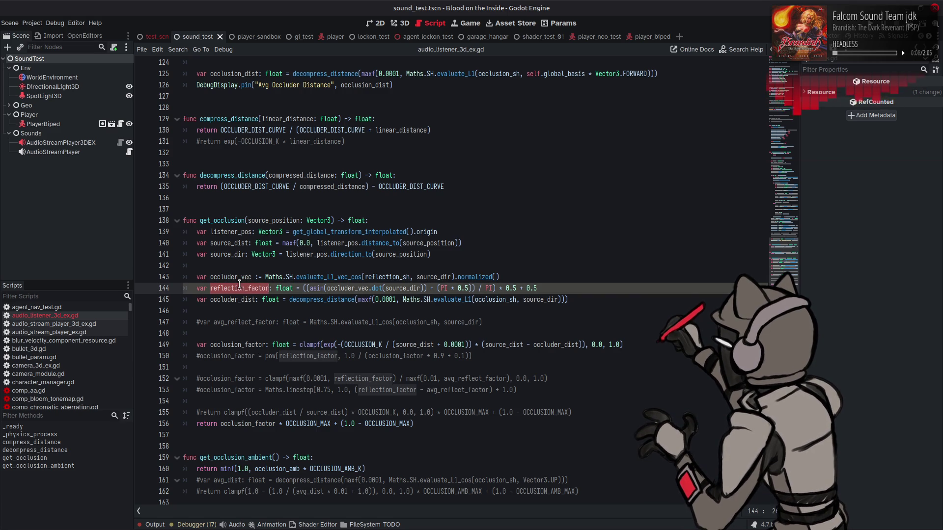
drag(197, 278, 197, 288)
key(ctrl+k)
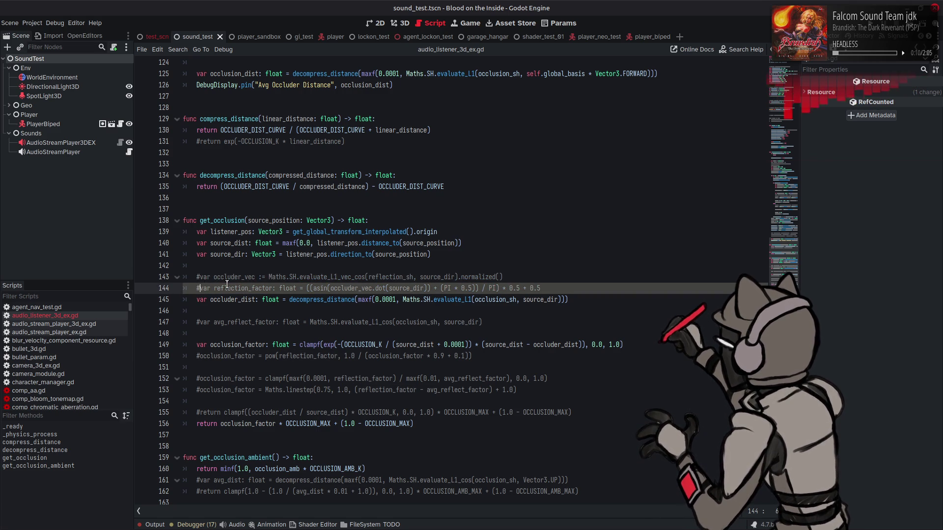
key(ctrl+s)
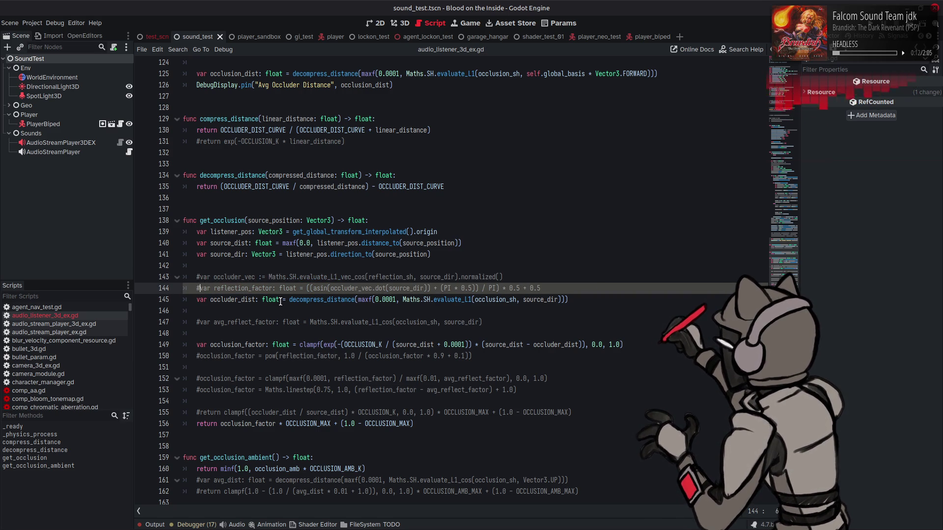
Step: Highlight occluder_dist and occlusion_sh on line 145 to trace their uses
click(231, 300)
double_click(231, 301)
double_click(490, 300)
drag(775, 263, 781, 61)
scroll(463, 235, down, 3)
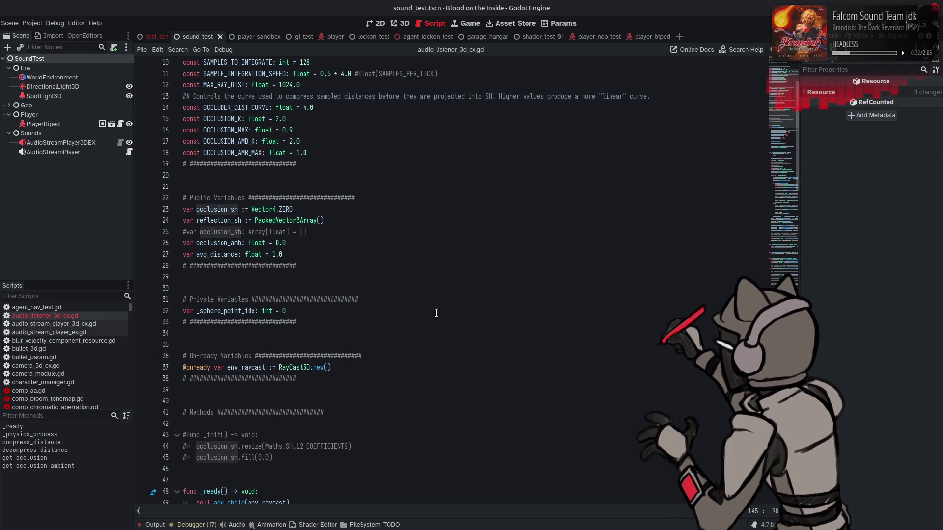
scroll(353, 308, down, 10)
scroll(353, 308, down, 12)
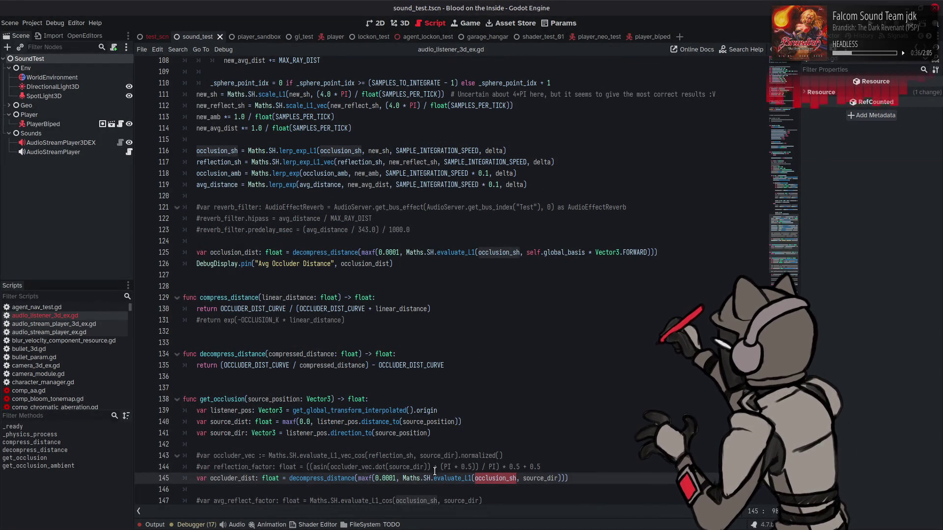
double_click(426, 478)
right_click(427, 478)
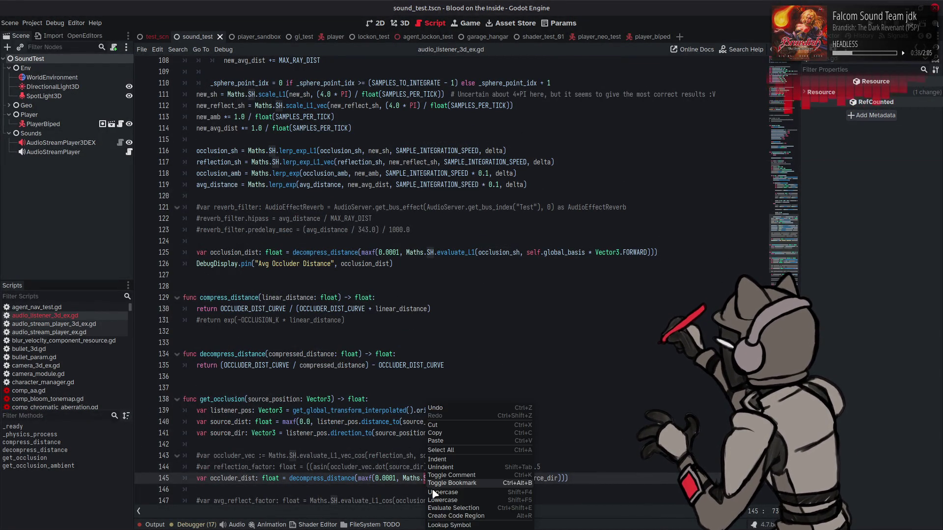
click(450, 525)
scroll(343, 318, down, 11)
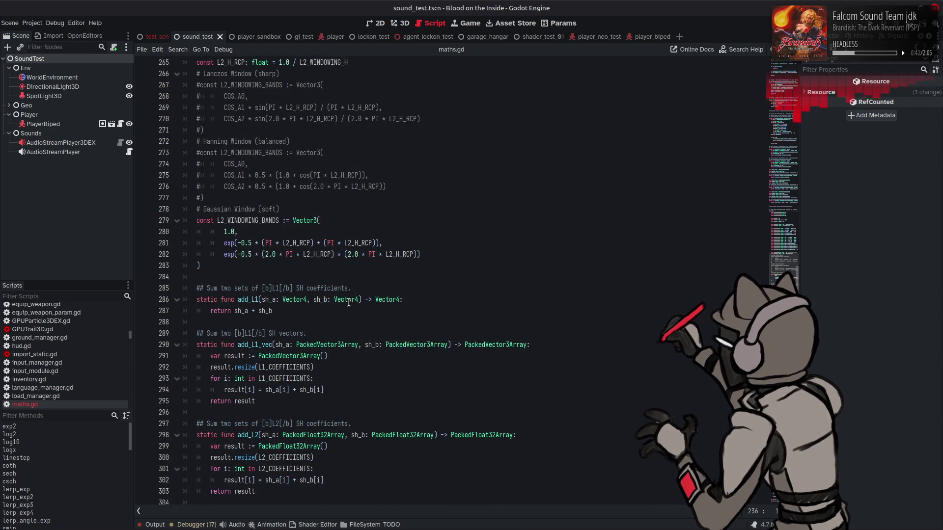
scroll(349, 302, down, 3)
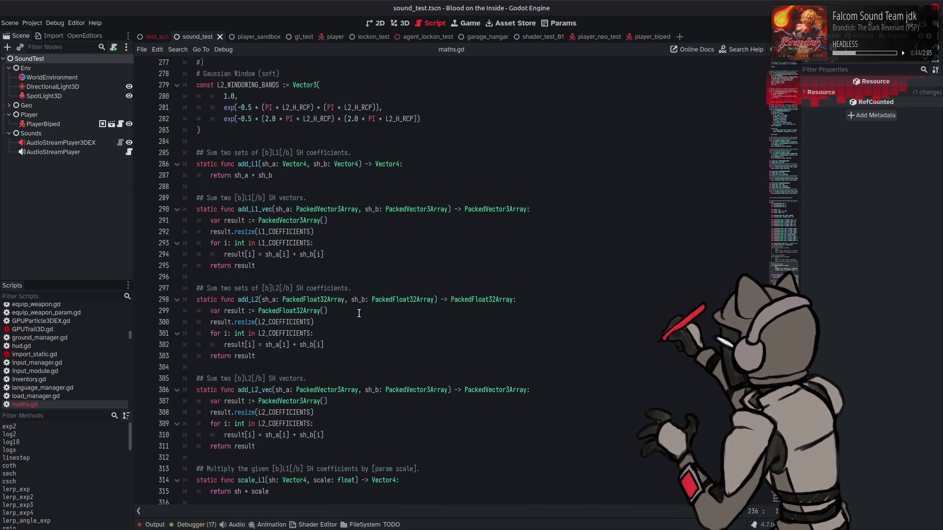
double_click(331, 301)
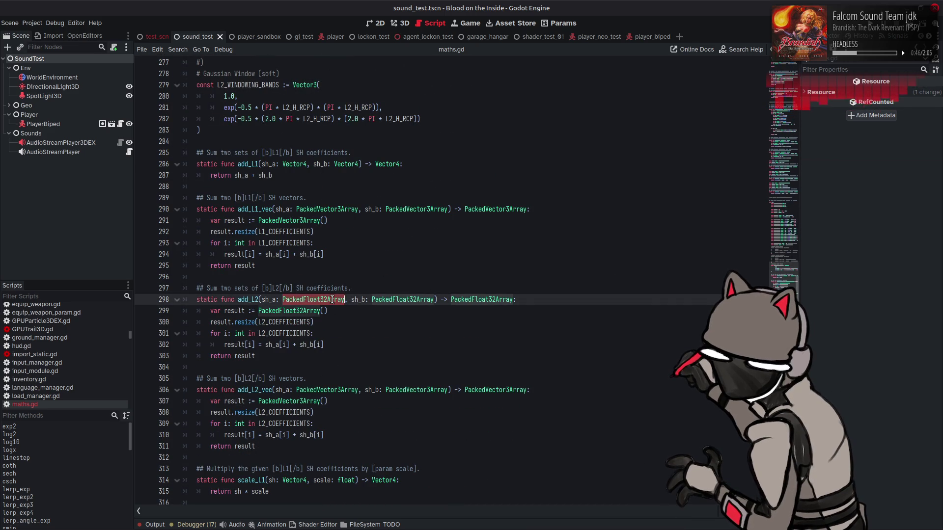
scroll(54, 329, up, 5)
scroll(54, 329, up, 10)
click(67, 316)
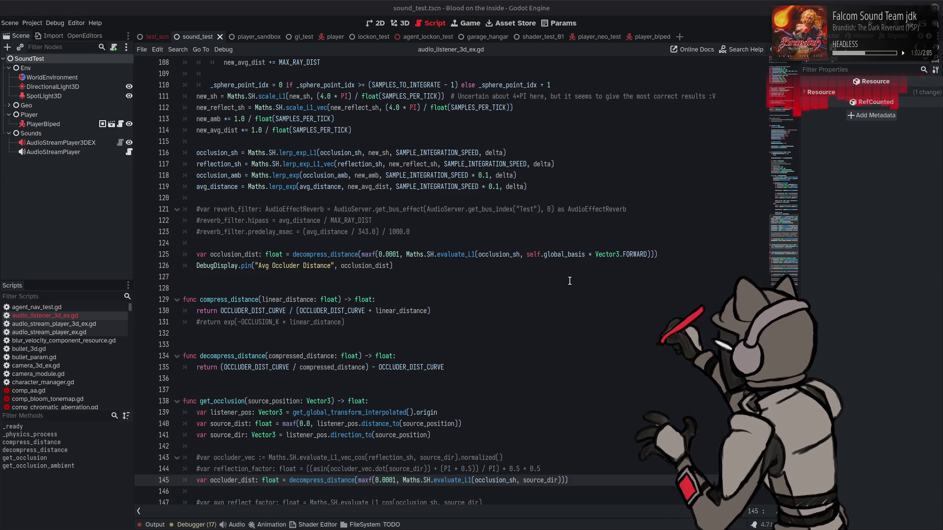
Step: Briefly show and hide the engine output log while reviewing the script
scroll(570, 281, down, 3)
click(545, 333)
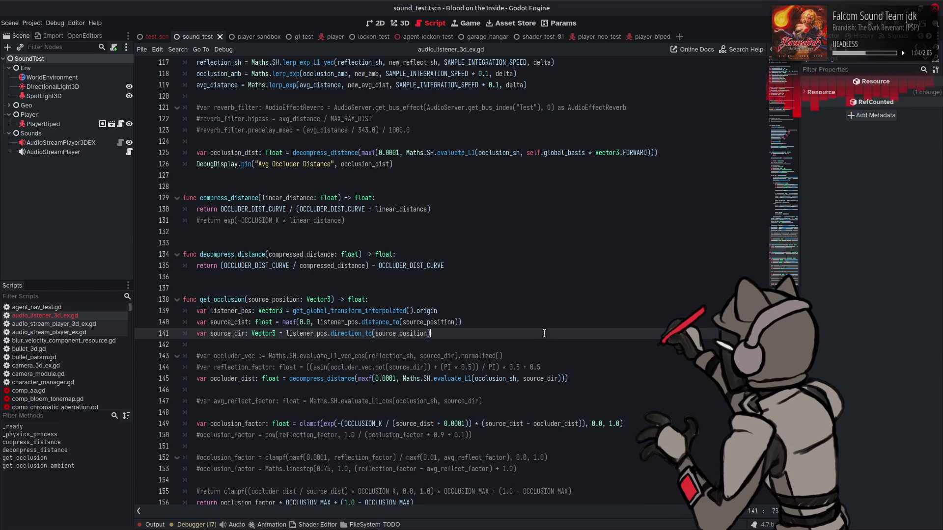
click(154, 524)
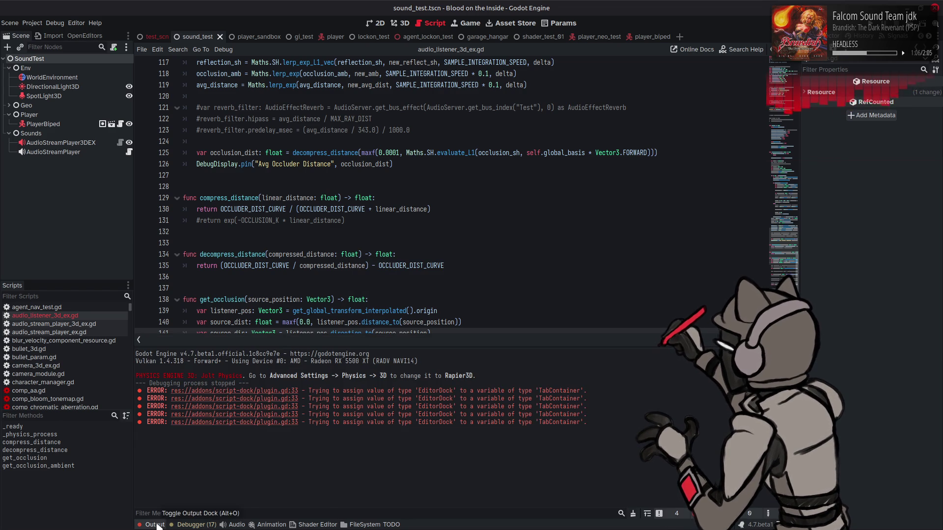
click(154, 525)
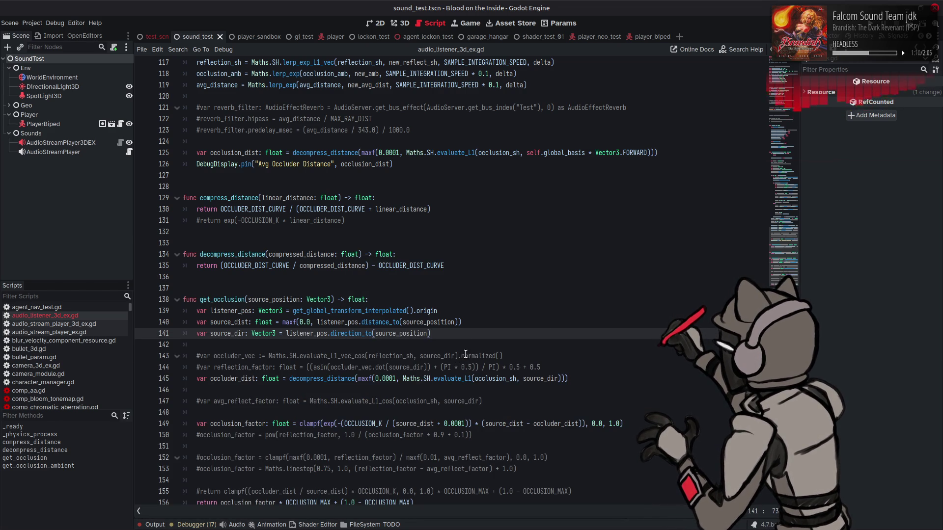
scroll(334, 313, up, 20)
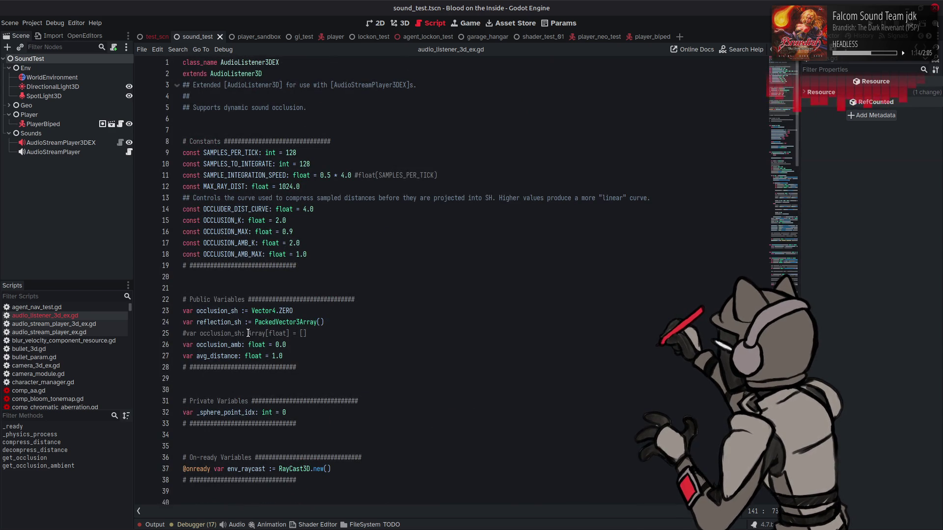
Step: Rewrite line 25's occlusion_sh as PackedFloat32Array(), dropping the Array[float] type
click(250, 333)
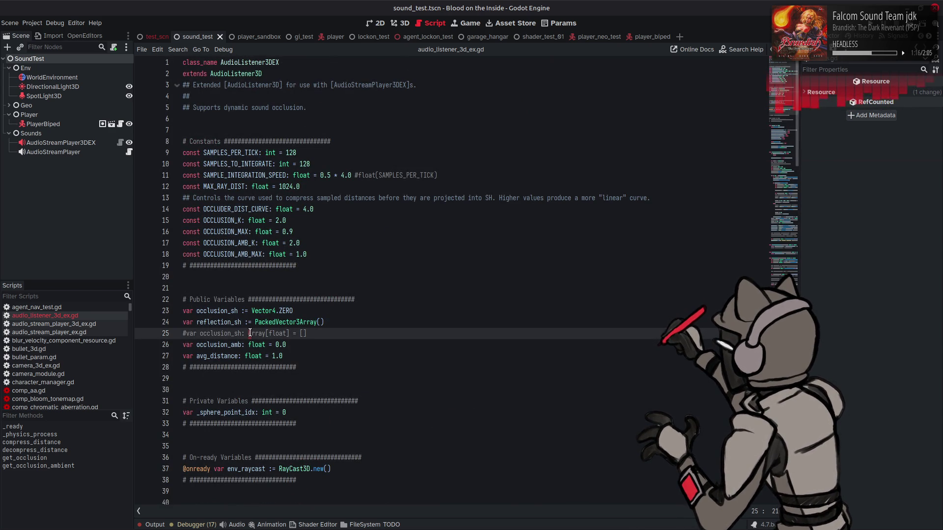
click(308, 333)
key(BackSpace)
key(BackSpace)
key(BackSpace)
text(Pack)
key(Return)
text(())
click(297, 334)
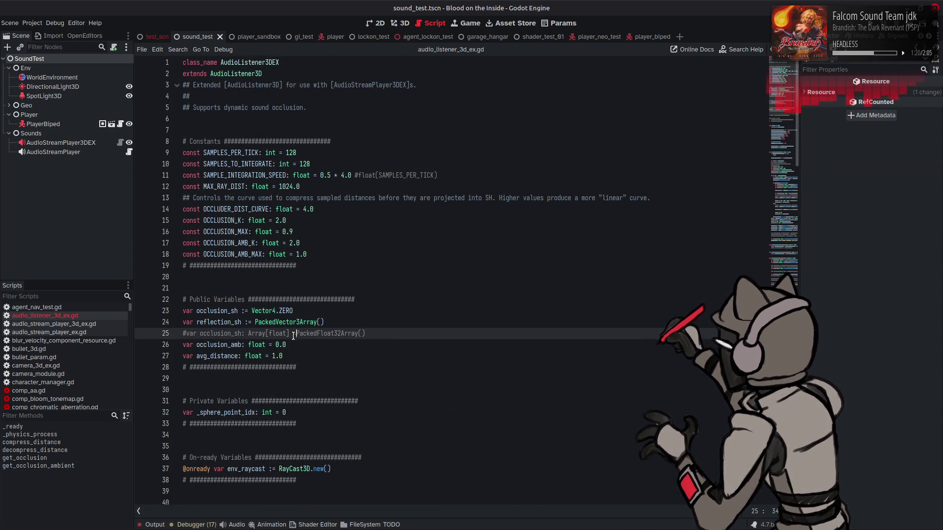
drag(292, 334, 244, 334)
key(BackSpace)
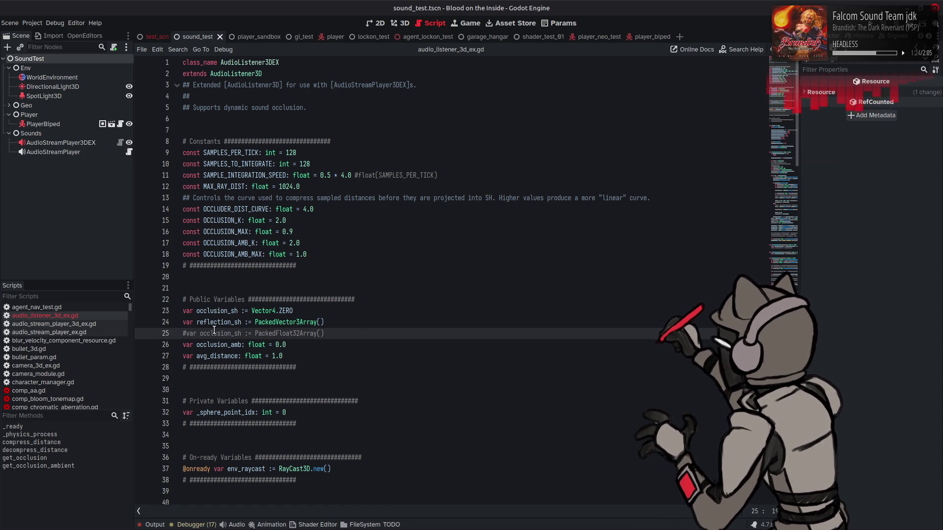
Step: Move the reflection_sh declaration below the occlusion_sh line
drag(348, 323, 166, 328)
key(ctrl+x)
click(324, 334)
key(Return)
key(ctrl+v)
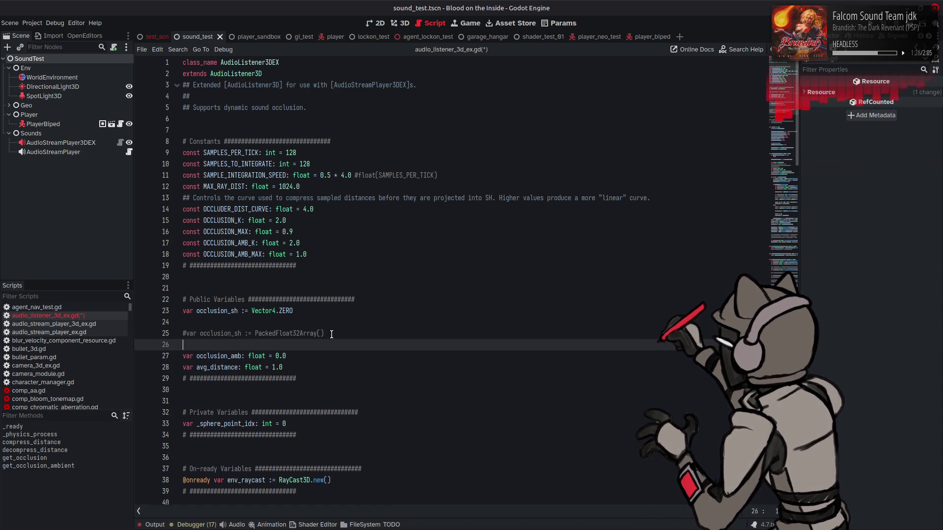
click(238, 325)
key(BackSpace)
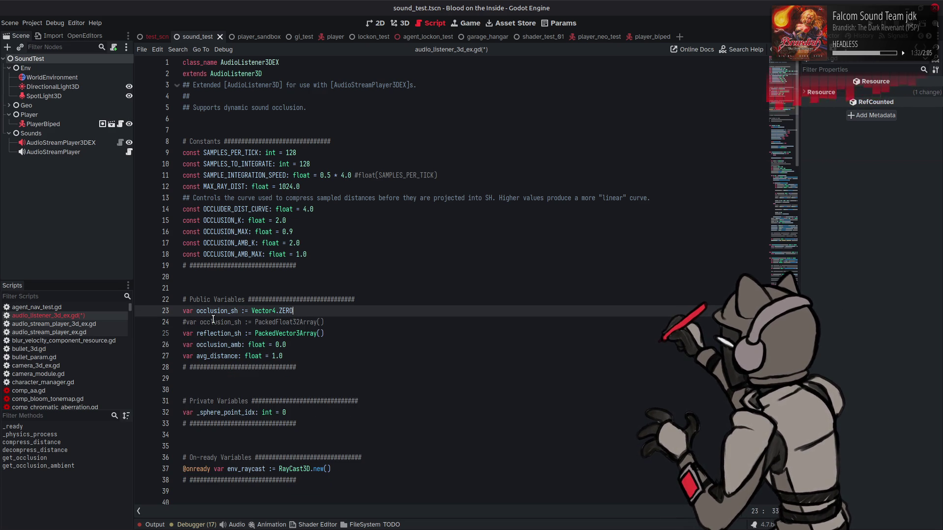
Step: Uncomment the PackedFloat32Array occlusion_sh declaration and comment out the Vector4 one
click(186, 324)
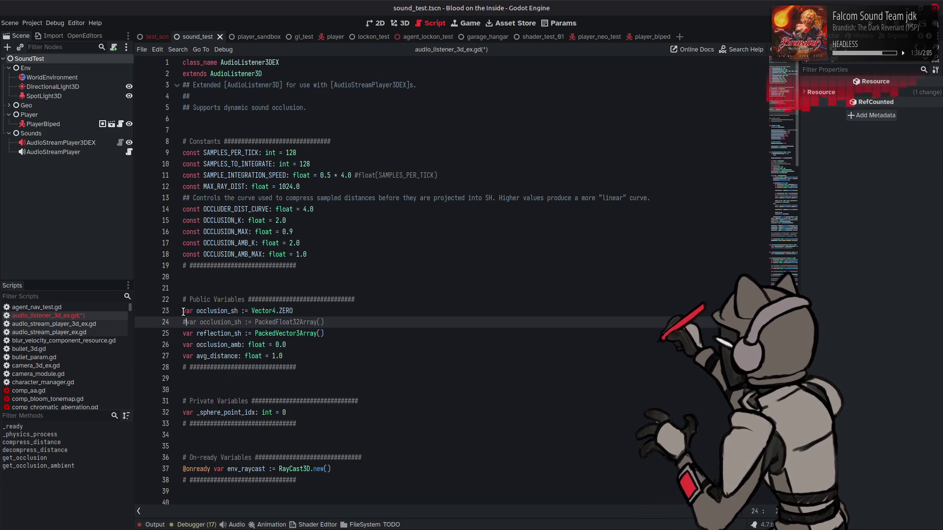
key(ctrl+k)
click(183, 313)
key(ctrl+k)
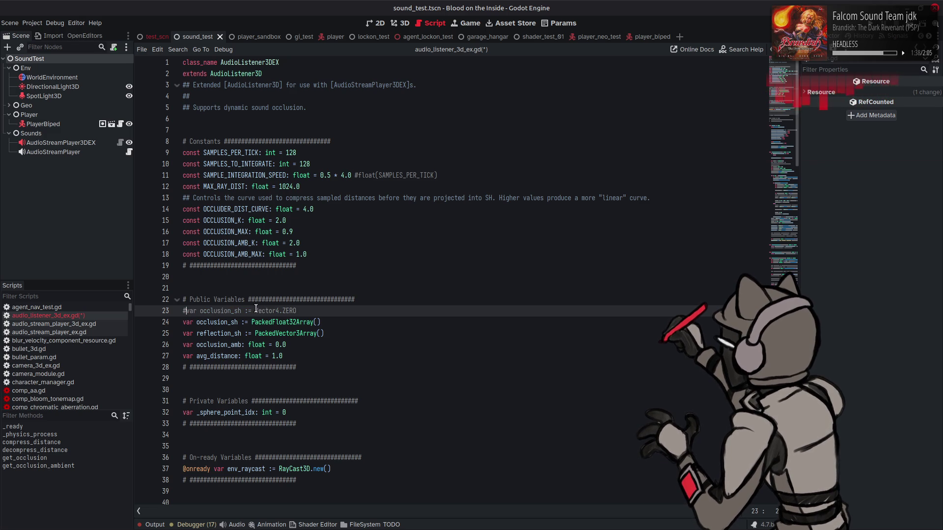
double_click(229, 323)
scroll(262, 300, down, 7)
scroll(263, 300, down, 4)
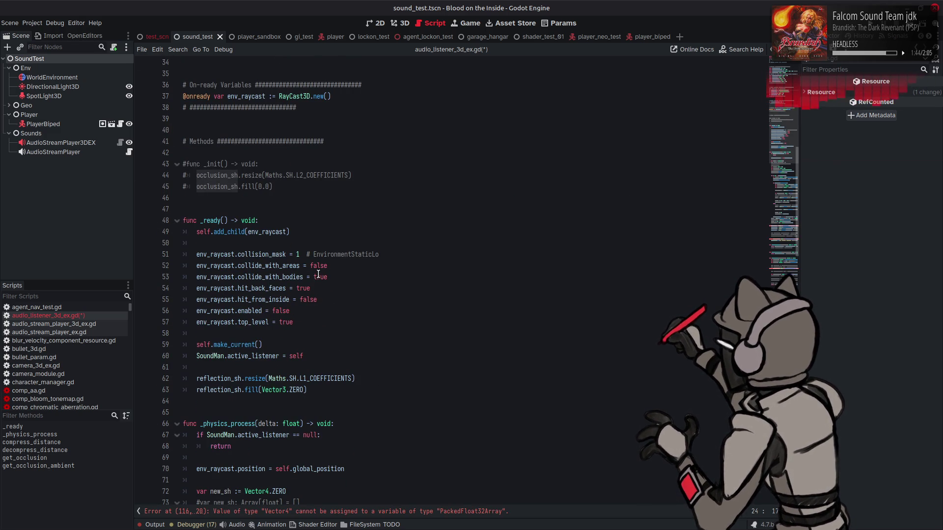
Step: Uncomment _init with its occlusion_sh resize and fill calls, then save
scroll(315, 275, up, 3)
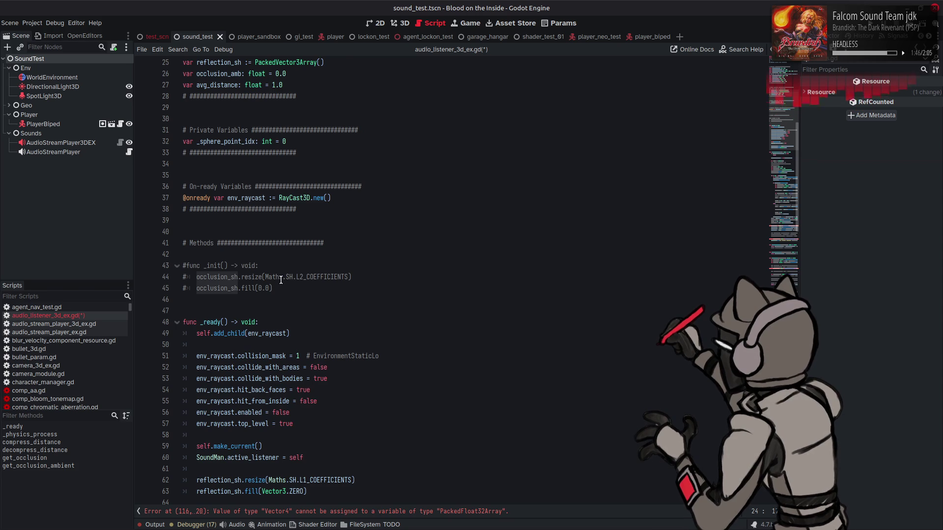
scroll(280, 280, down, 3)
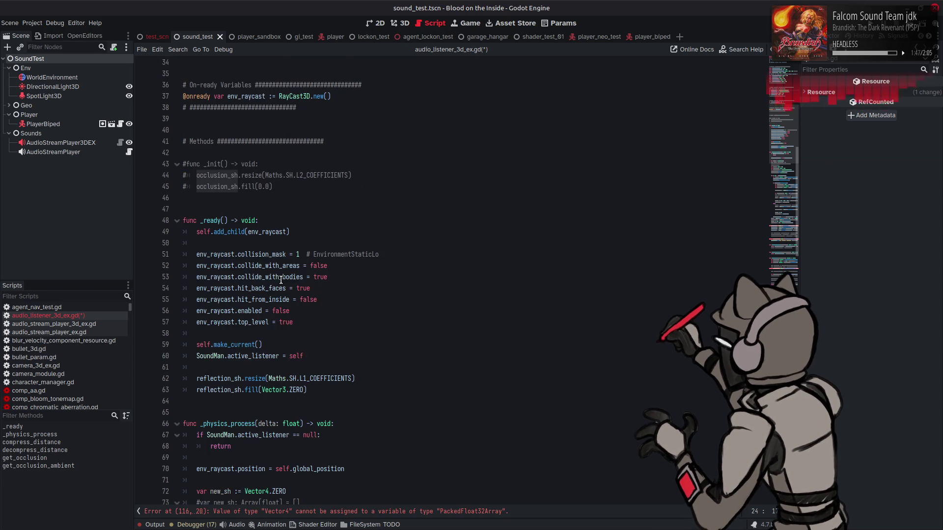
click(187, 165)
key(BackSpace)
key(Down)
key(Delete)
key(Down)
key(Delete)
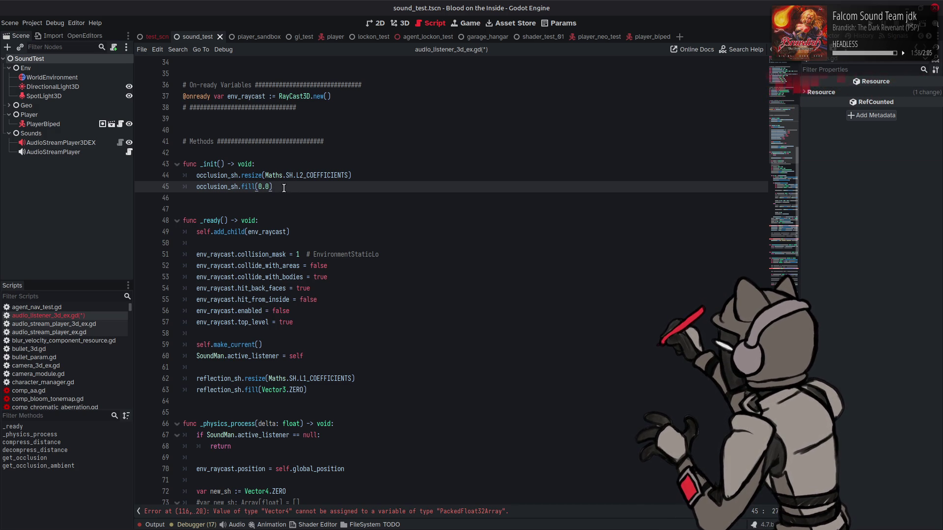
scroll(374, 226, down, 3)
scroll(375, 222, down, 7)
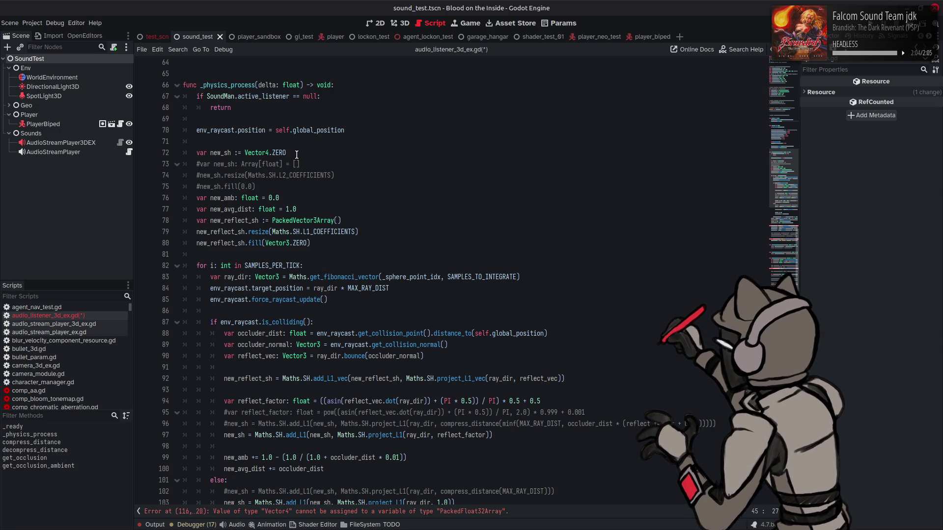
key(ctrl+s)
Step: Uncomment the new_sh declaration, resize and fill lines; comment out the Vector4 new_sh
click(199, 164)
key(ctrl+k)
key(Down)
key(ctrl+k)
key(Down)
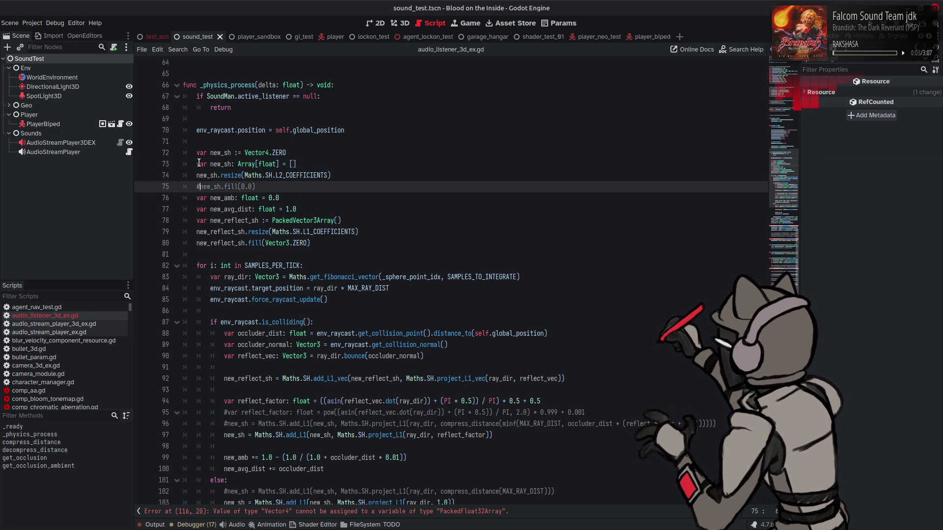
key(ctrl+k)
click(198, 154)
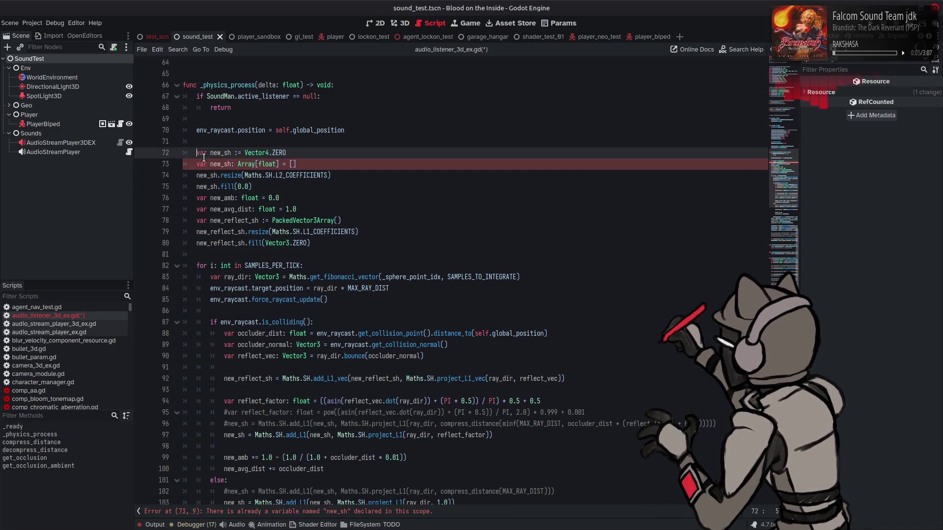
key(ctrl+k)
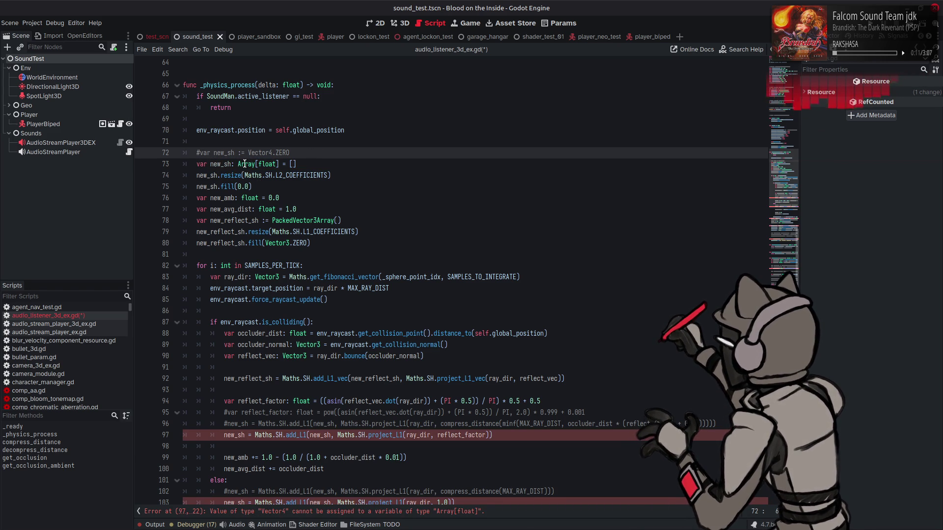
Step: Retype new_sh as := PackedFloat32Array() in place of Array[float]
drag(234, 165, 344, 166)
key(BackSpace)
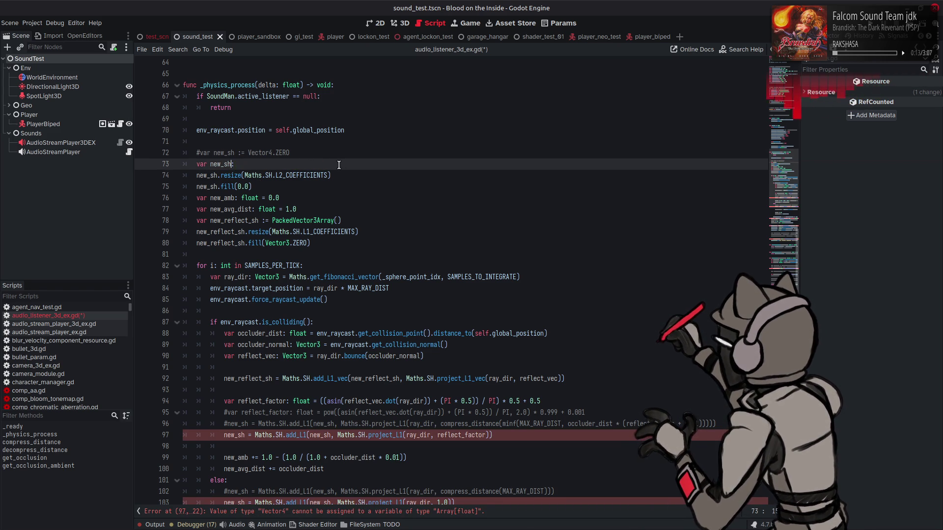
text(:=)
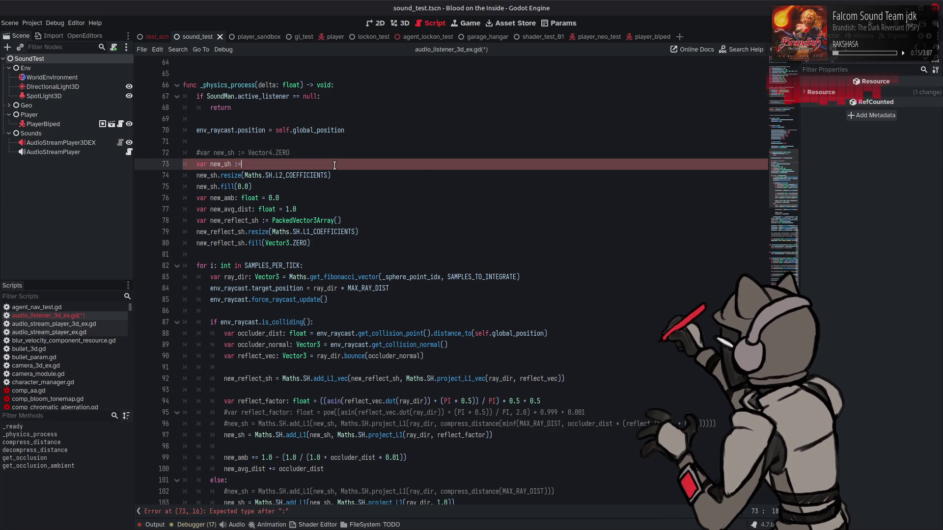
text( Packed)
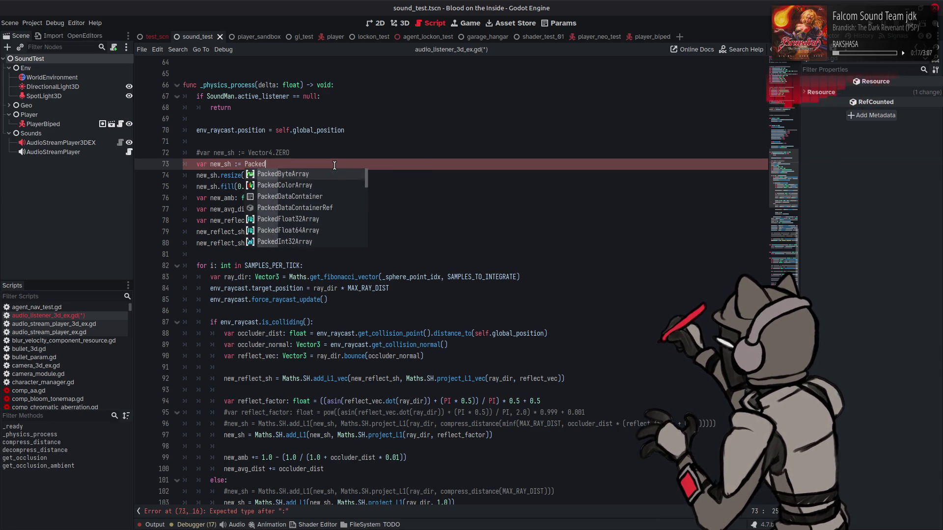
text(Float)
key(Return)
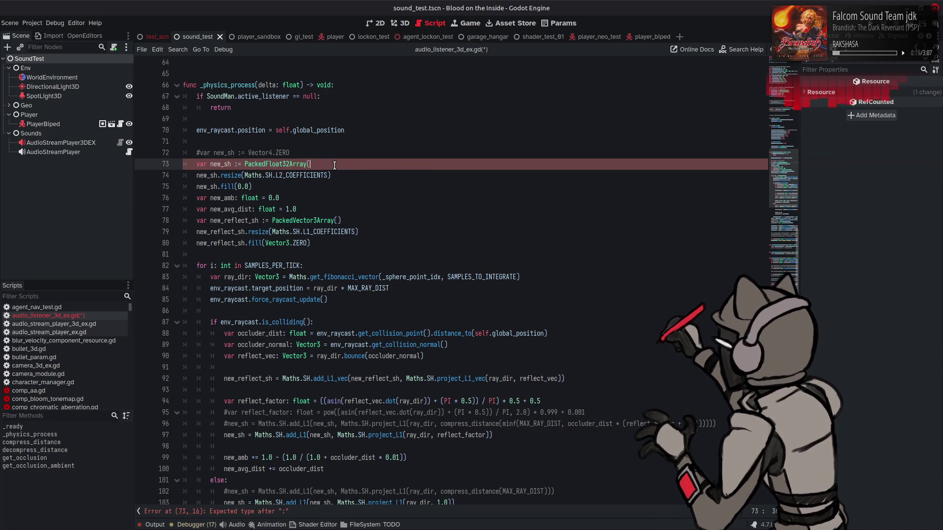
text())
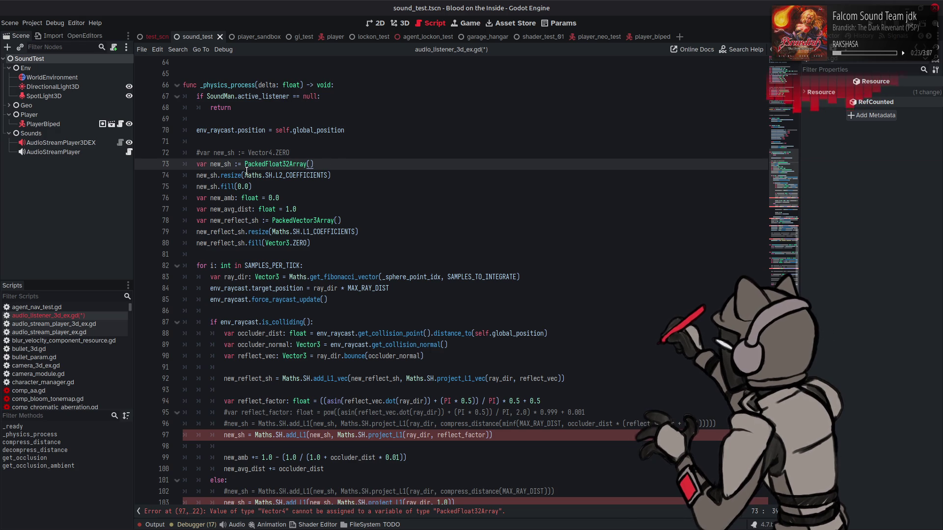
double_click(224, 164)
scroll(248, 222, down, 3)
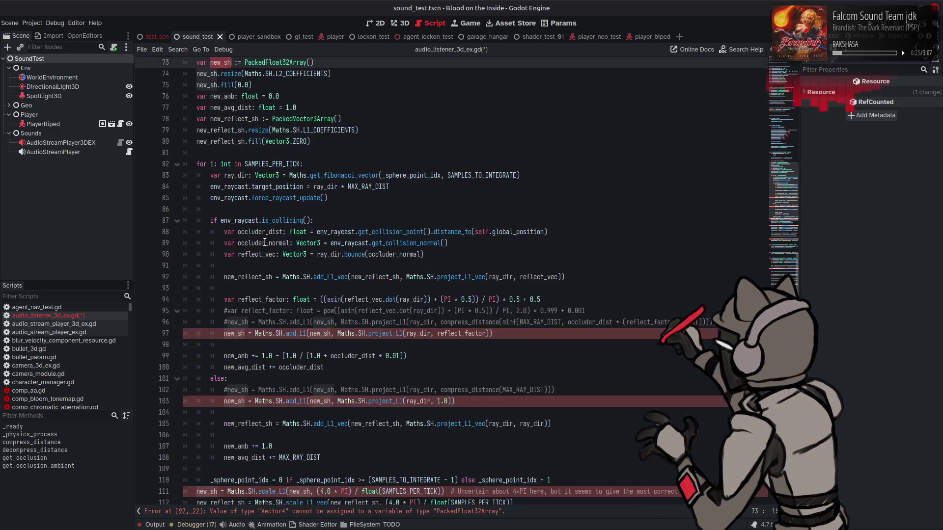
scroll(292, 289, down, 1)
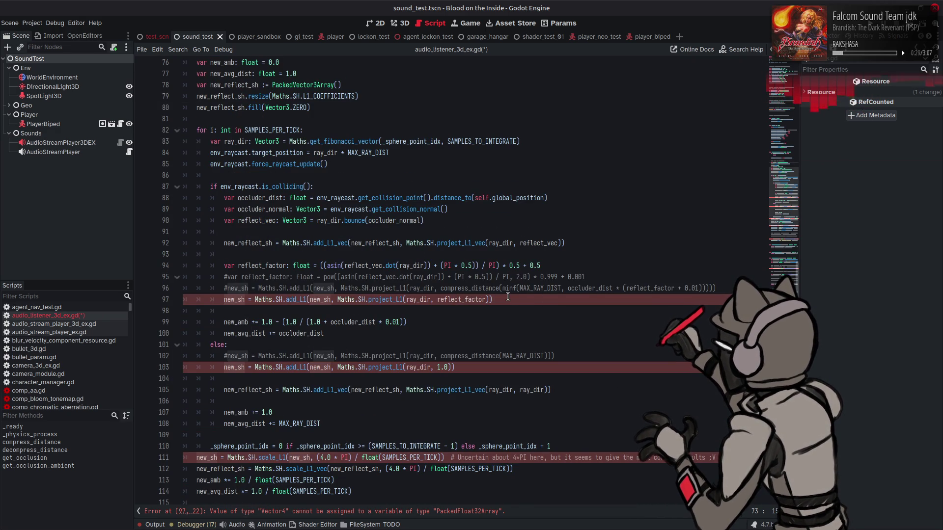
Step: Comment out the L1 new_sh updates on lines 97 and 103; uncomment compress_distance lines 96 and 102
click(224, 300)
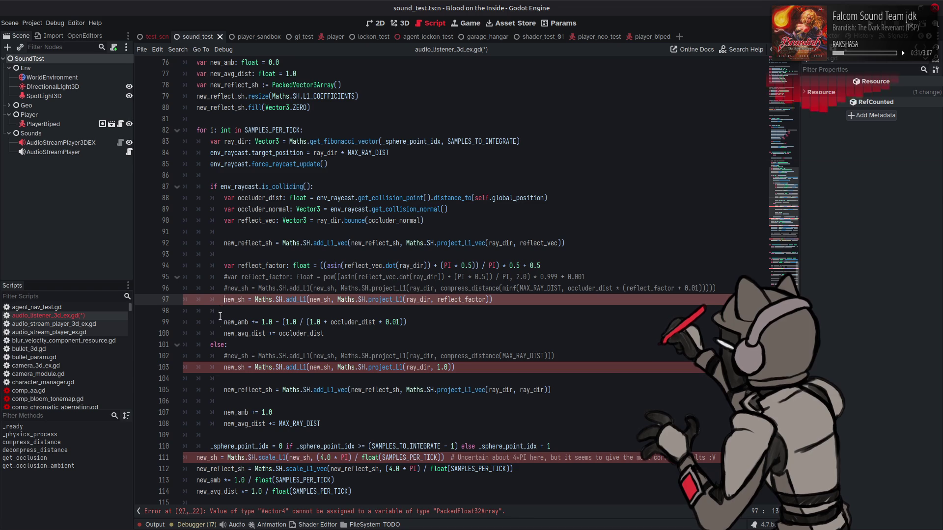
key(ctrl+k)
click(224, 367)
key(ctrl+k)
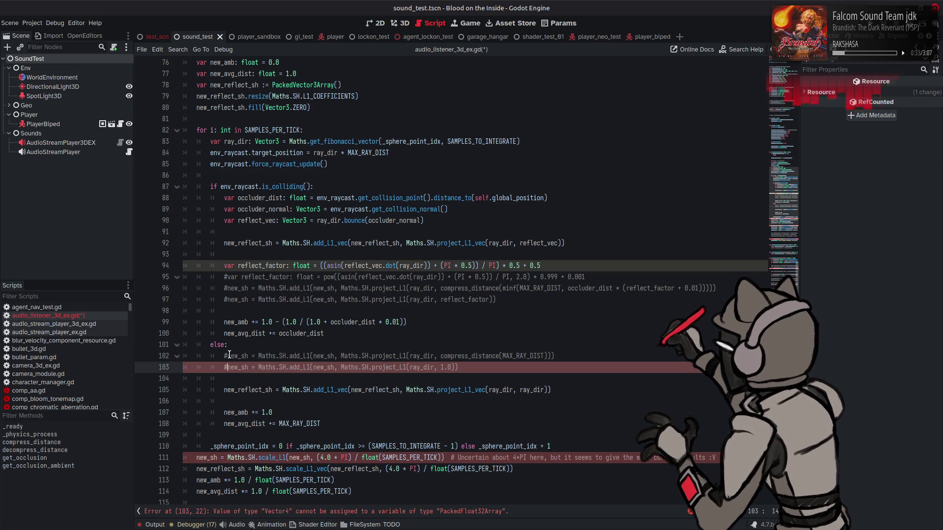
click(227, 358)
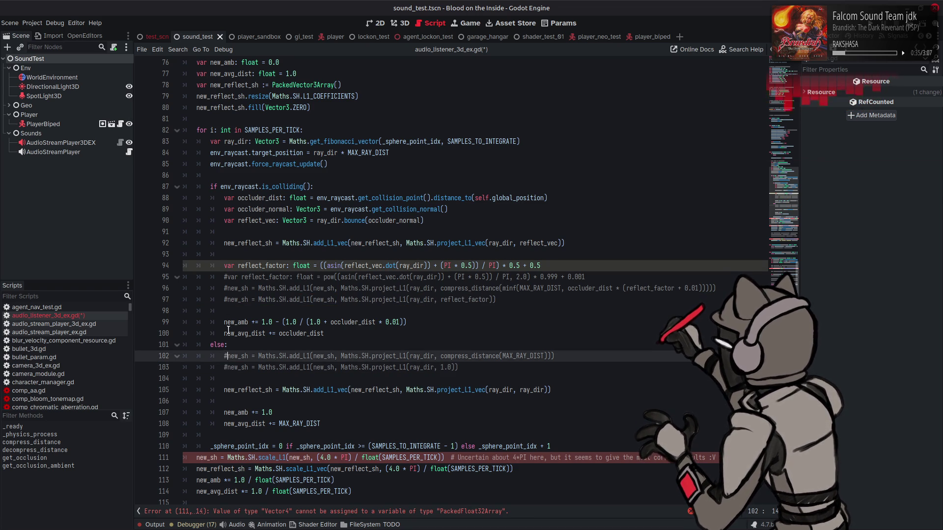
key(ctrl+k)
click(226, 289)
key(ctrl+k)
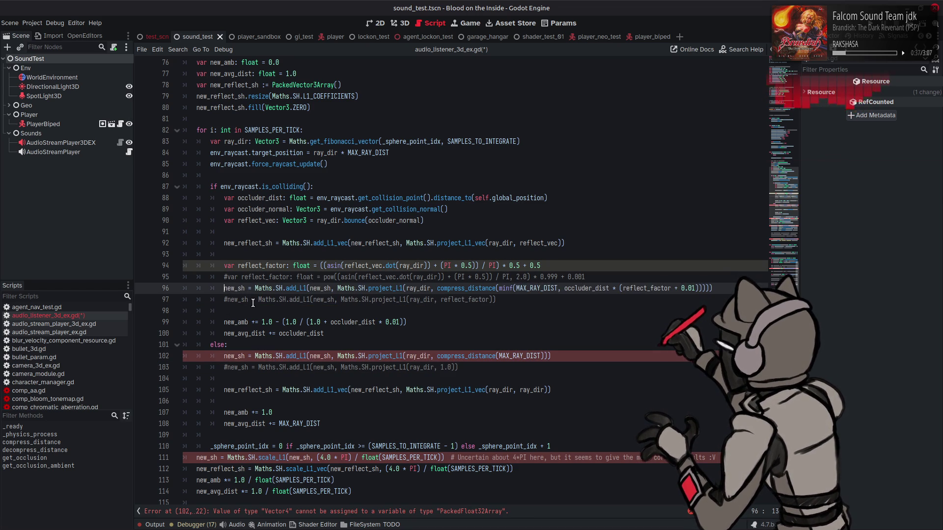
Step: Change add_L1/project_L1 to add_L2/project_L2 on lines 96 and 102
click(403, 289)
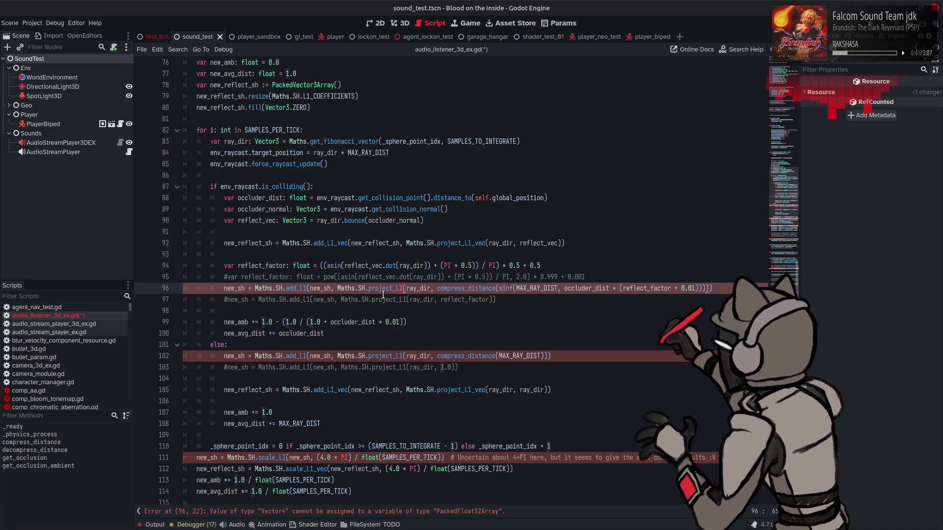
alt+click(307, 289)
key(BackSpace)
text(2)
key(Delete)
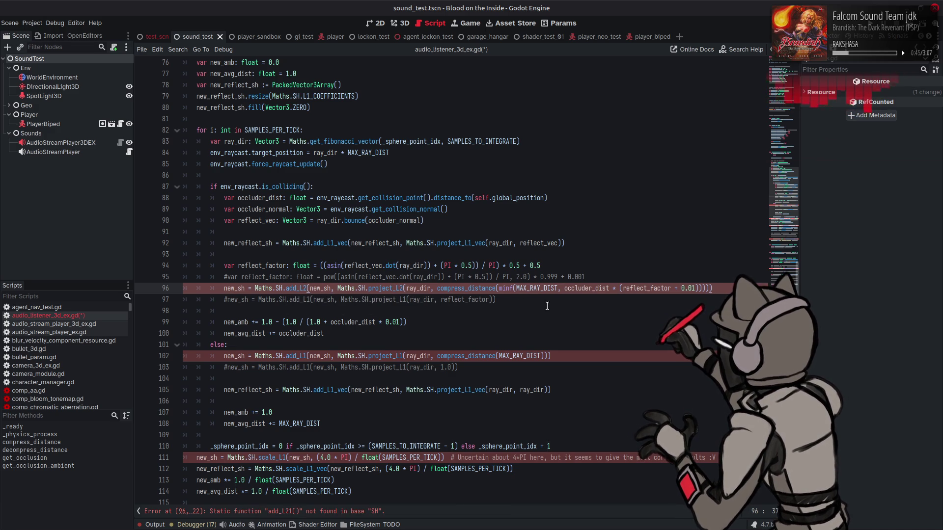
click(306, 355)
key(Delete)
text(2)
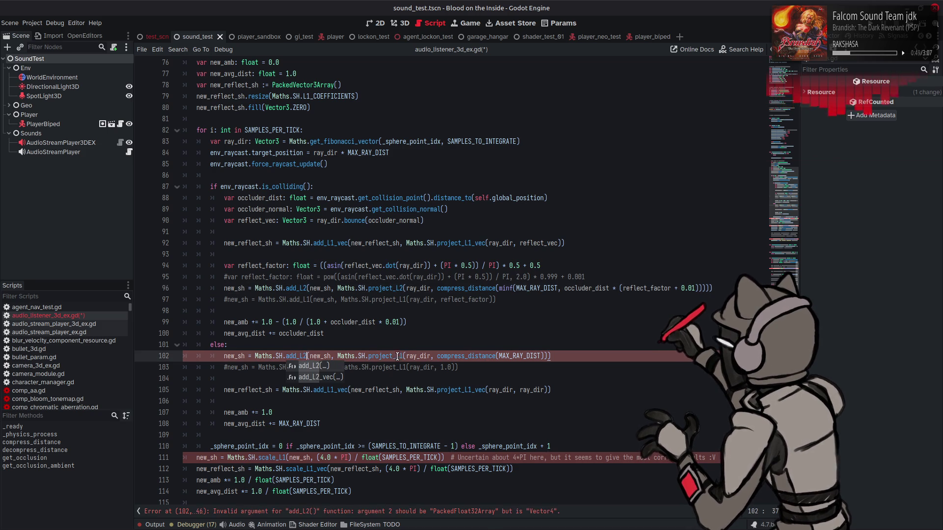
click(402, 355)
key(BackSpace)
text(2)
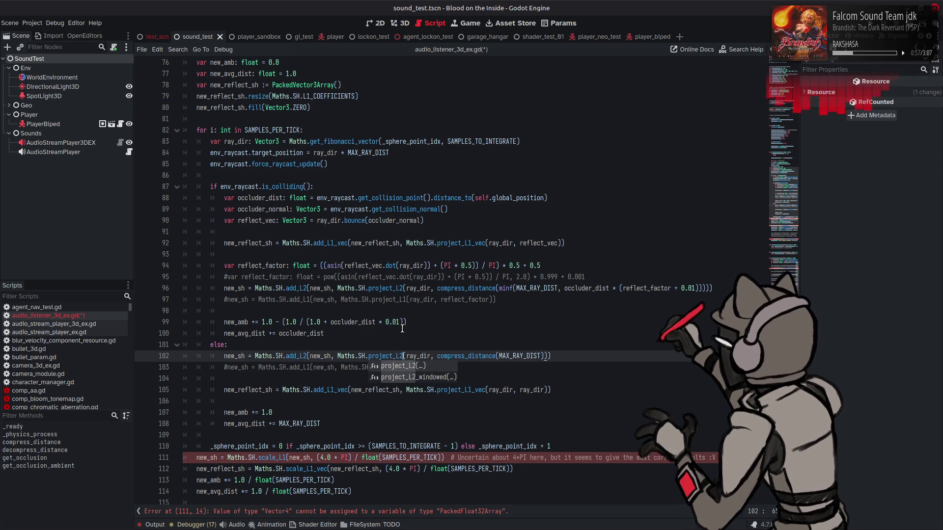
scroll(402, 329, down, 2)
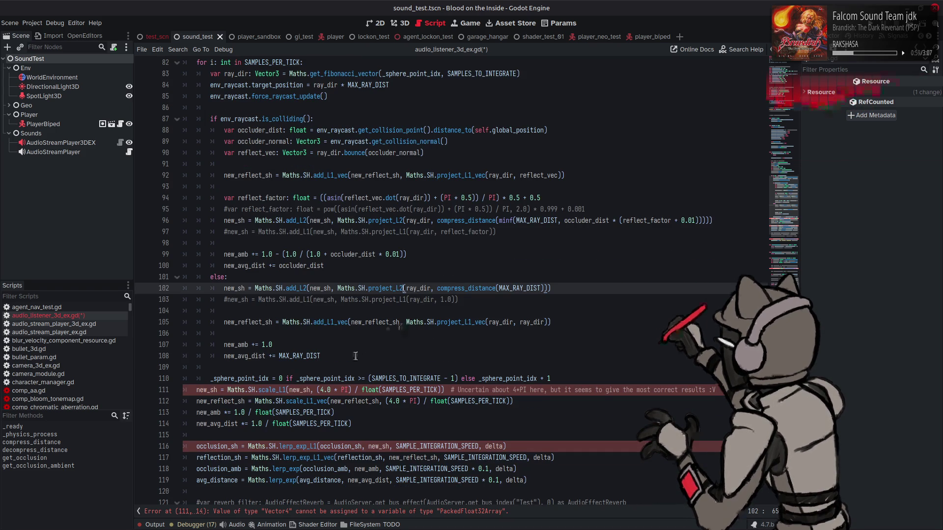
Step: Change scale_L1, lerp_exp_L1 and evaluate_L1 on lines 111, 116 and 125 to scale_L2, lerp_exp_L2 and evaluate_L2
click(282, 390)
key(Delete)
text(2)
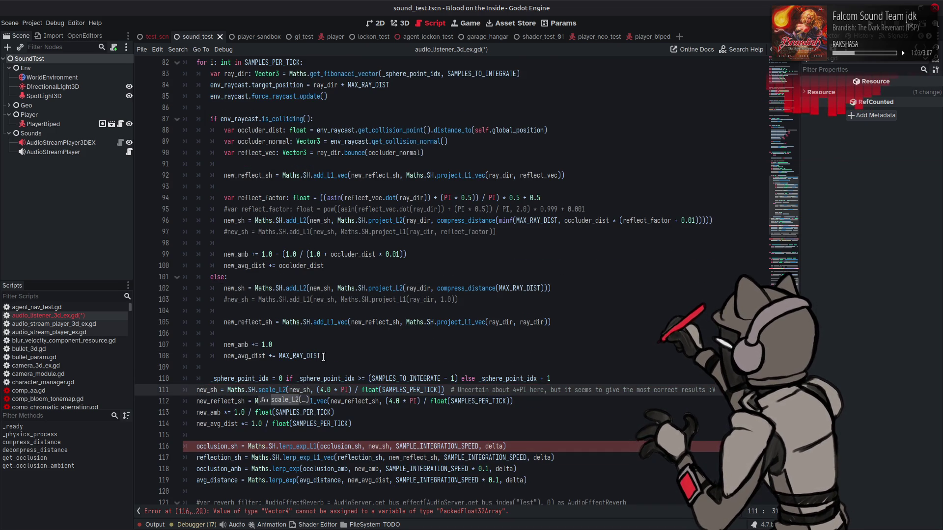
scroll(323, 357, down, 2)
click(315, 379)
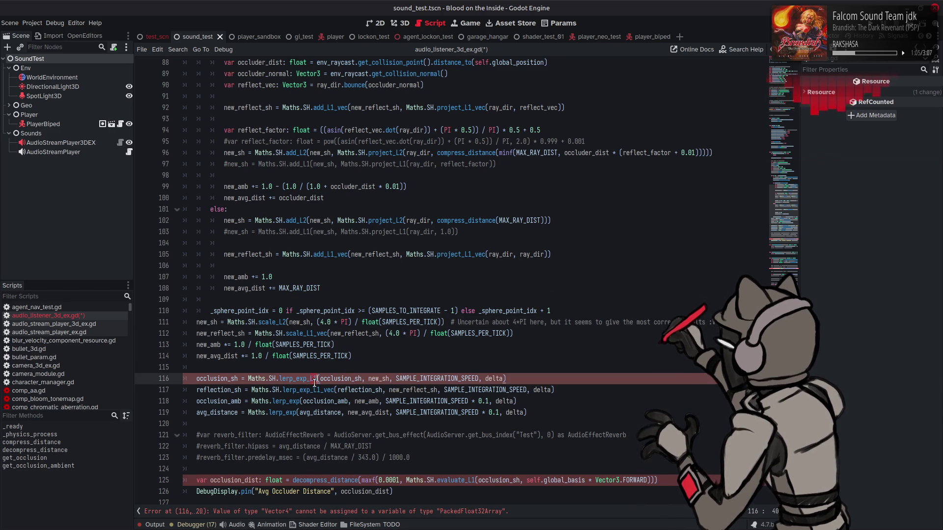
key(BackSpace)
text(2)
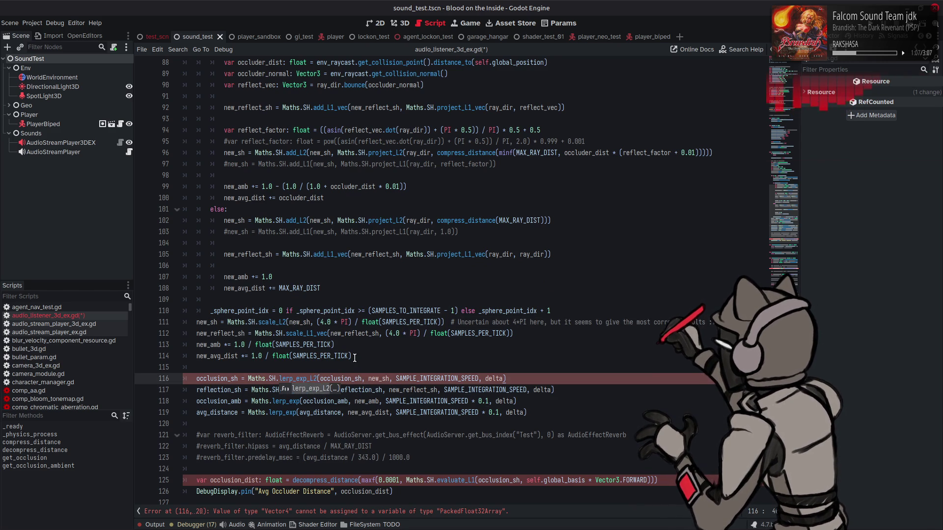
scroll(399, 346, down, 4)
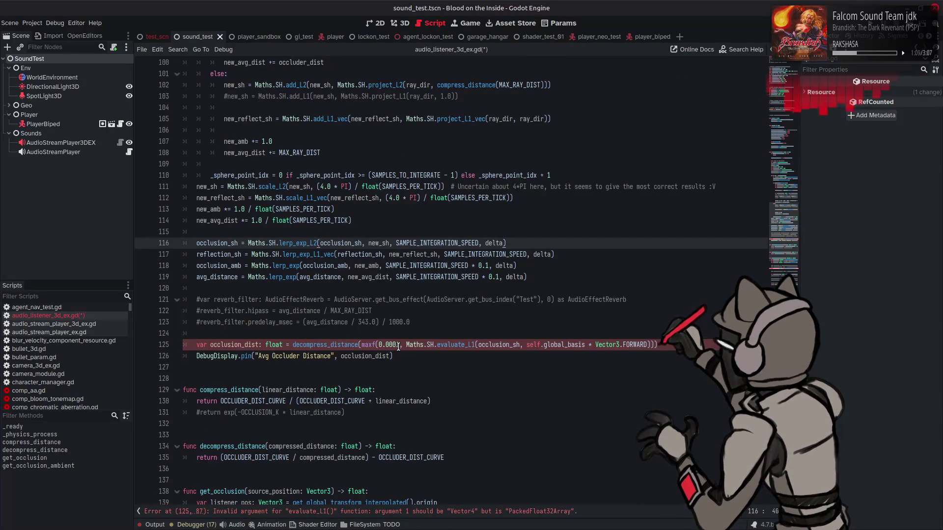
click(468, 345)
key(BackSpace)
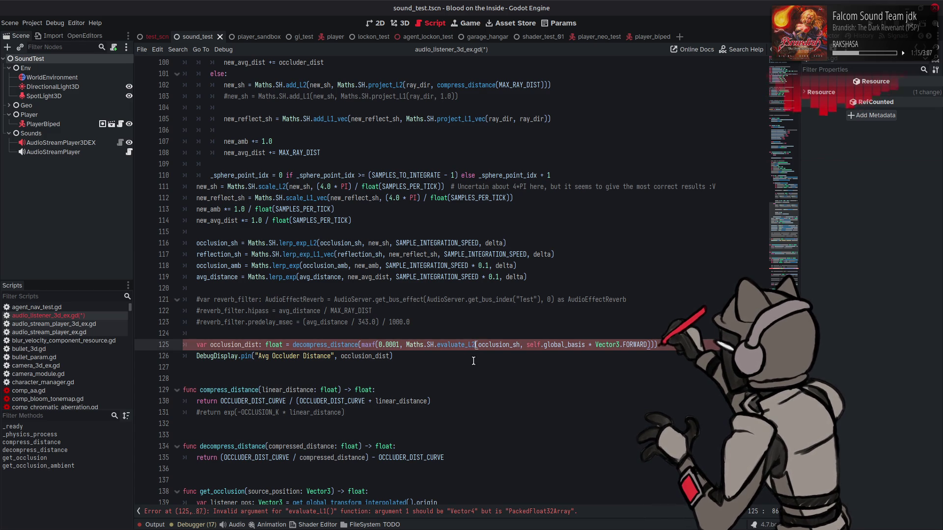
text(2)
click(464, 358)
Step: Switch line 145 to evaluate_L2, save the script, and run the scene with F6
scroll(453, 299, down, 8)
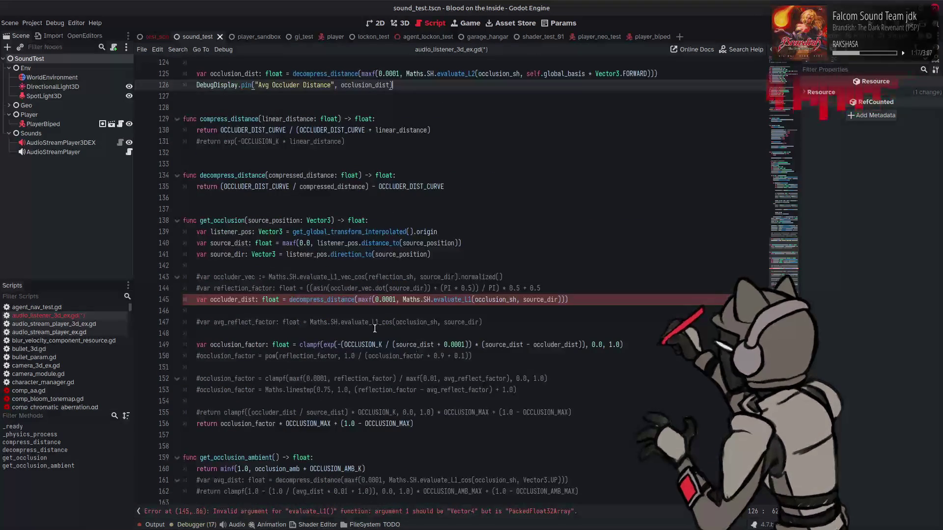
click(466, 300)
text(2)
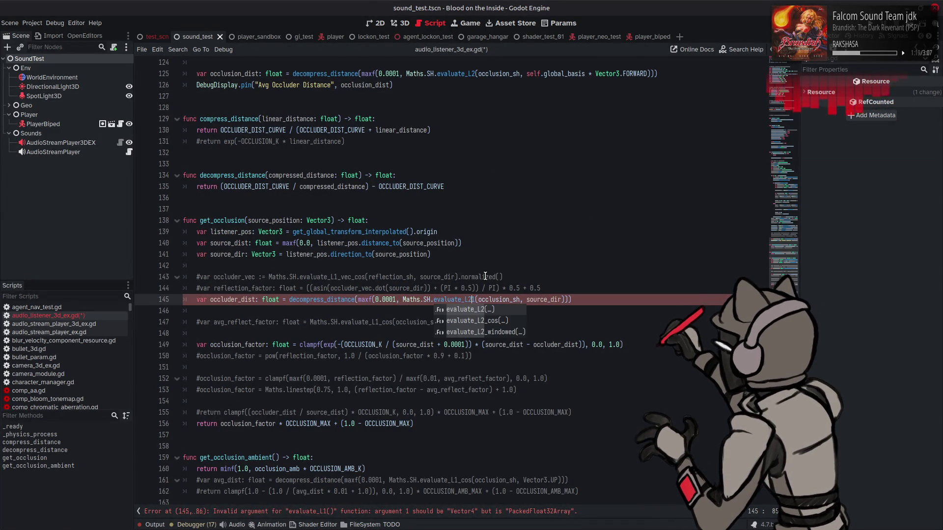
key(Delete)
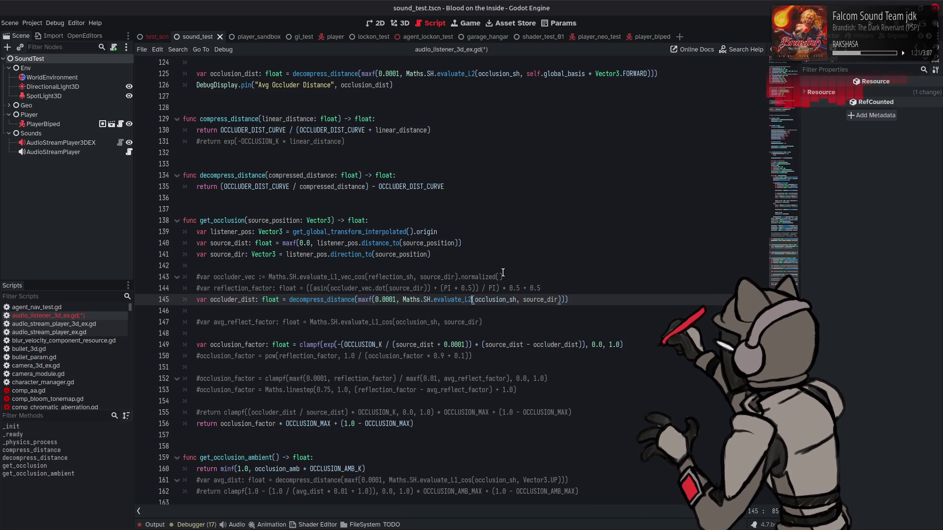
key(ctrl+s)
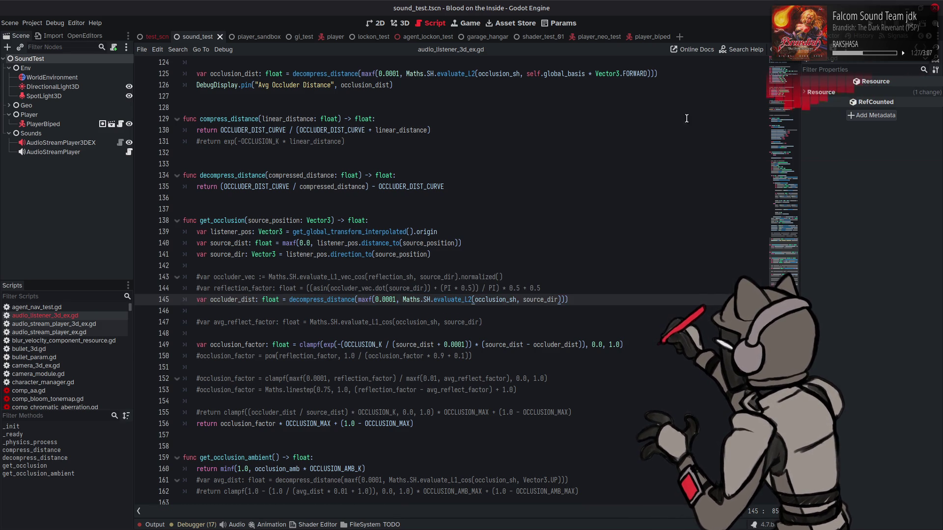
key(F6)
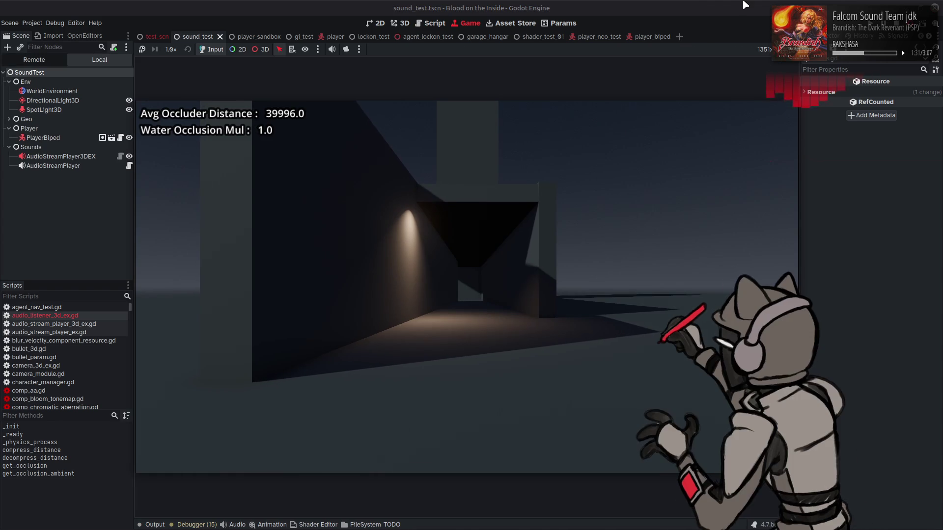
key(w)
key(w)
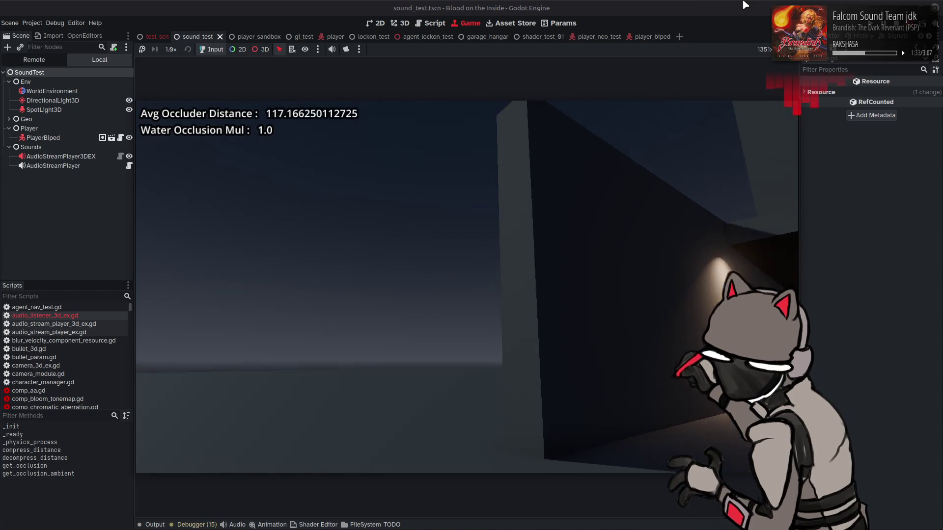
key(d)
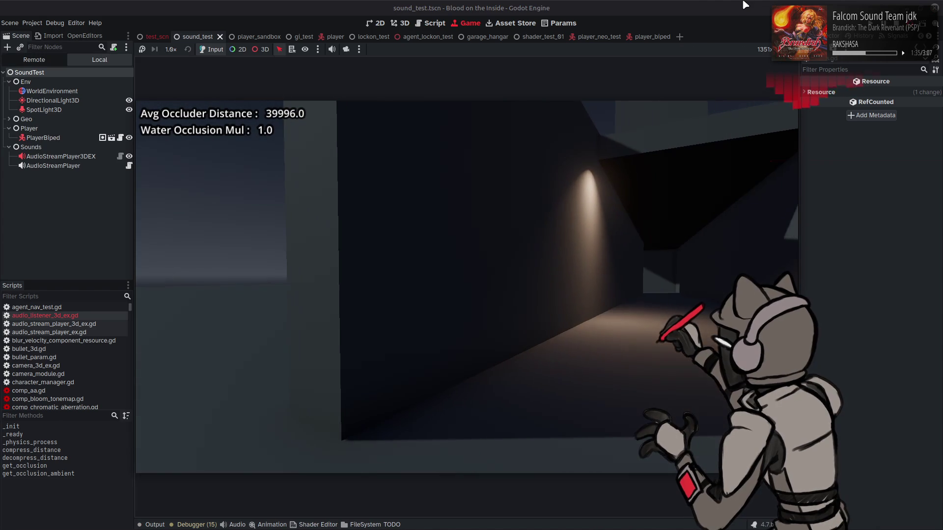
key(w)
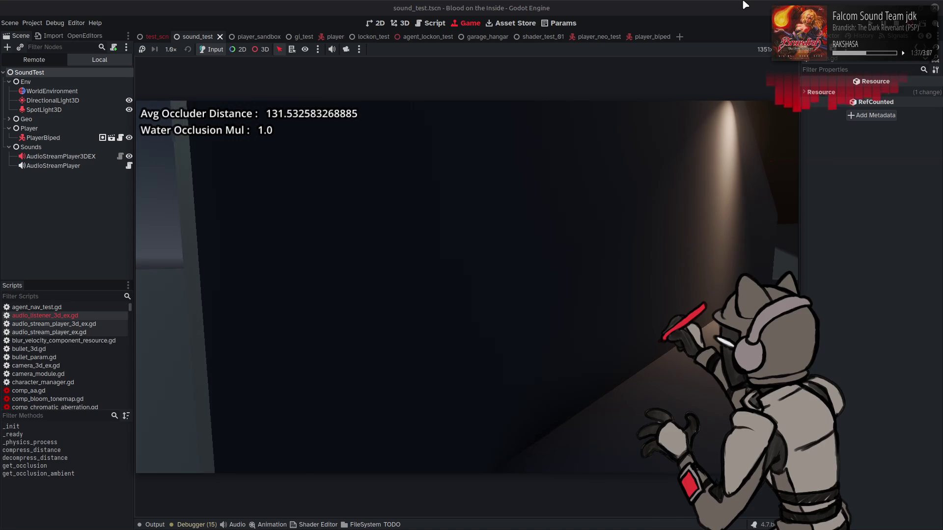
key(a)
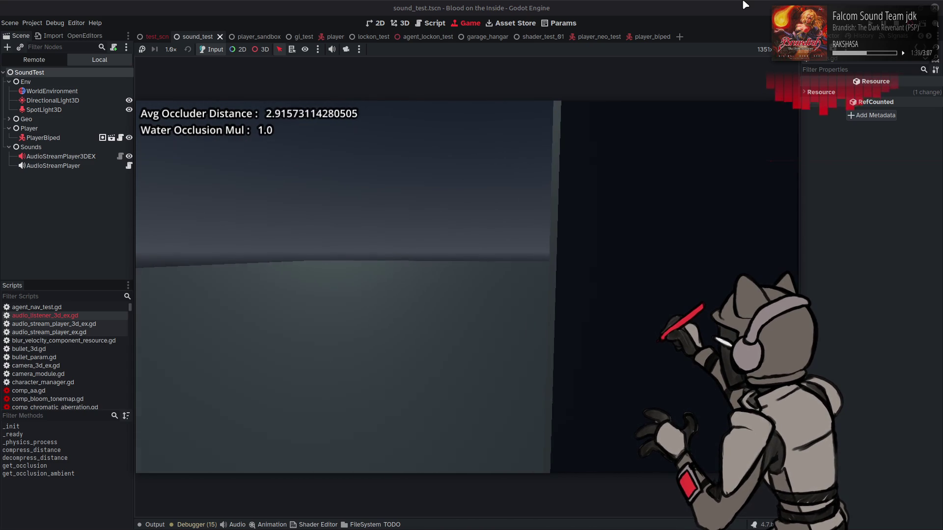
key(d)
key(a)
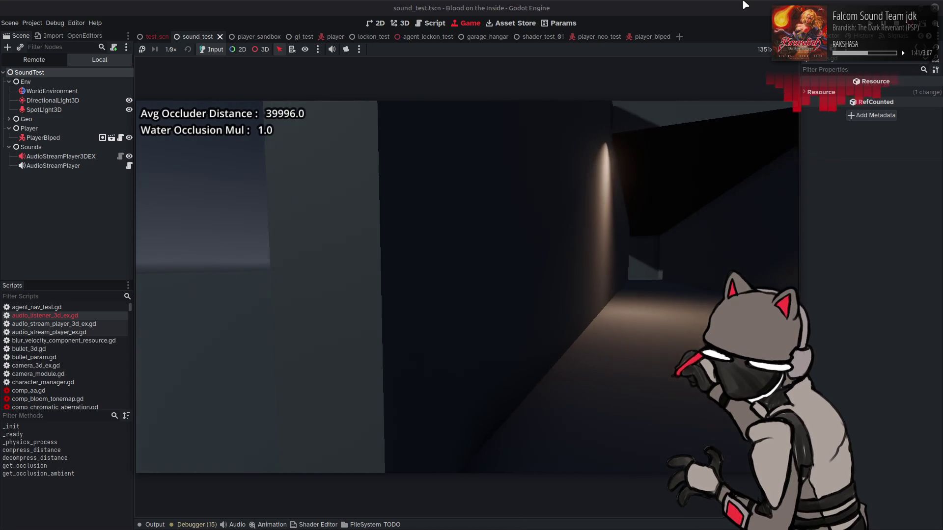
key(a)
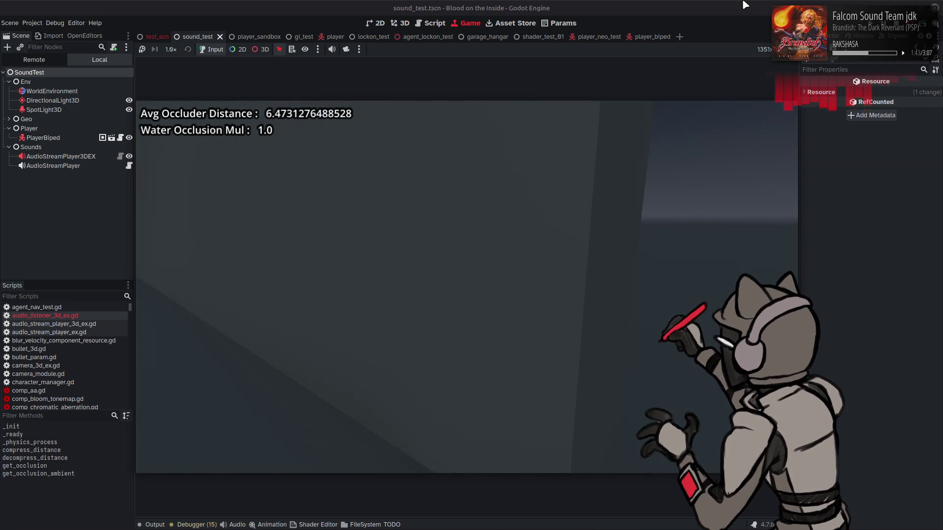
key(d)
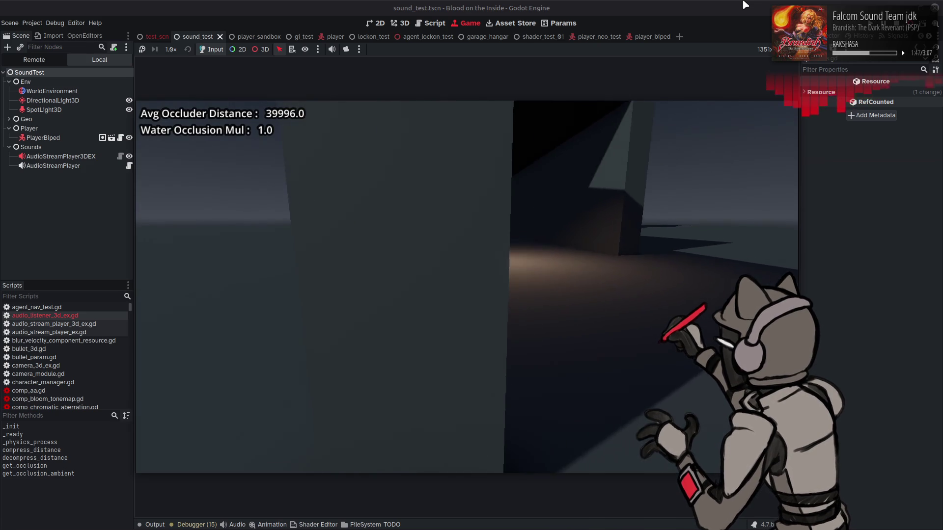
key(d)
key(a)
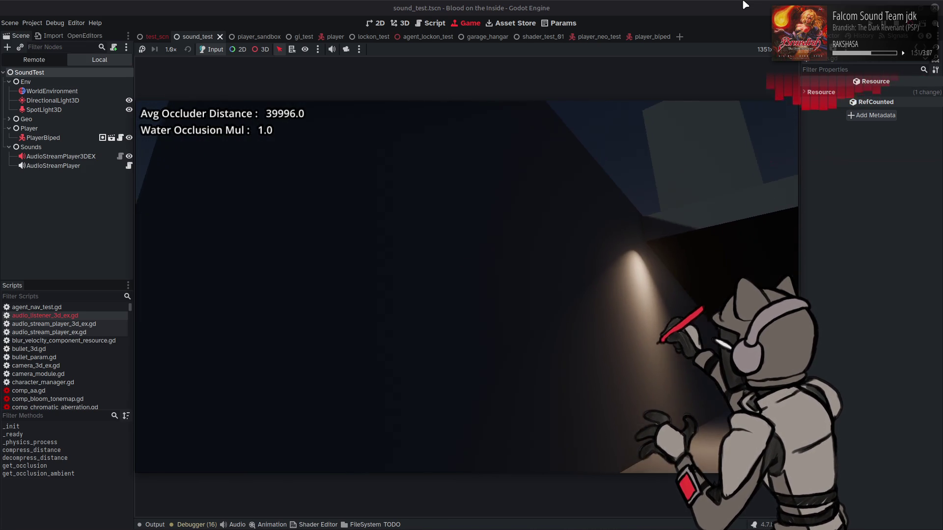
key(a)
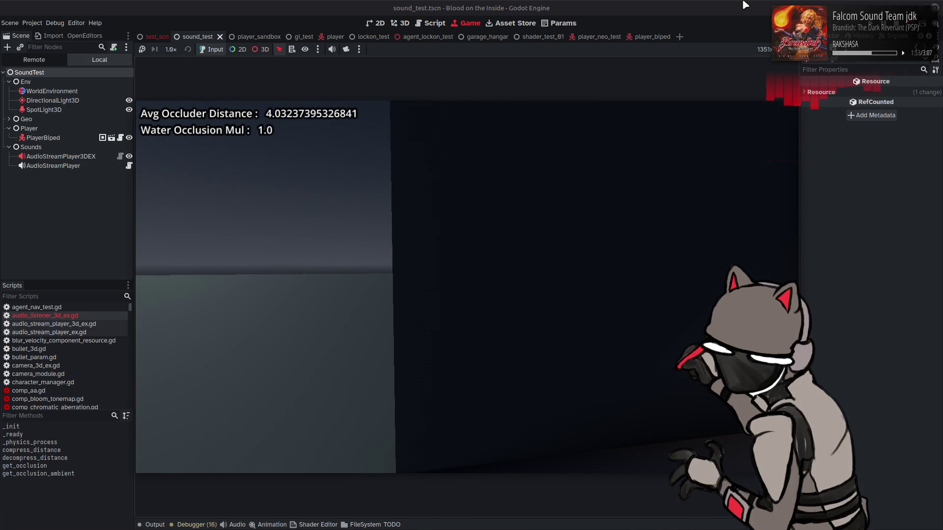
key(F8)
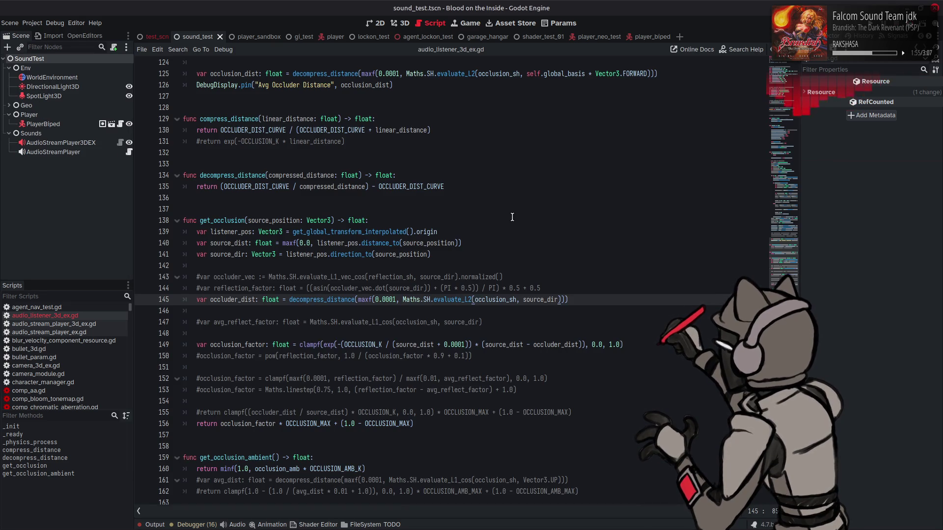
Step: Replace evaluate_L2 with evaluate_L2_cos on lines 145 and 125, then run the scene
text(_cos)
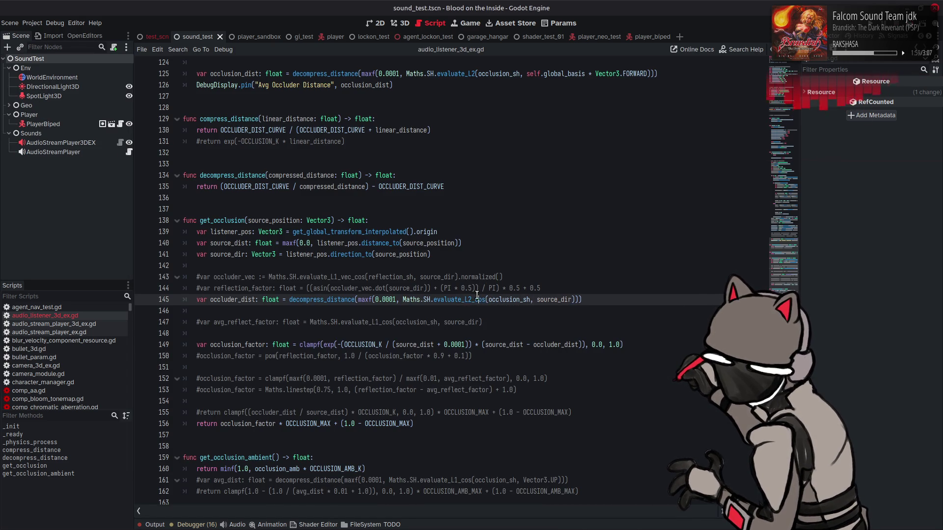
scroll(458, 111, up, 3)
click(457, 109)
double_click(457, 109)
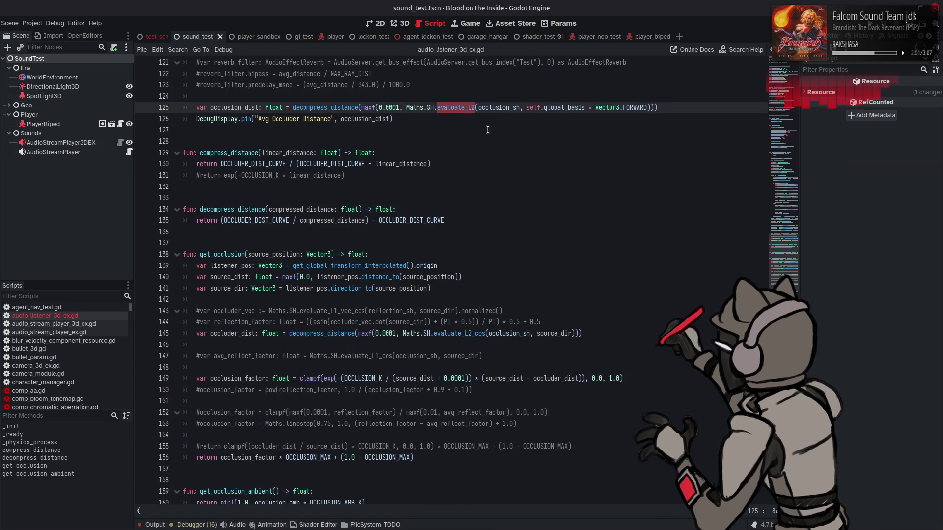
text(evaluate_L2_cos)
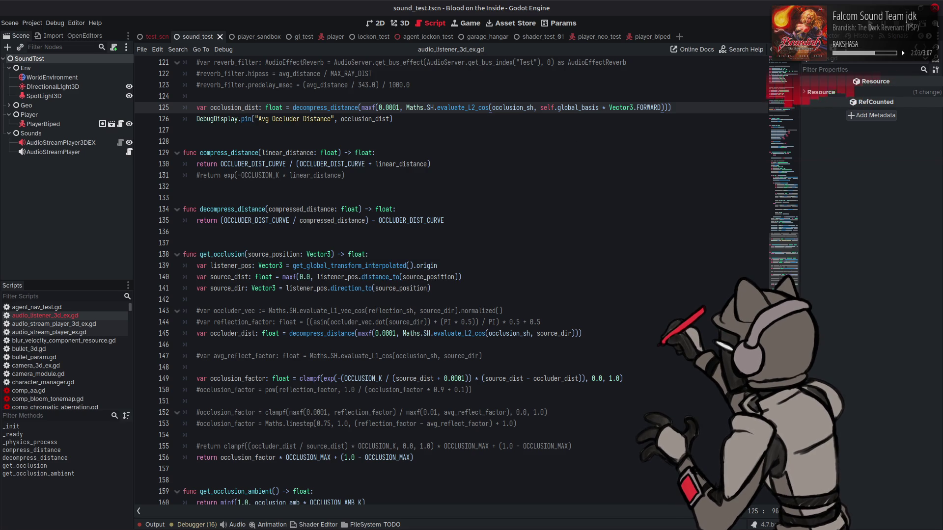
key(F6)
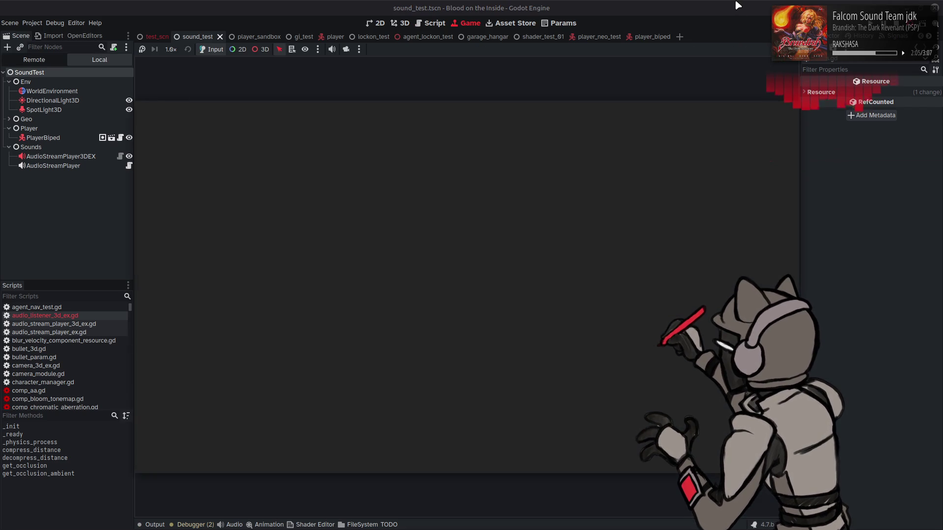
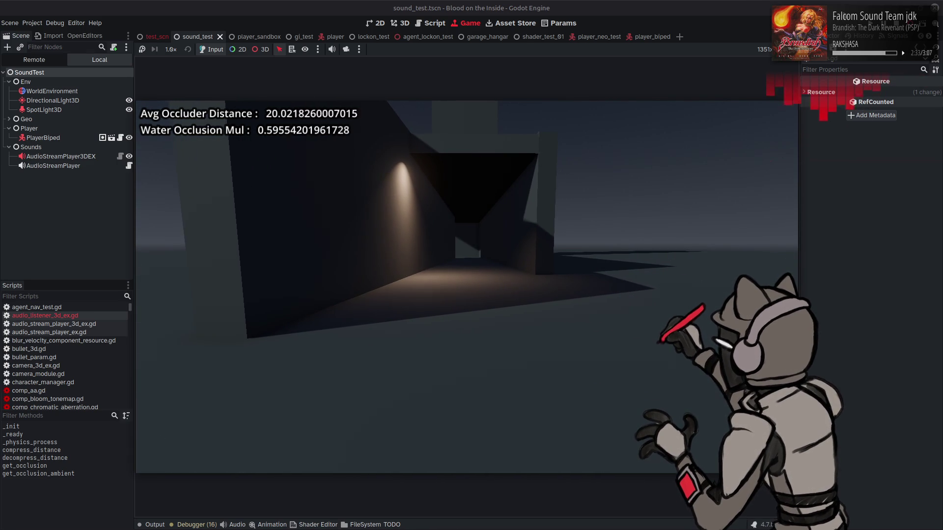
Step: Stop the test game and jump from the evaluate_L2_cos call on line 125 to the SH class definition
key(F8)
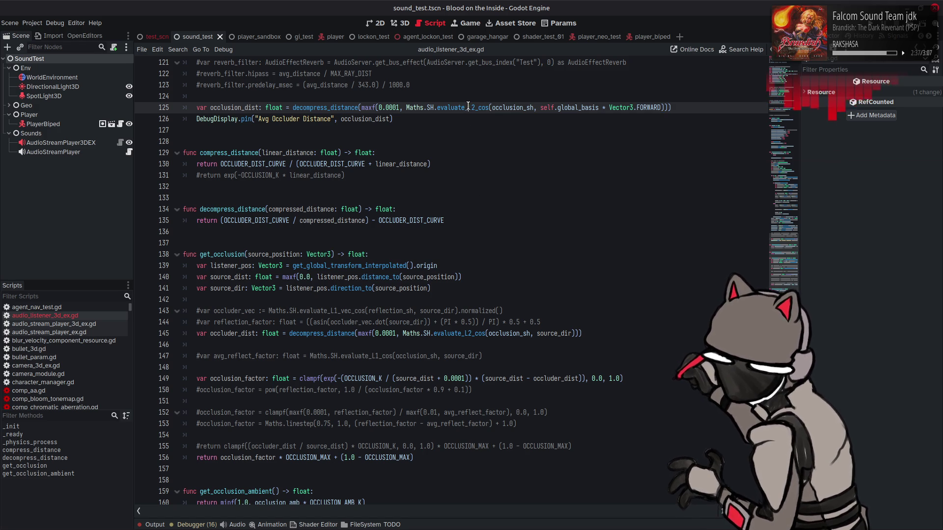
double_click(469, 107)
scroll(473, 157, up, 3)
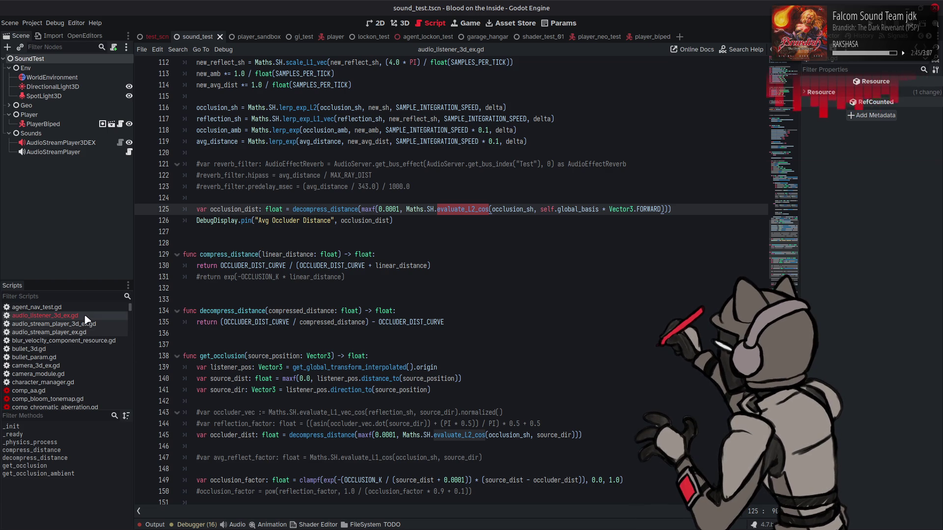
right_click(427, 211)
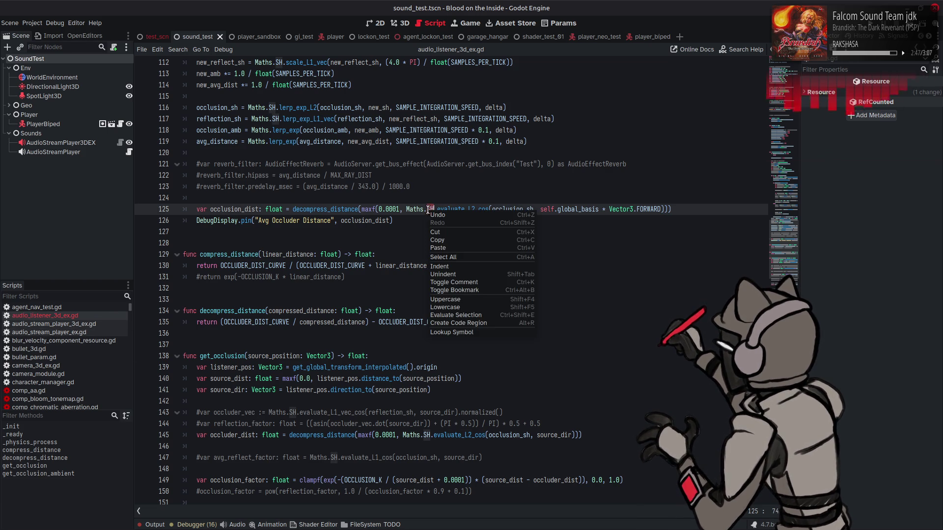
click(457, 329)
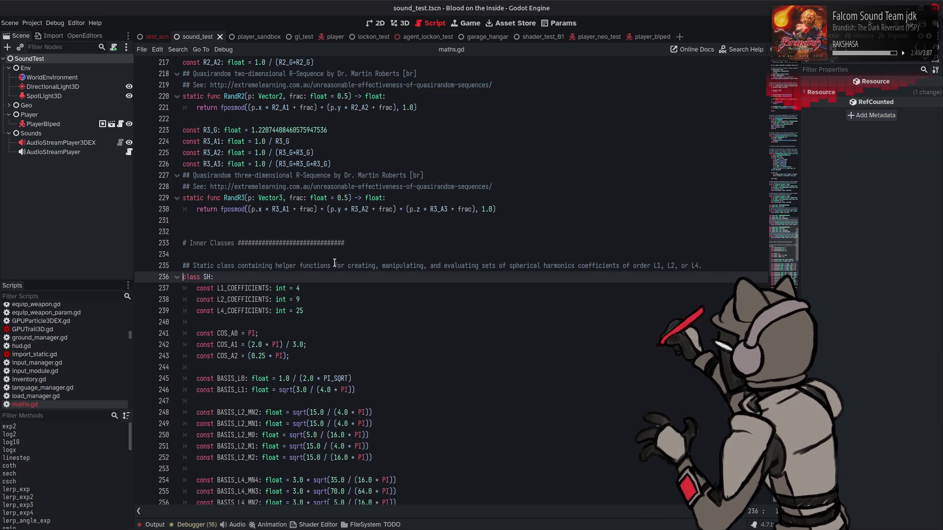
Step: Copy the evaluate_L2_cos function and paste a duplicate right after evaluate_L2_windowed in maths.gd
drag(774, 222, 435, 324)
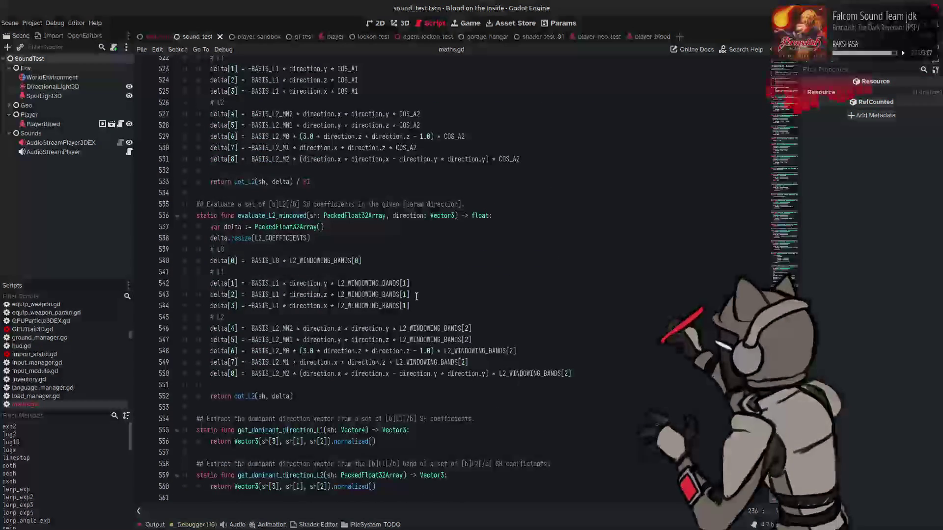
scroll(293, 241, up, 4)
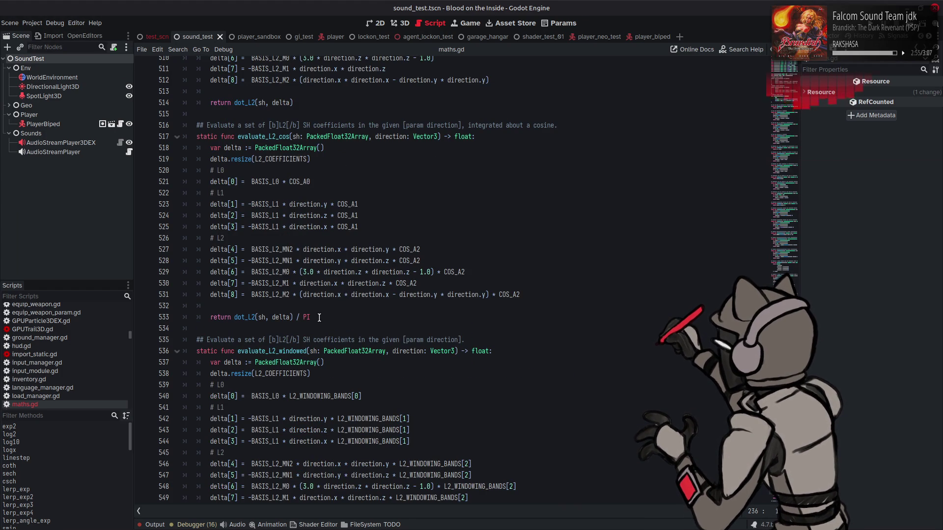
mouse_move(319, 318)
mouse_down()
mouse_move(216, 317)
mouse_move(195, 126)
mouse_up()
key(ctrl+c)
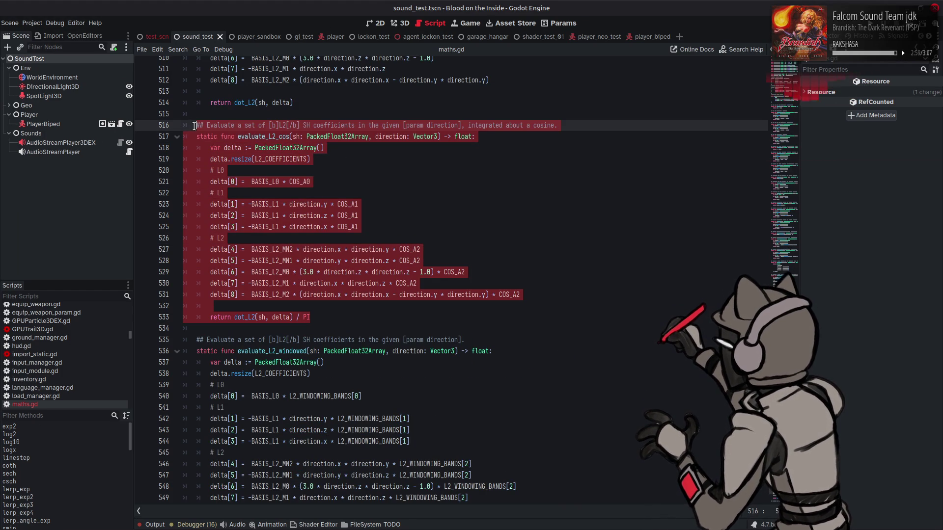
scroll(308, 268, down, 4)
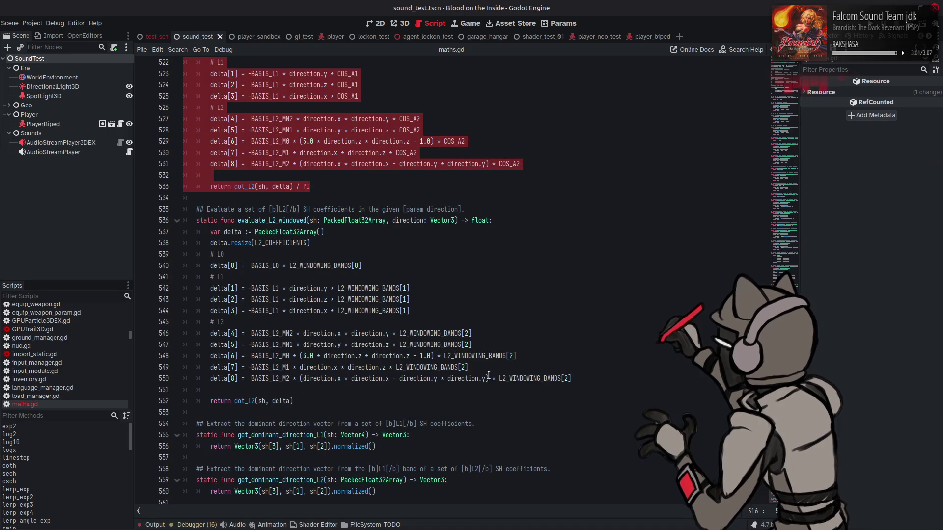
click(301, 404)
key(Return)
key(Return)
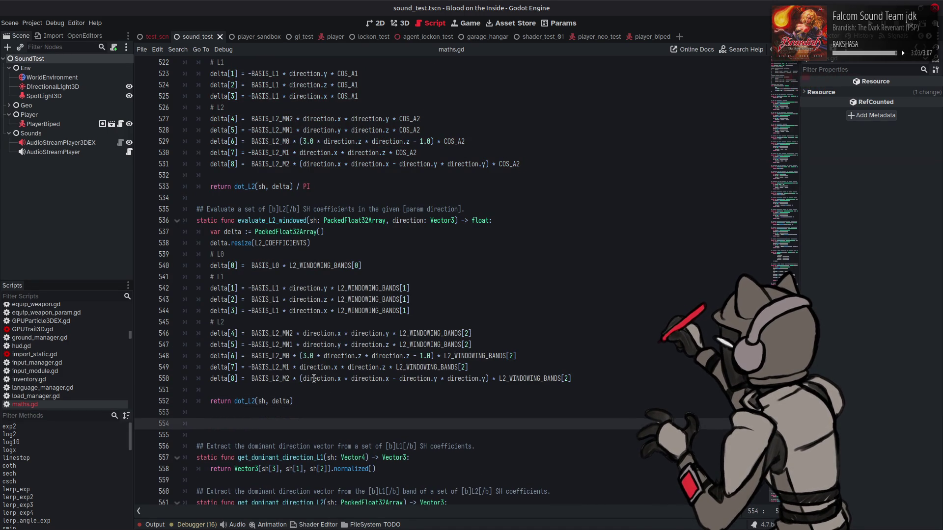
key(ctrl+v)
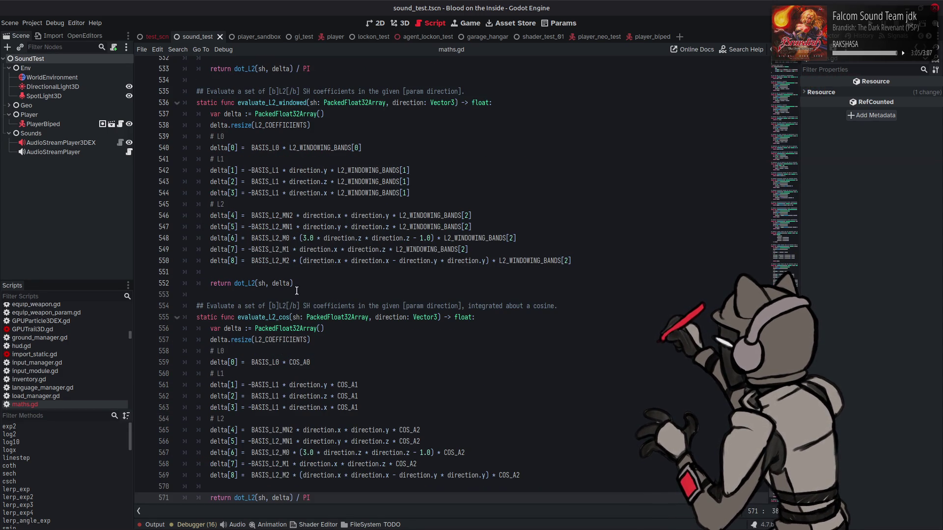
click(292, 317)
Step: Rename the copy to evaluate_L2_cos_windowed and append the L0 band windowing factor to line 559
text(_windowed)
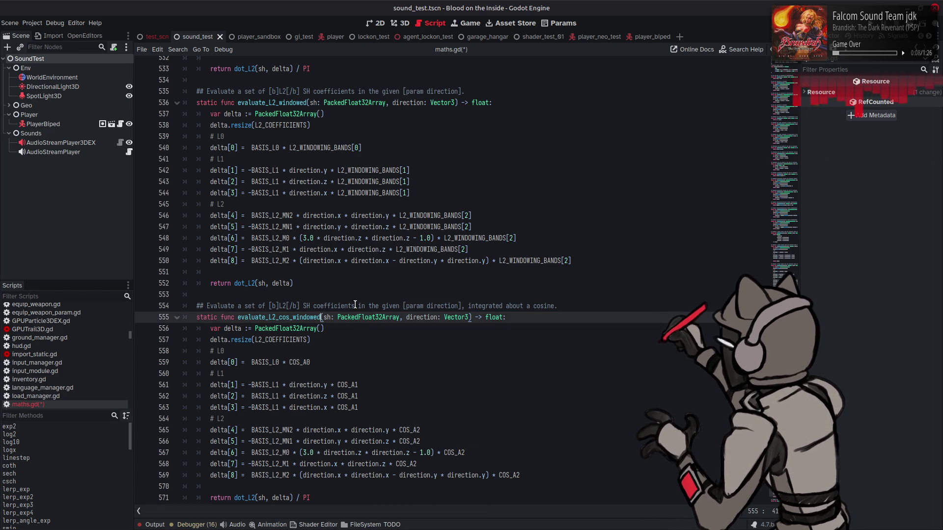
scroll(356, 305, down, 1)
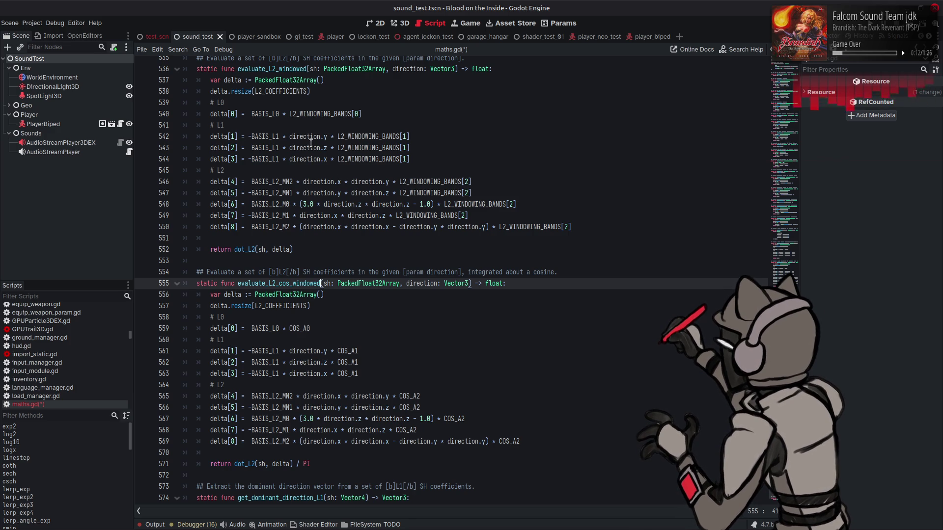
click(327, 136)
mouse_move(280, 114)
mouse_down()
mouse_move(363, 114)
mouse_move(329, 136)
mouse_move(444, 136)
mouse_up()
click(325, 326)
text(* L2_WINDOWING_BANDS[0])
Step: Append the L1 band windowing factor to lines 561, 562 and 563
key(ctrl+c)
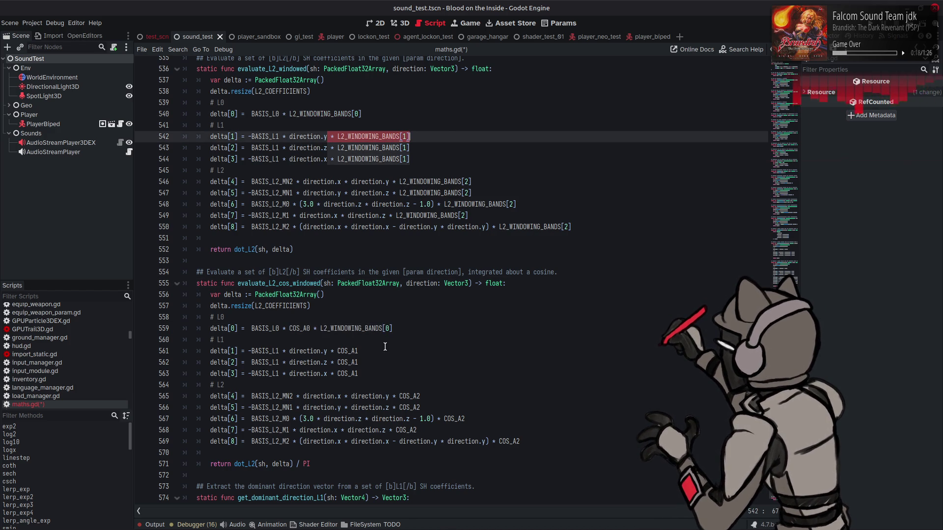
click(383, 351)
key(ctrl+v)
click(385, 362)
key(ctrl+v)
click(388, 374)
key(ctrl+v)
Step: Weight lines 565–569 by the L2 band factor L2_WINDOWING_BANDS[2] and save maths.gd
click(439, 395)
key(ctrl+v)
key(BackSpace)
key(BackSpace)
text(2])
drag(508, 396, 421, 392)
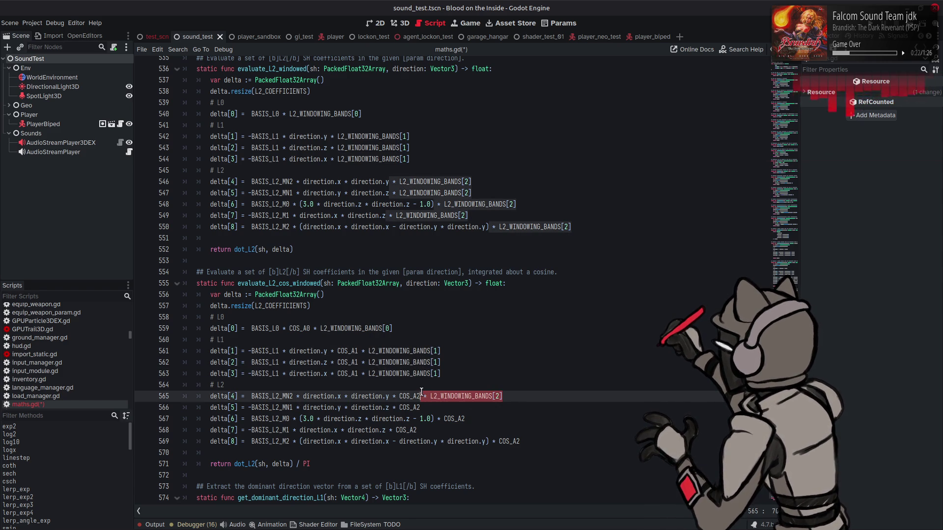
key(ctrl+c)
click(422, 407)
key(ctrl+v)
click(467, 419)
key(ctrl+v)
click(418, 430)
key(ctrl+v)
click(536, 446)
key(ctrl+v)
key(ctrl+s)
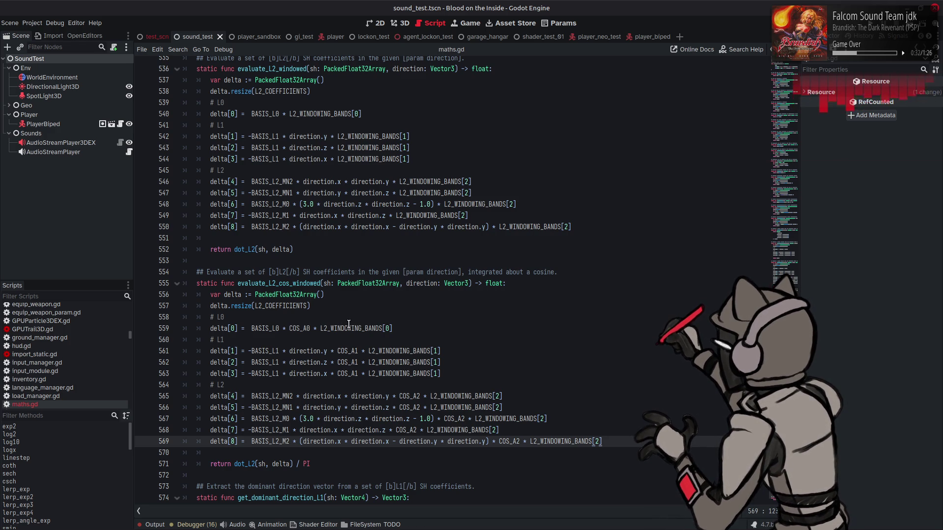
Step: Replace COS_A0 with 1.0 in the Hanning window's first band
double_click(321, 283)
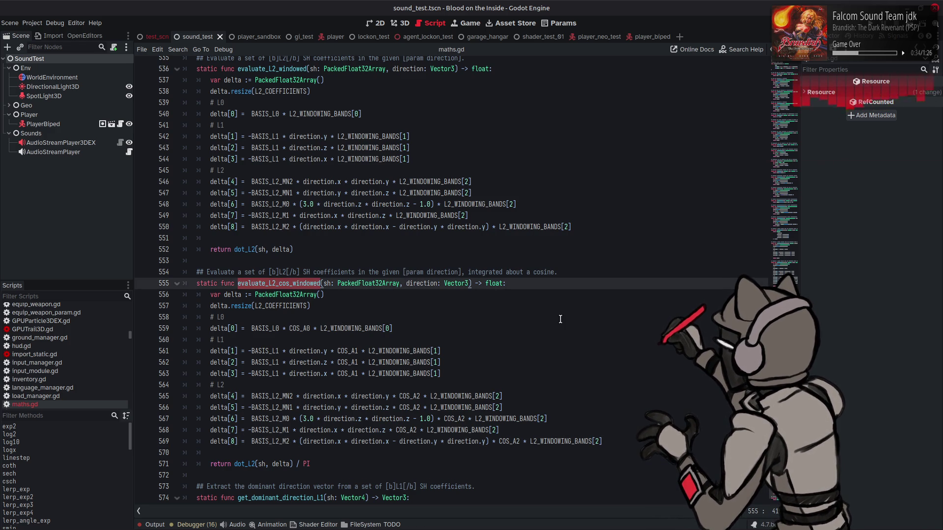
scroll(741, 184, up, 20)
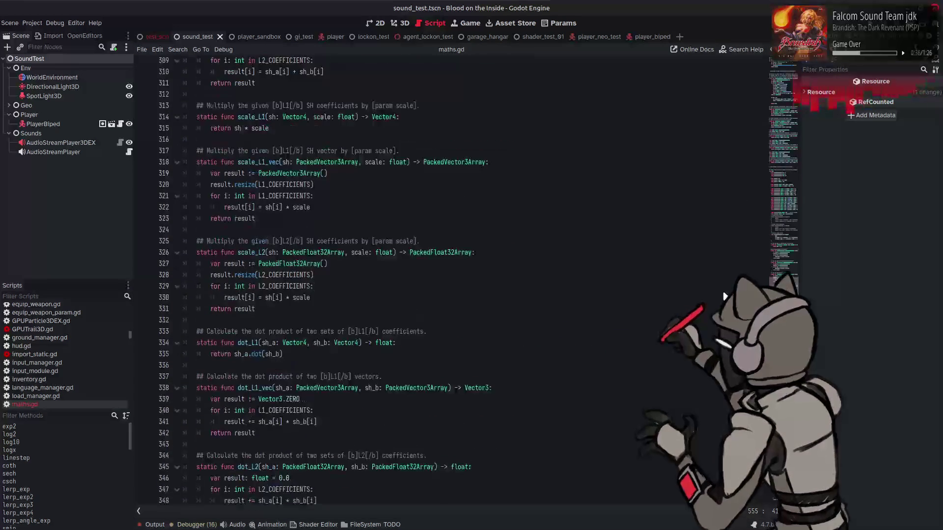
scroll(737, 256, up, 20)
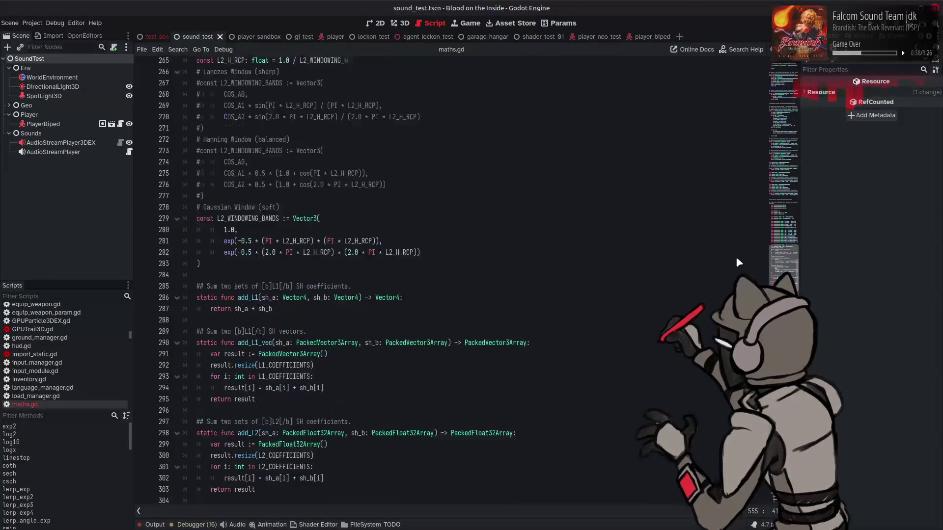
scroll(737, 256, up, 3)
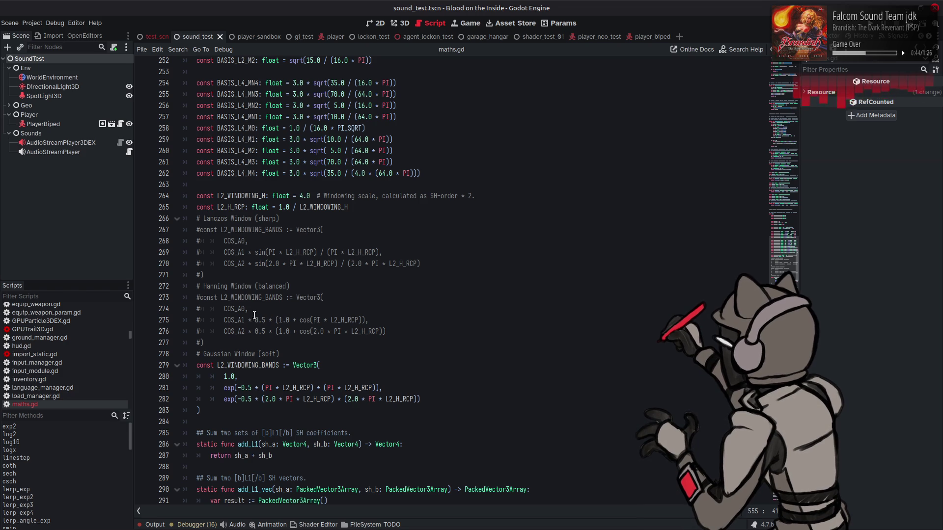
click(240, 309)
double_click(240, 309)
text(1.0)
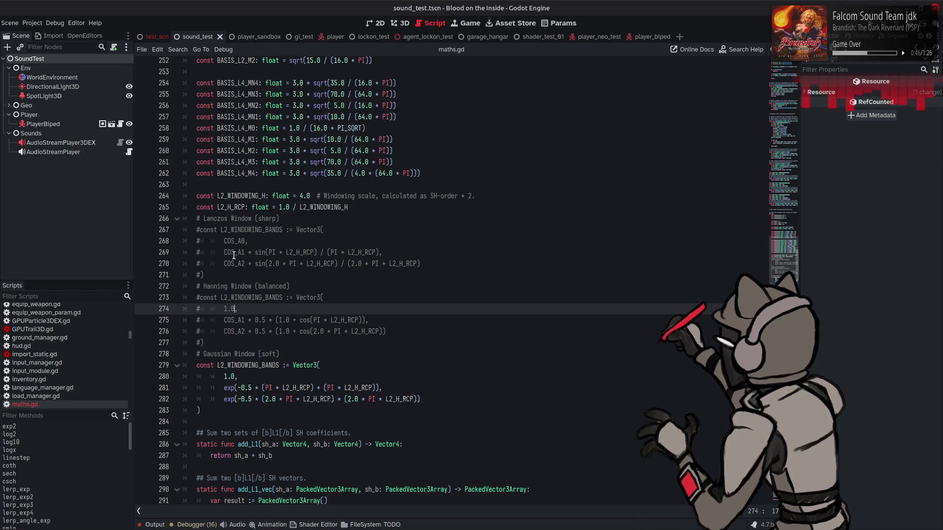
Step: In the Lanczos window, replace COS_A0 with 1.0 and delete the COS_A1 and COS_A2 factors
click(236, 241)
double_click(236, 241)
text(1.0)
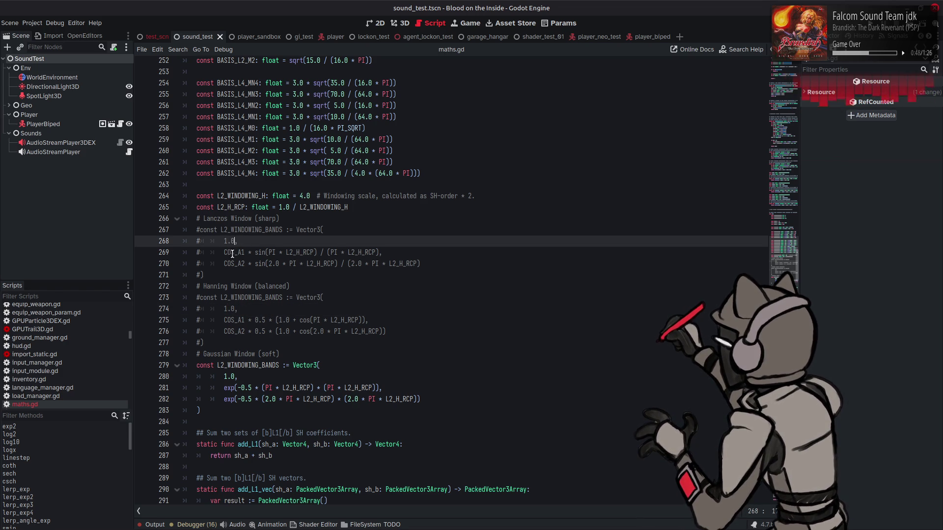
double_click(227, 252)
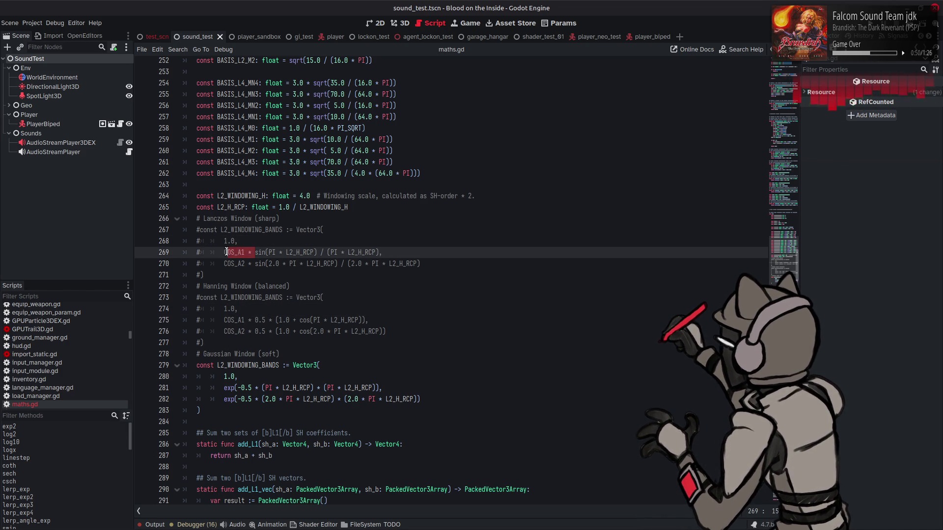
key(Delete)
double_click(231, 264)
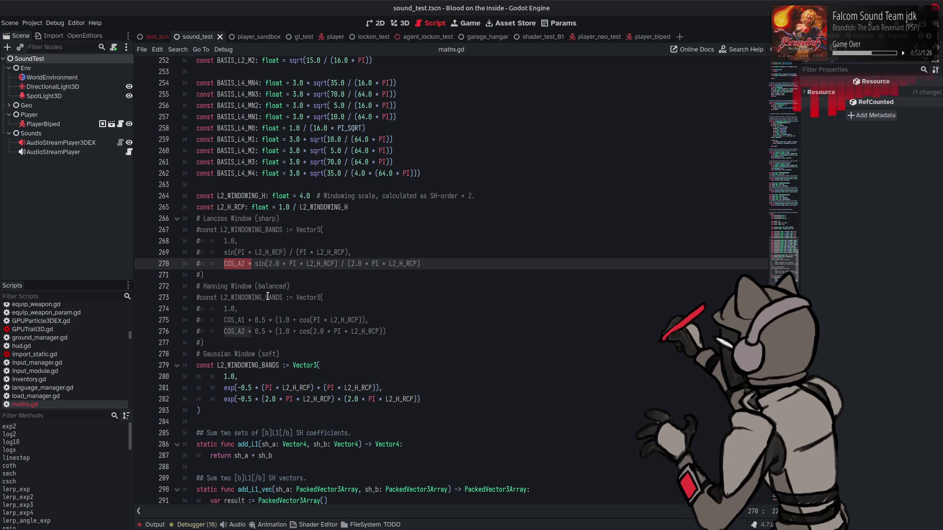
key(Delete)
key(Delete)
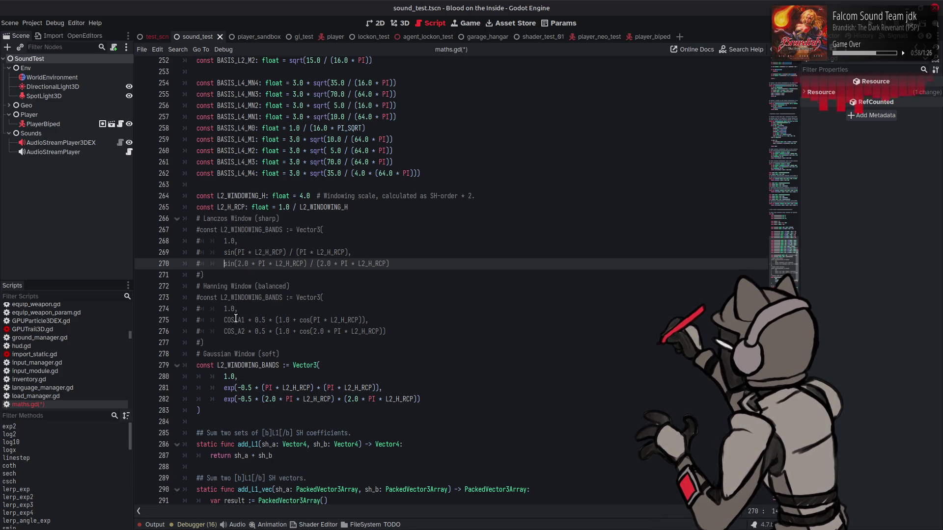
Step: Remove the 'COS_A1 * ' and 'COS_A2 * ' multipliers from lines 275 and 276, then save maths.gd
scroll(236, 319, up, 5)
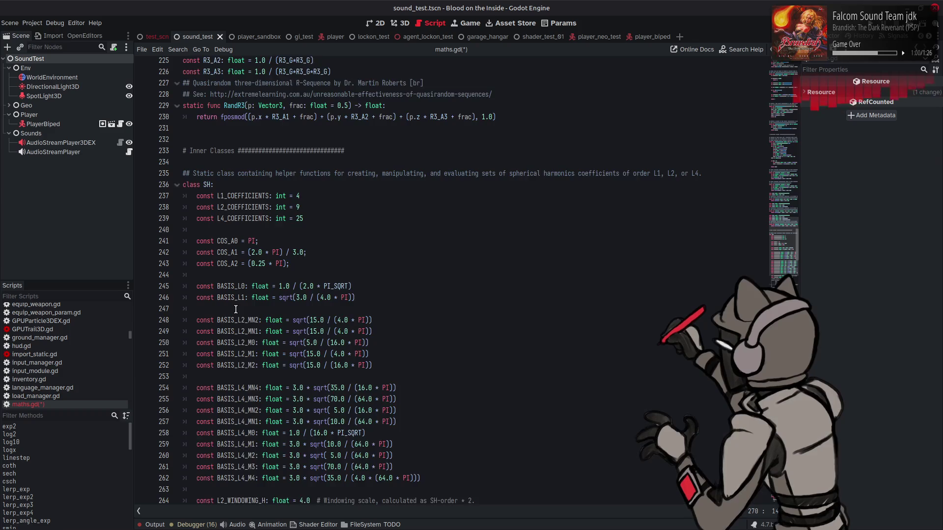
scroll(235, 310, down, 5)
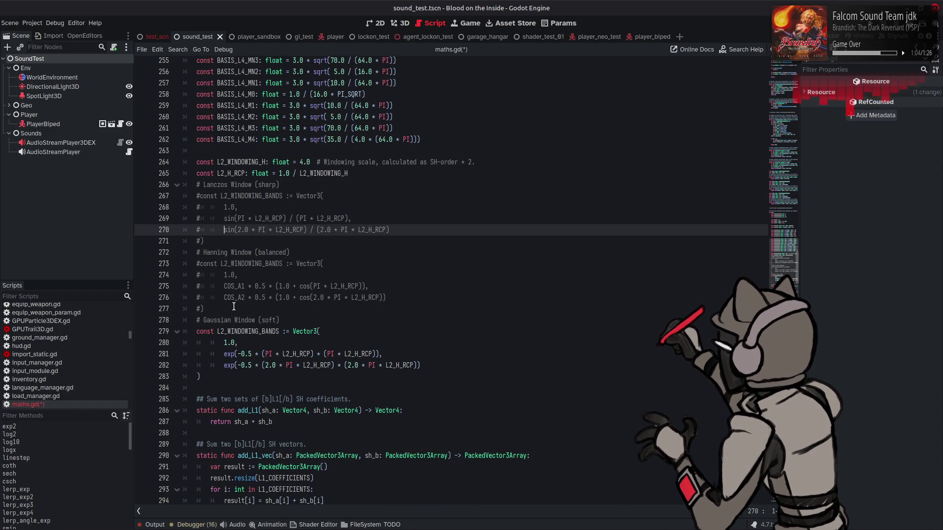
scroll(333, 267, up, 3)
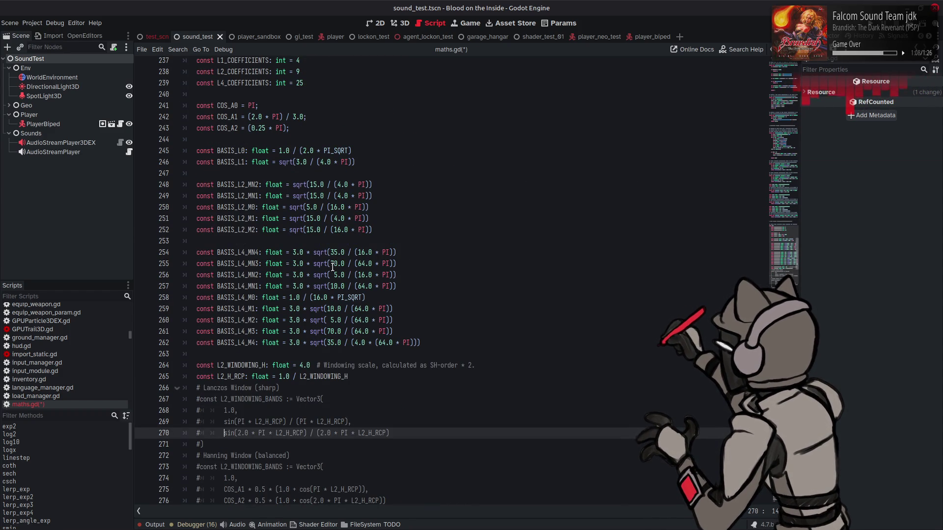
scroll(333, 267, down, 2)
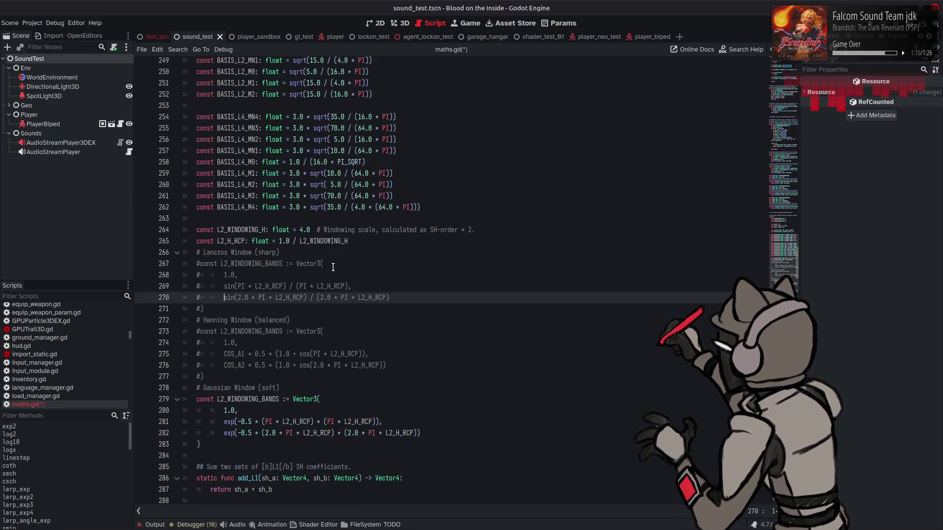
scroll(333, 267, down, 1)
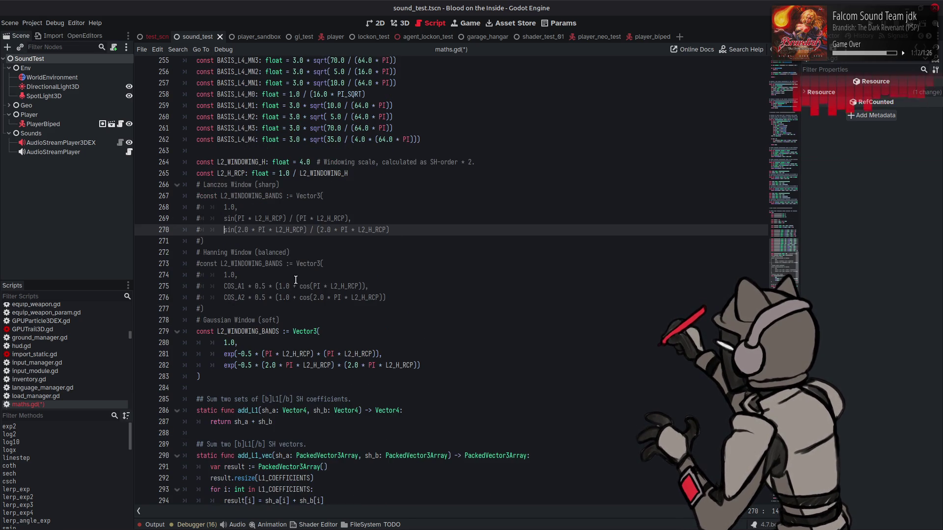
double_click(231, 288)
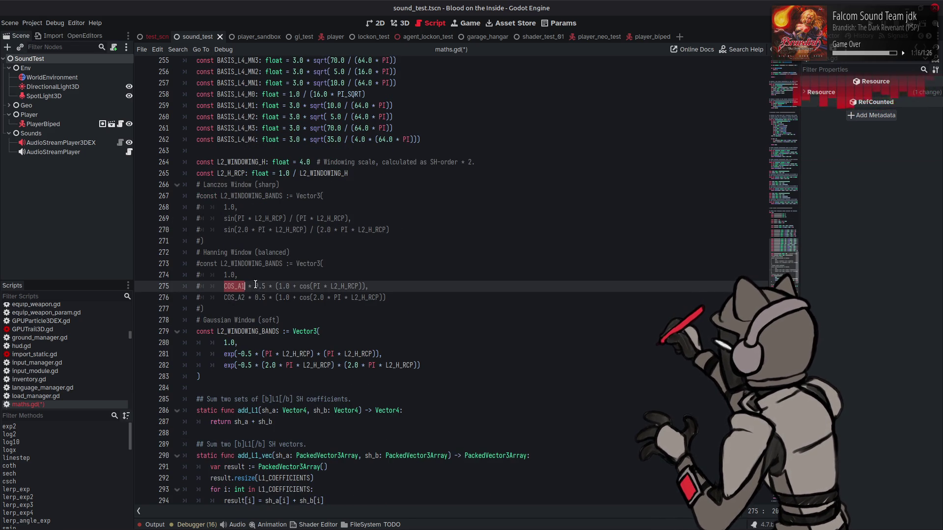
shift+click(255, 287)
key(BackSpace)
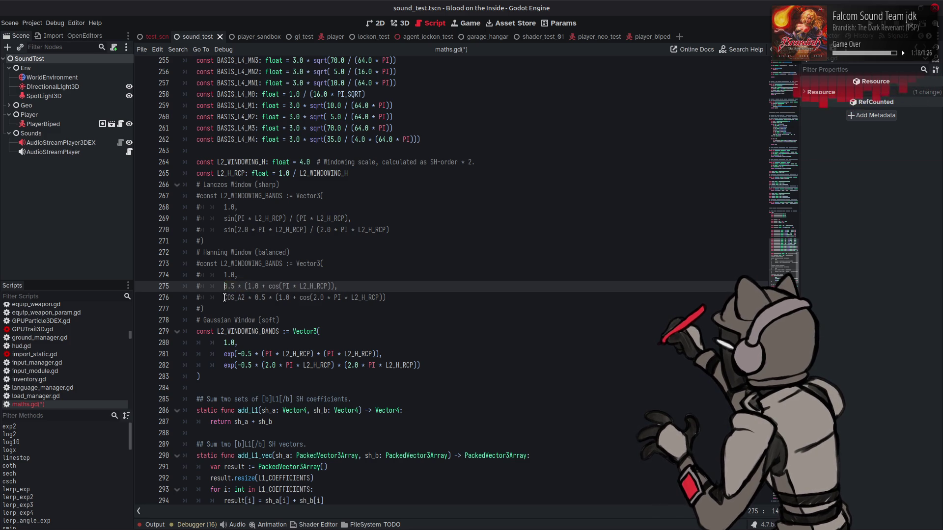
double_click(251, 297)
shift+click(255, 298)
key(BackSpace)
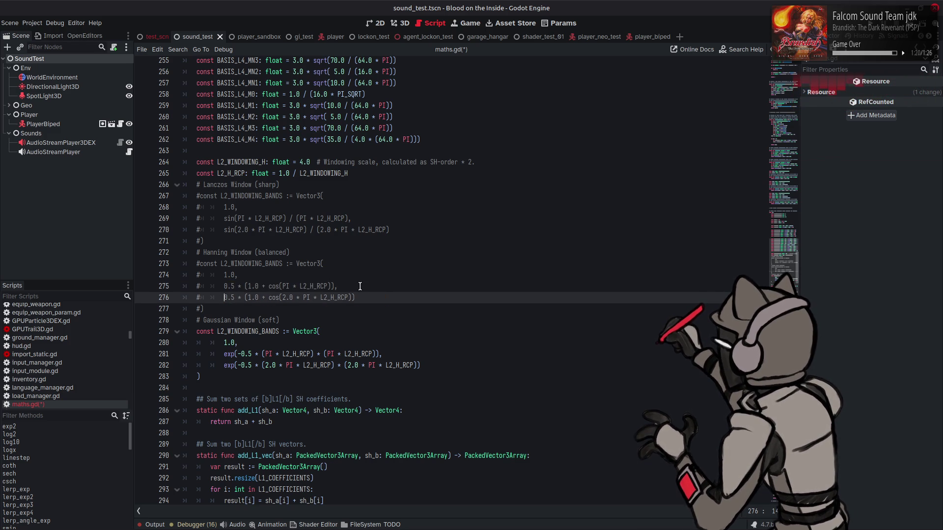
key(ctrl+s)
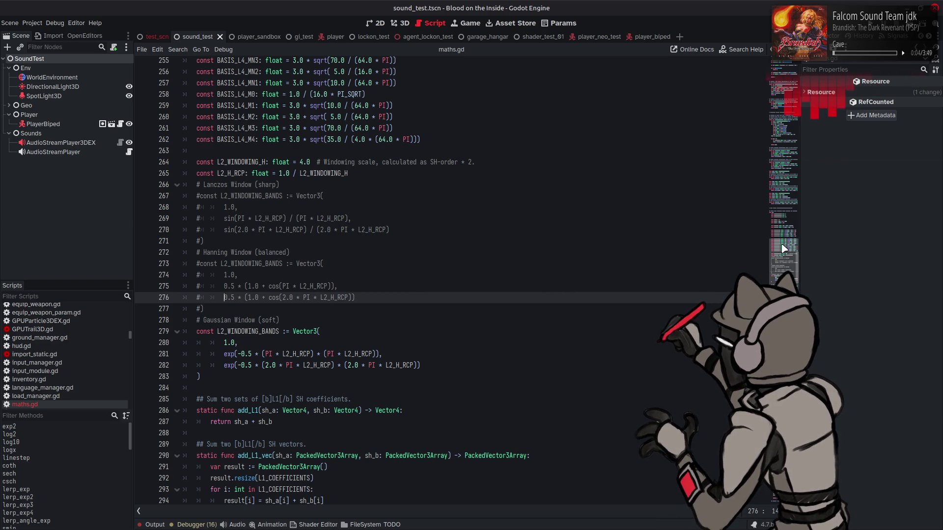
click(580, 223)
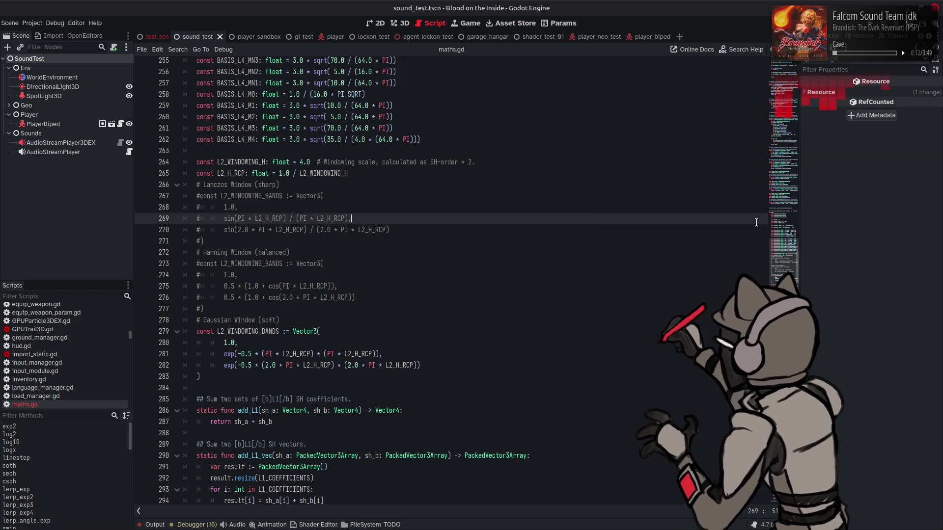
Step: Replace the evaluate_L2_cos calls on lines 125 and 145 of audio_listener_3d_ex.gd with evaluate_L2_cos_windowed and save
drag(777, 264, 769, 517)
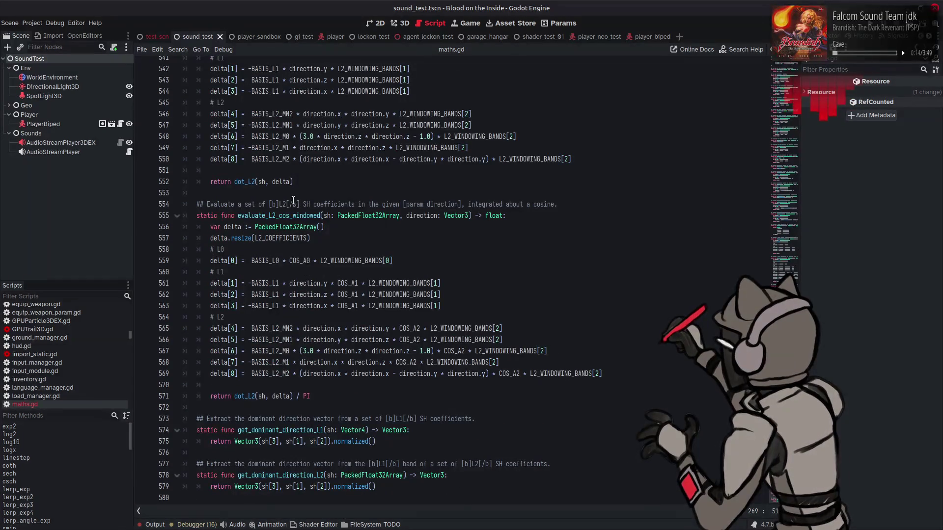
double_click(280, 219)
key(ctrl+c)
key(ctrl+s)
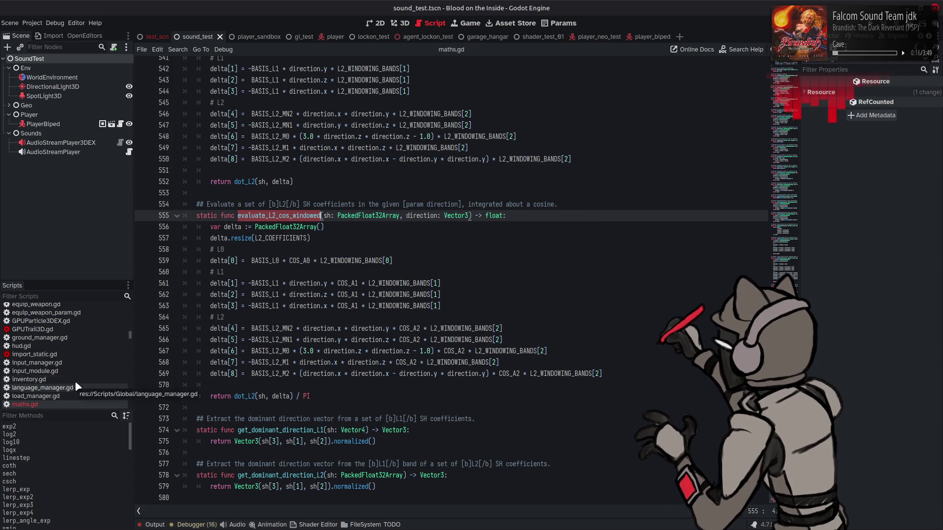
scroll(78, 353, up, 10)
click(73, 316)
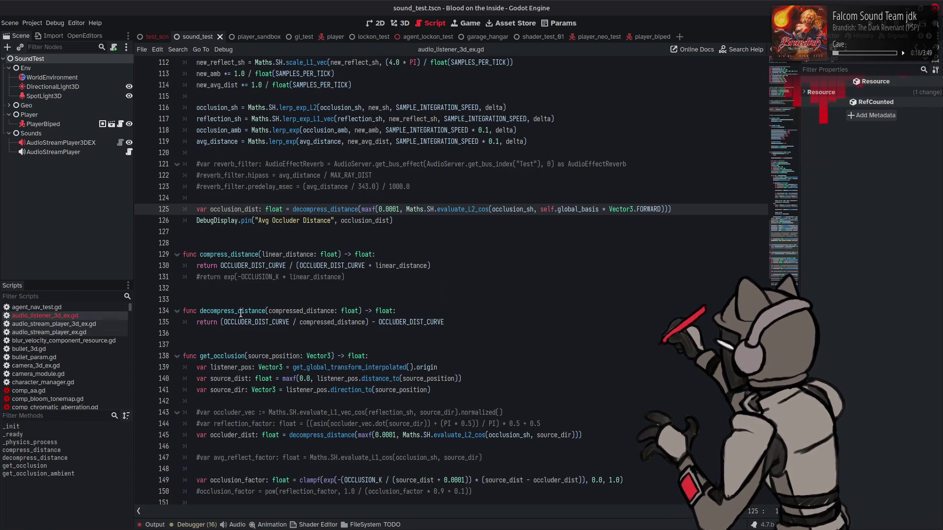
double_click(472, 209)
scroll(472, 210, down, 2)
key(ctrl+v)
double_click(448, 369)
key(ctrl+v)
key(ctrl+s)
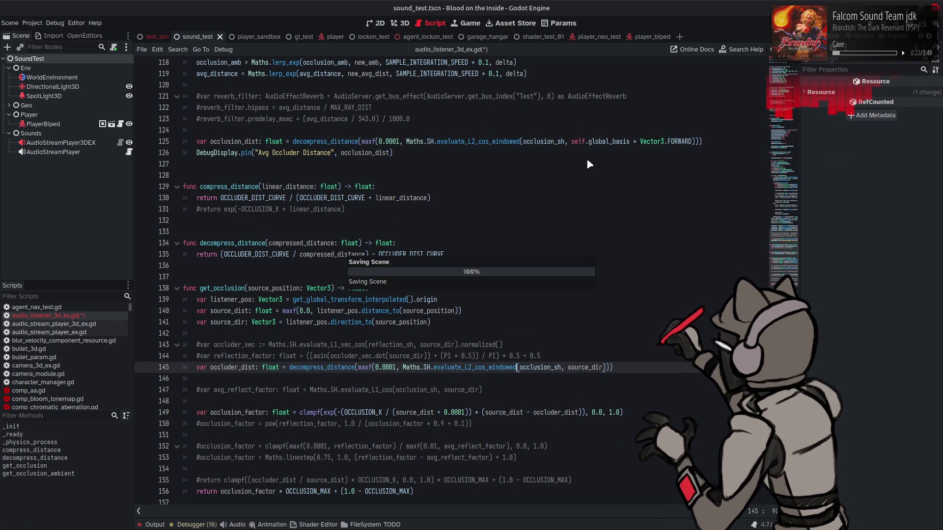
scroll(587, 154, down, 2)
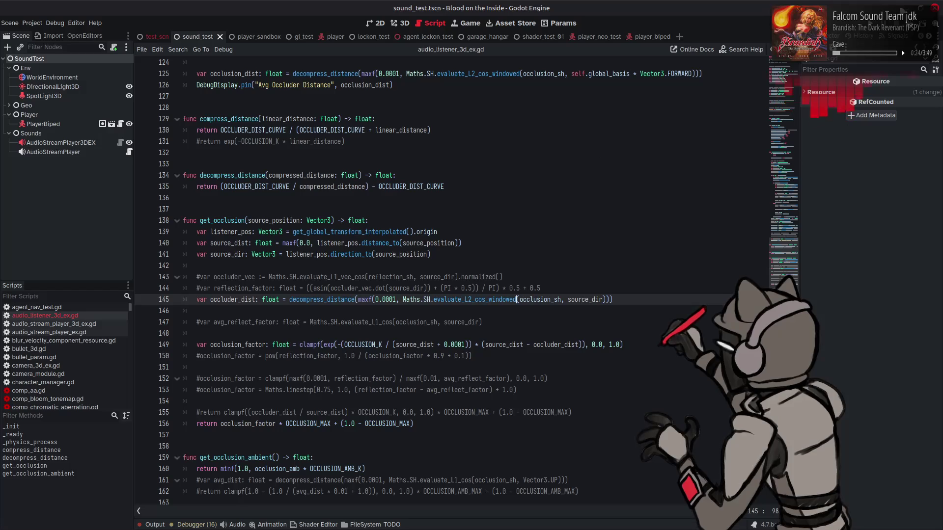
Step: Run the game, back away from the structure, approach a wall, then head toward the lit corridor
key(F6)
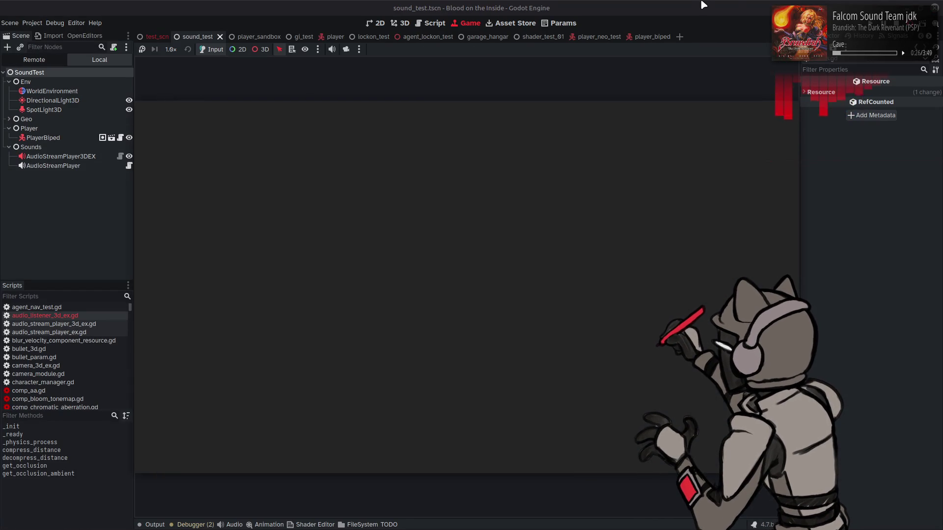
key(s)
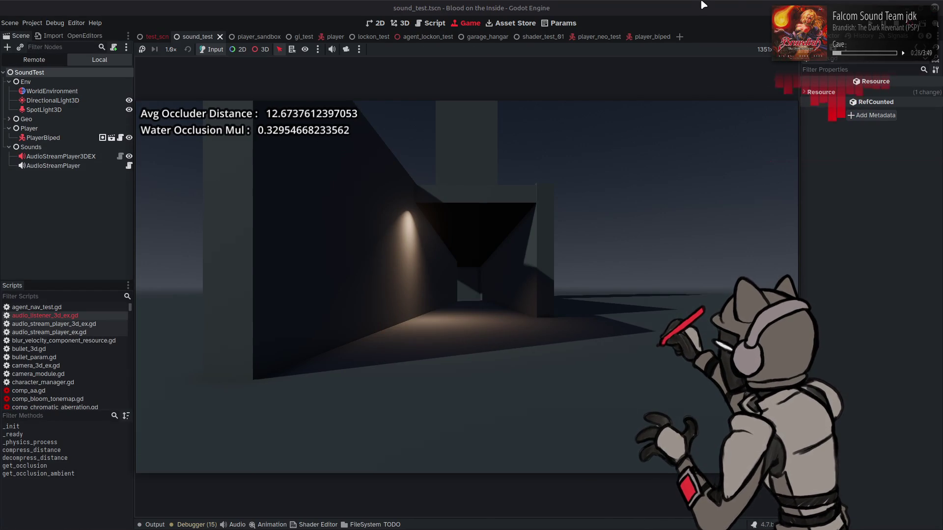
key(s)
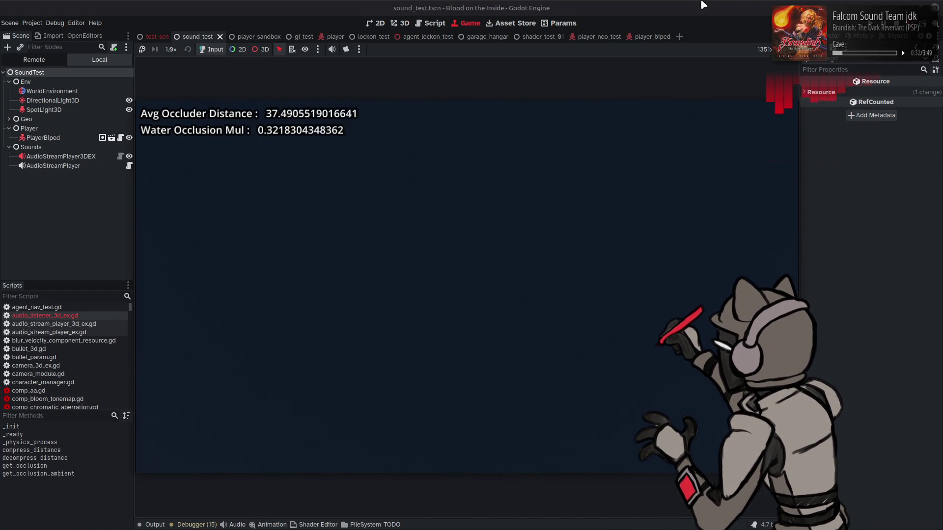
key(w)
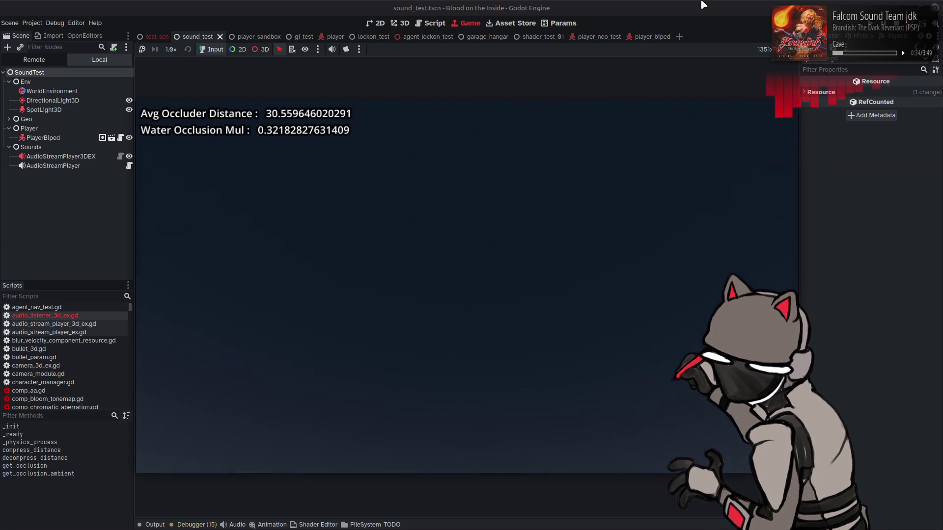
key(w)
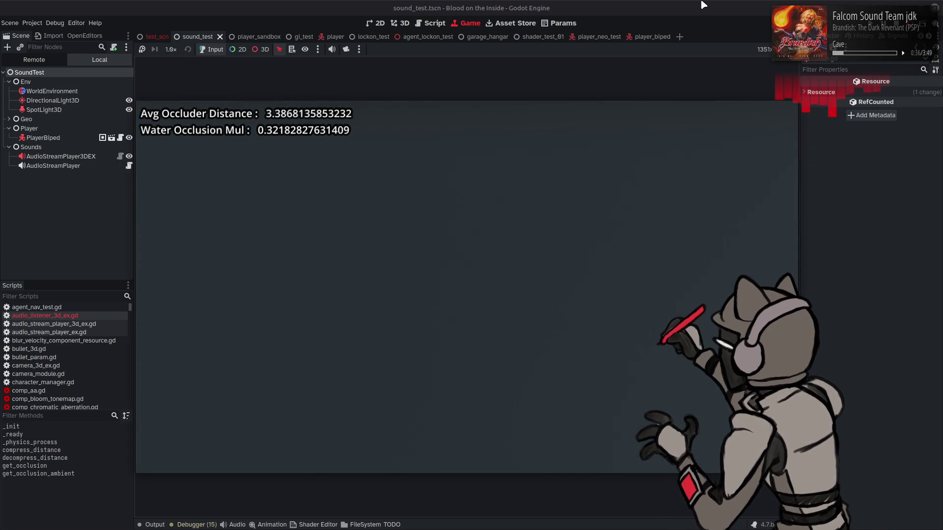
key(s)
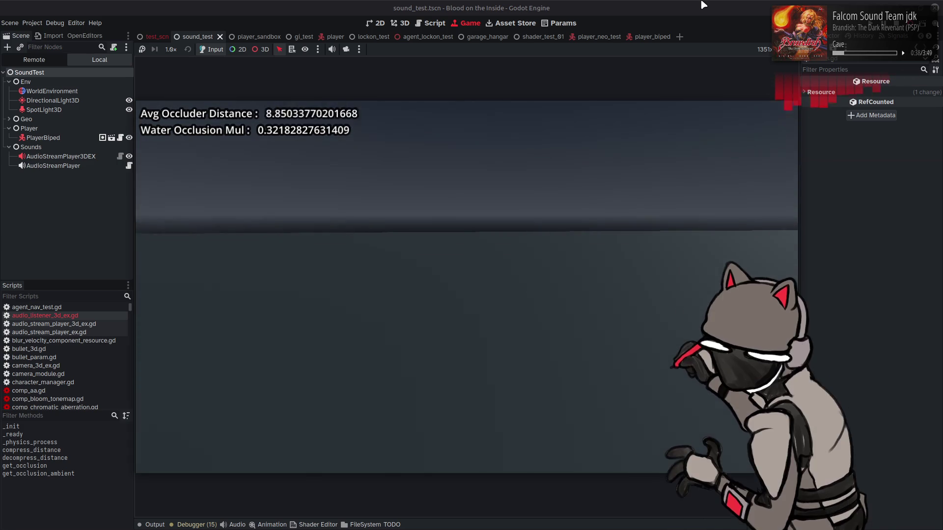
key(d)
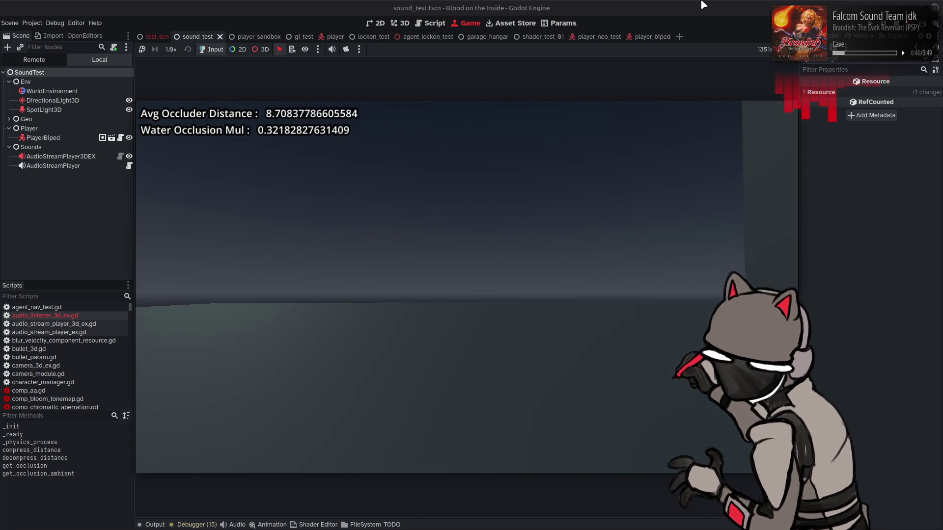
key(d)
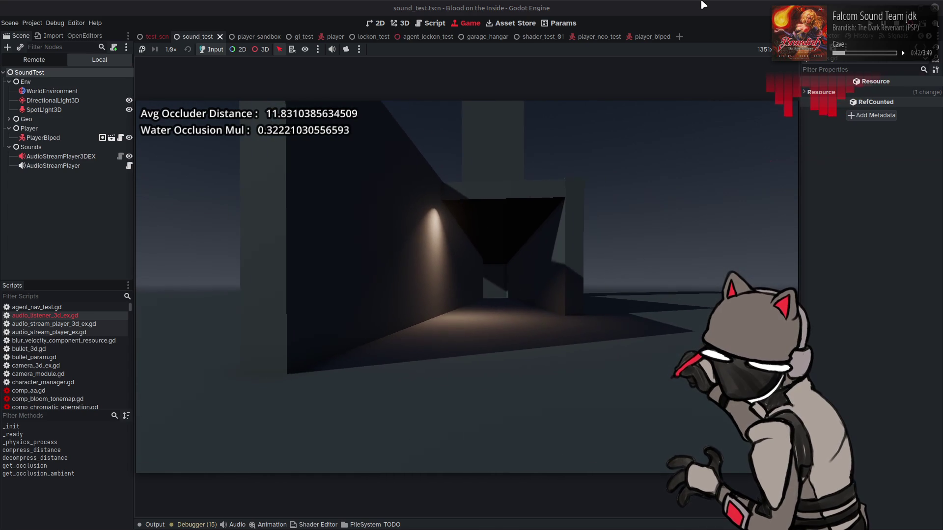
key(w)
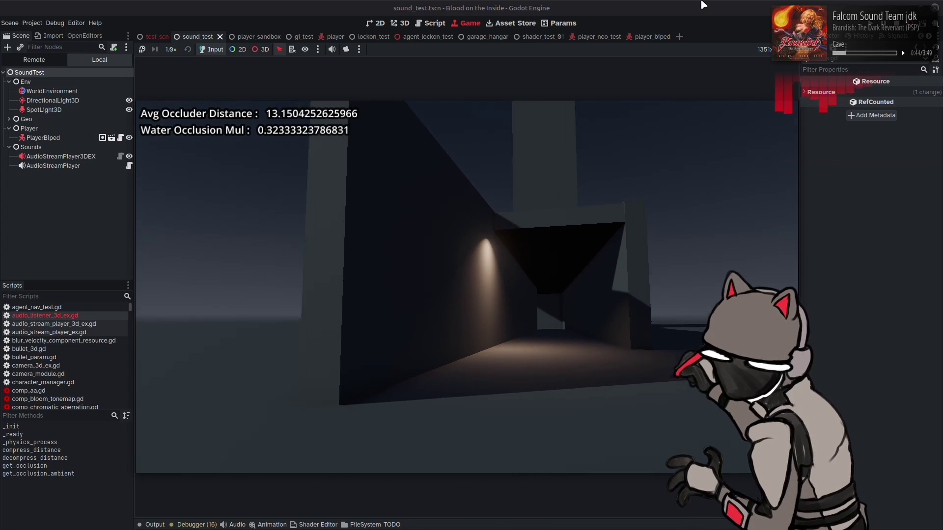
key(a)
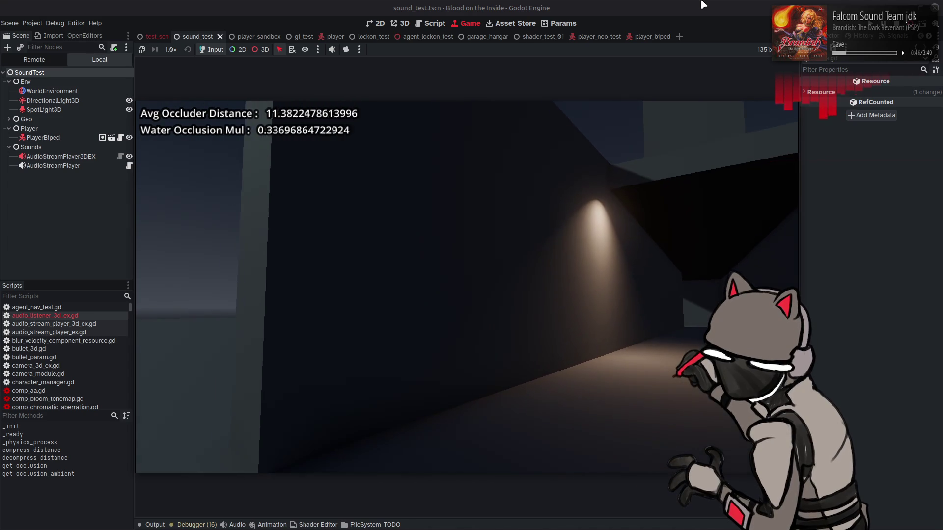
key(a)
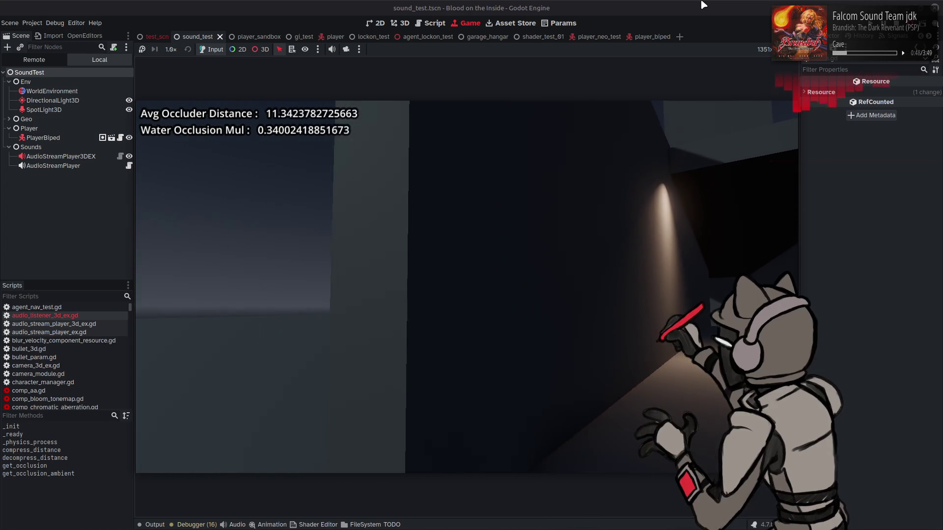
Step: Slide along the wall past its corner into the lit corridor, then return to the listener script
key(a)
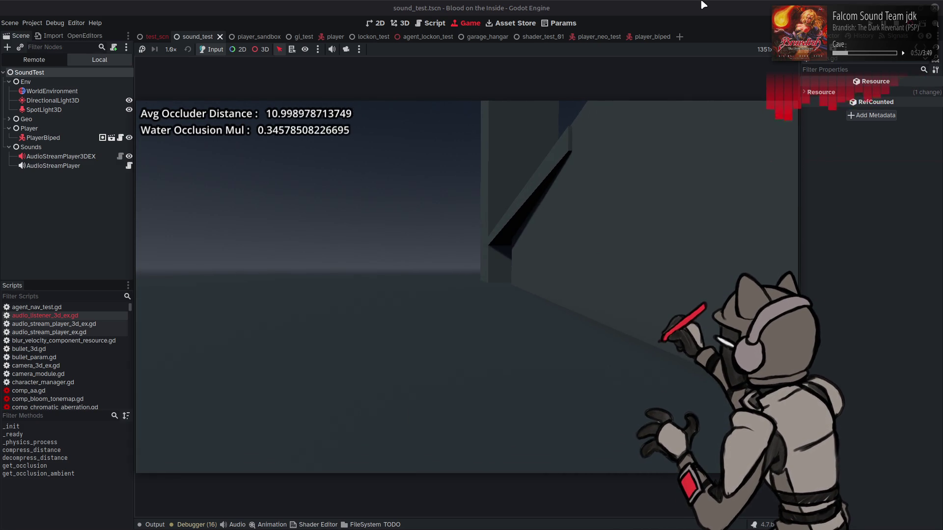
key(d)
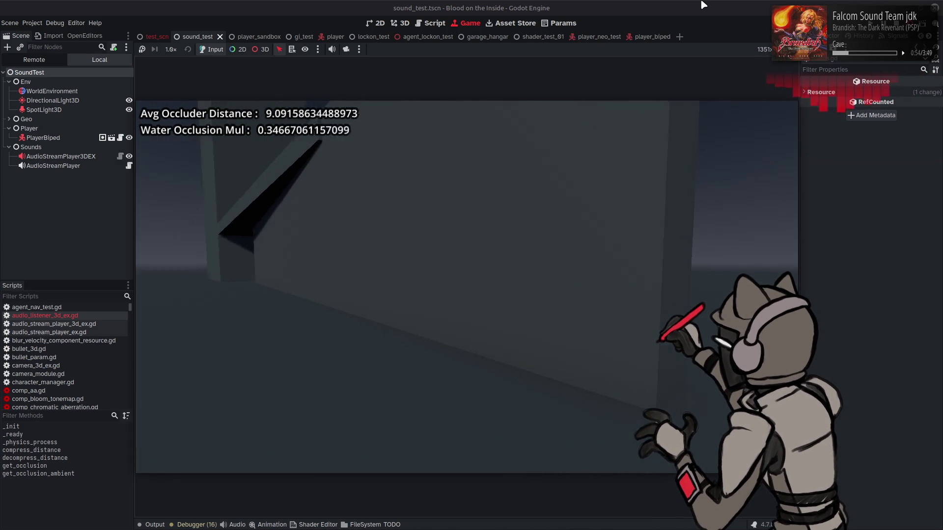
key(a)
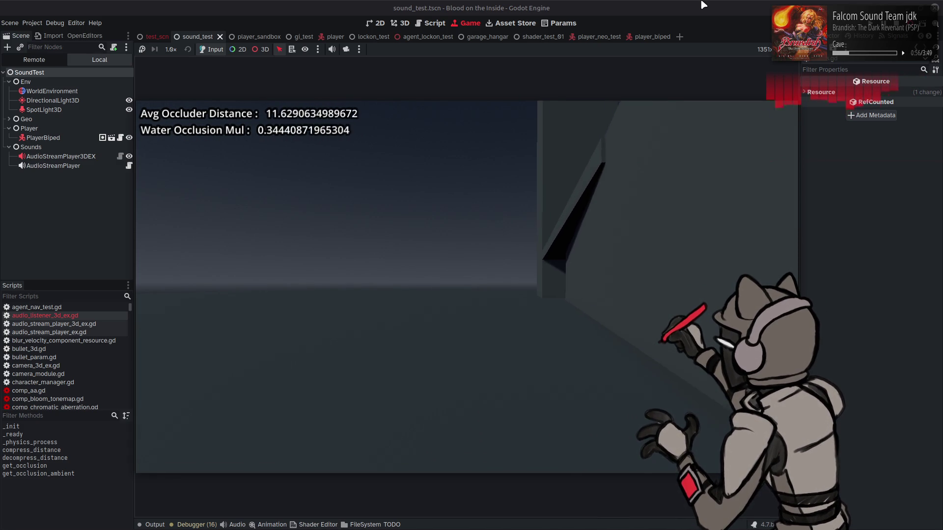
key(d)
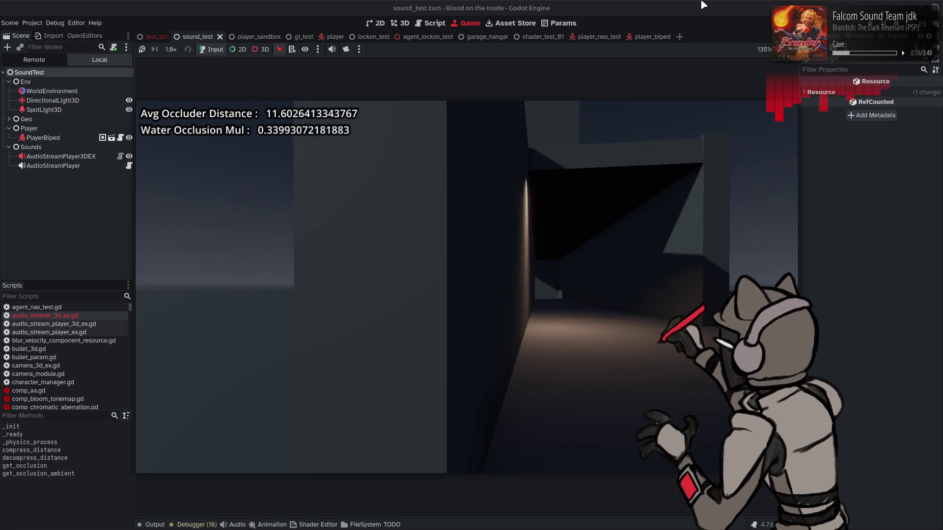
key(d)
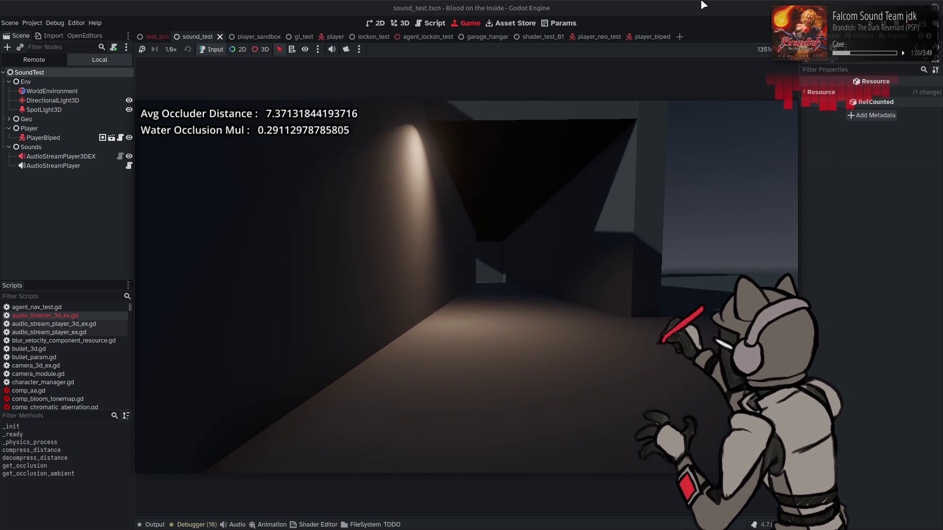
key(w)
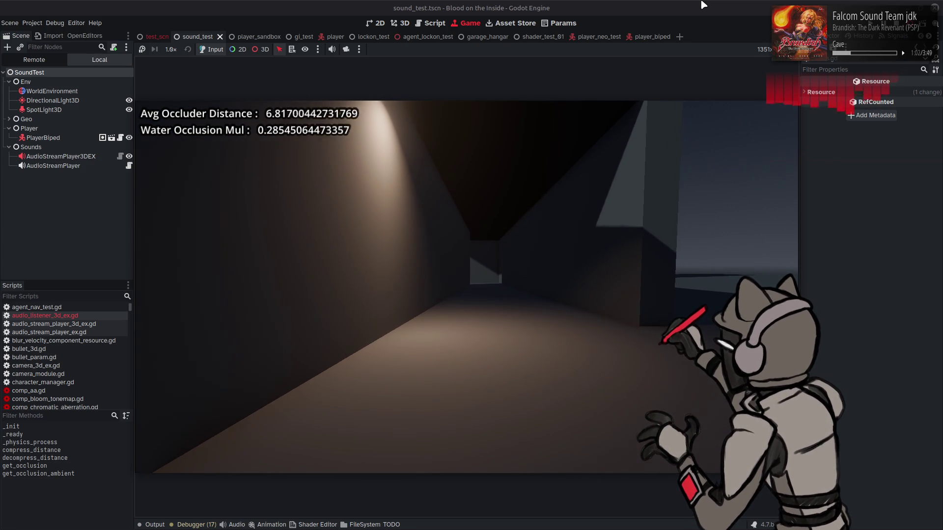
key(s)
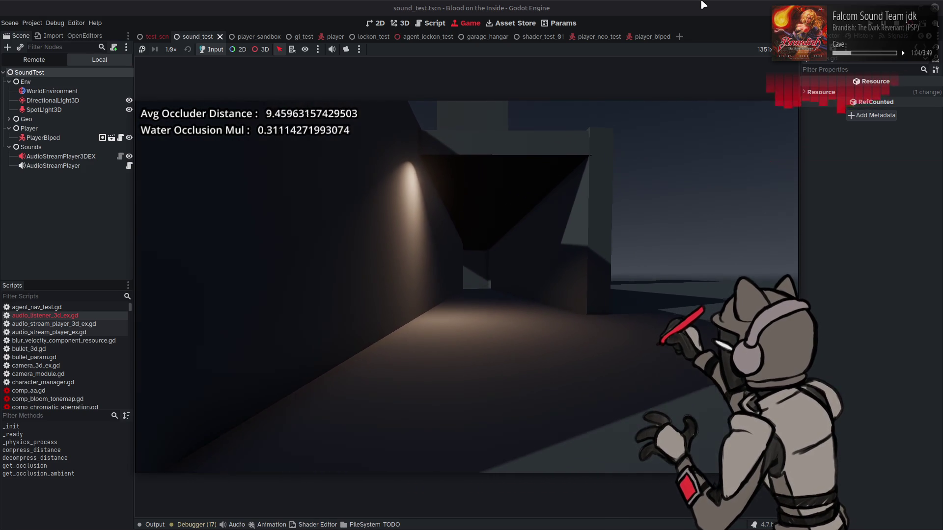
key(a)
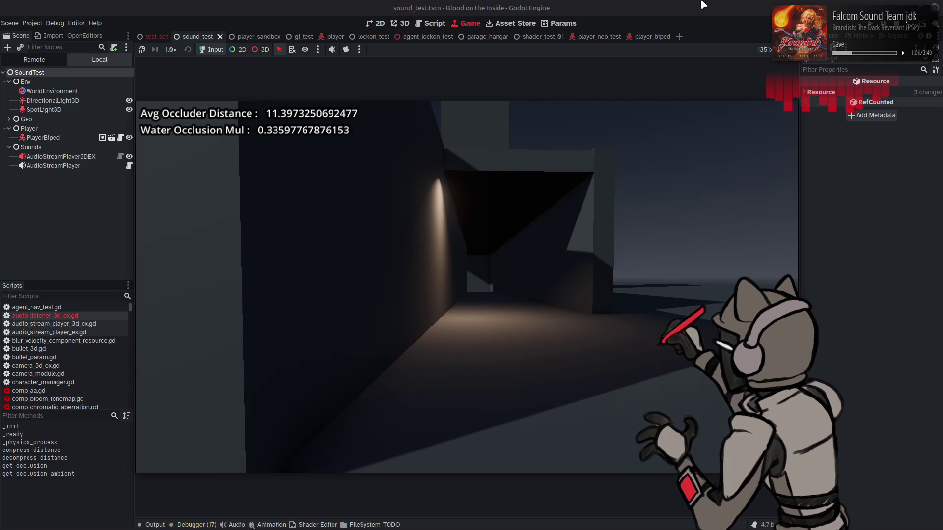
key(d)
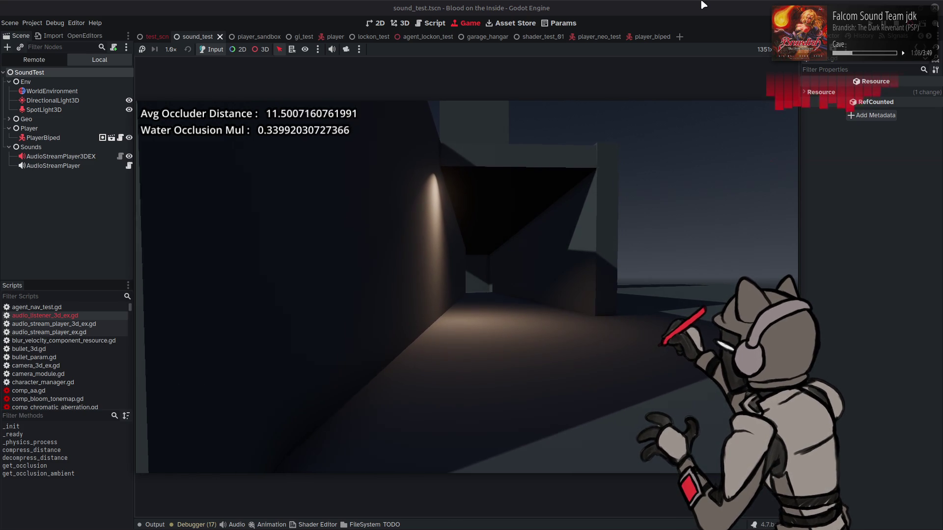
click(703, 5)
key(ctrl+F3)
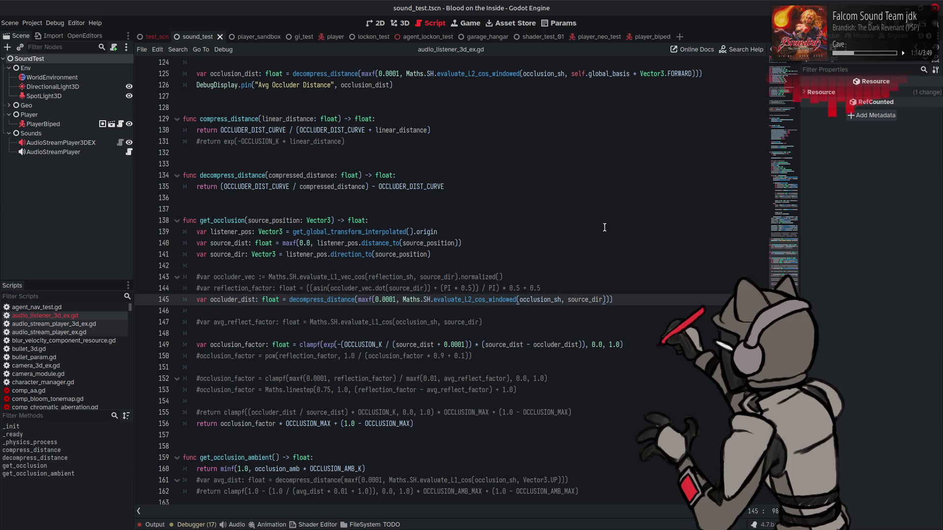
Step: Delete ' * (reflect_factor + 0.01)' after occluder_dist on line 96 and save the listener script
scroll(784, 242, up, 8)
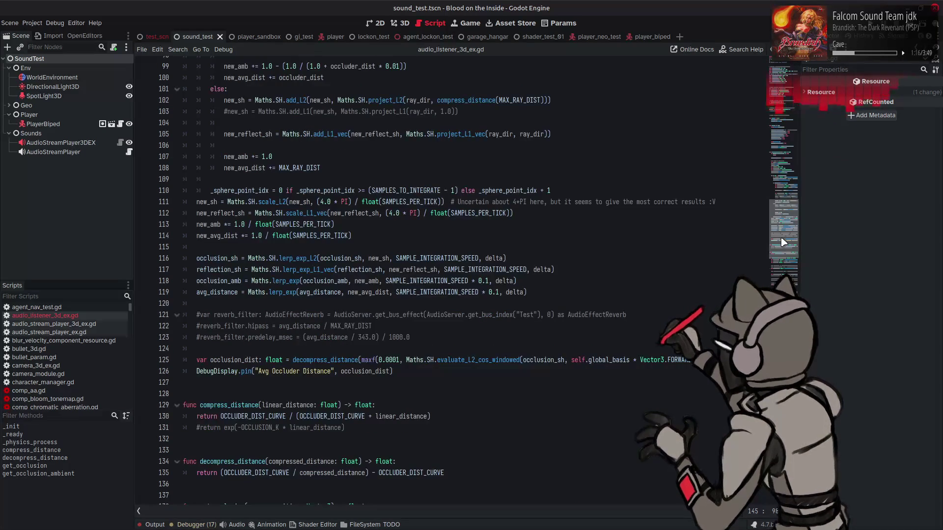
mouse_move(783, 242)
mouse_down()
mouse_move(781, 195)
mouse_move(760, 249)
mouse_up()
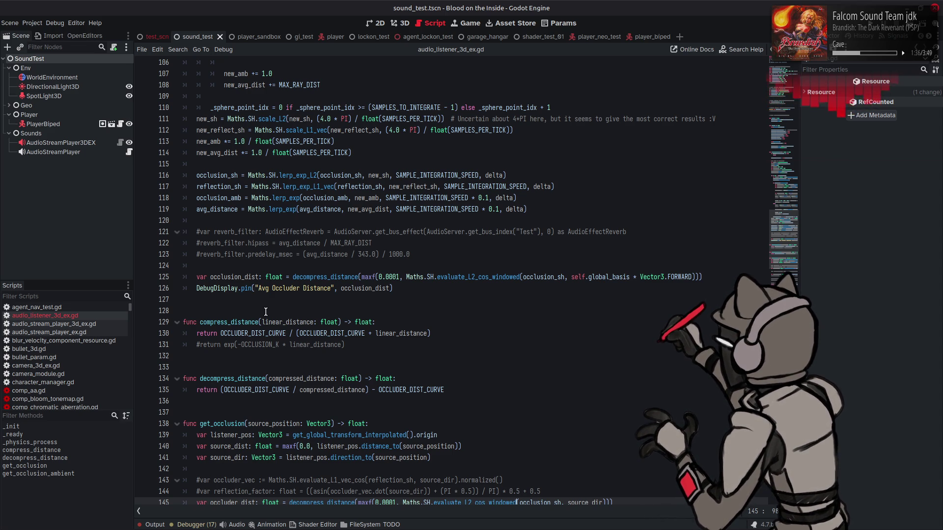
scroll(402, 290, up, 9)
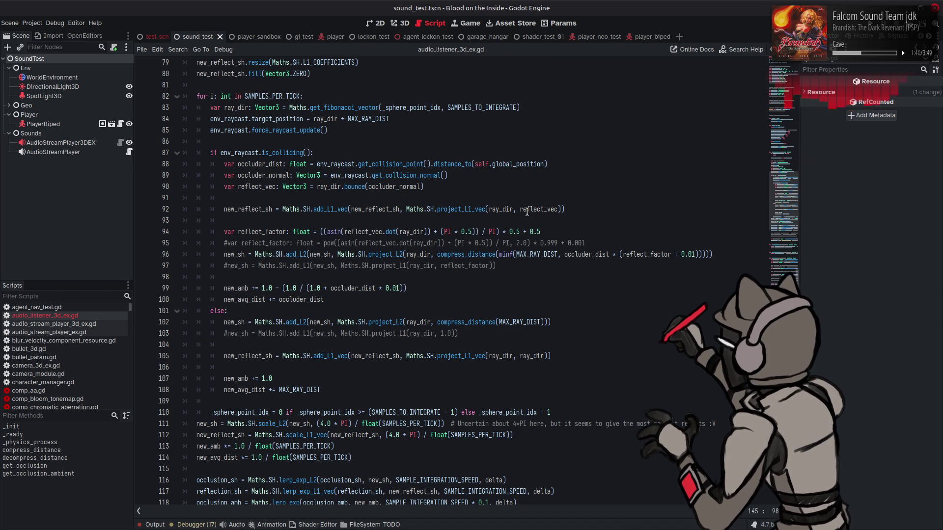
double_click(645, 254)
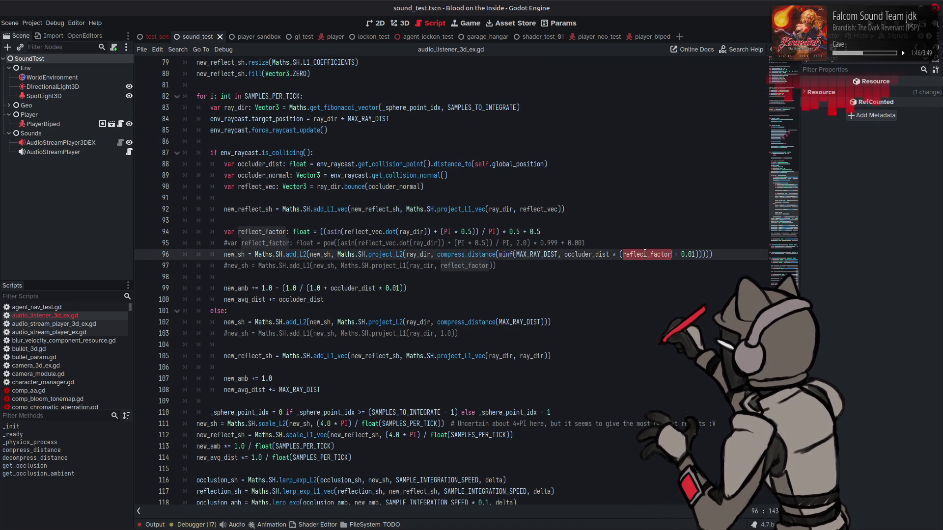
click(700, 254)
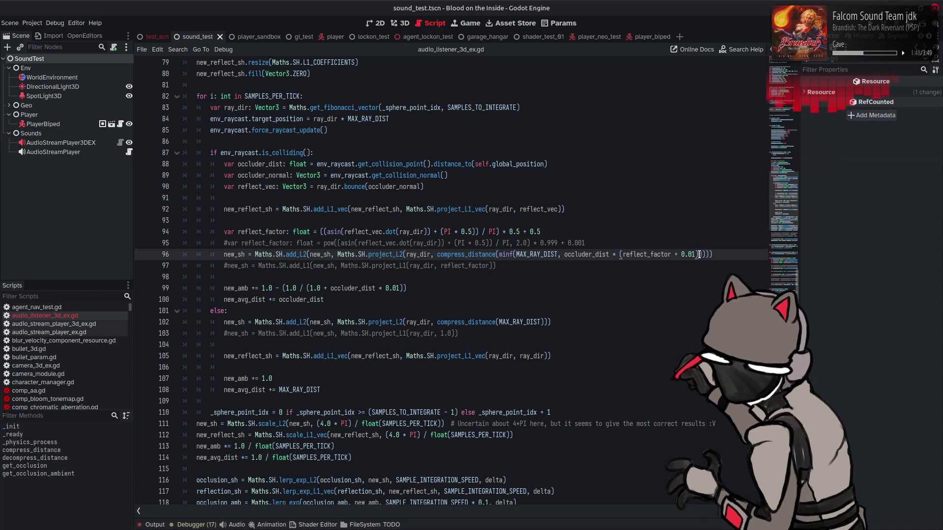
drag(700, 255, 612, 256)
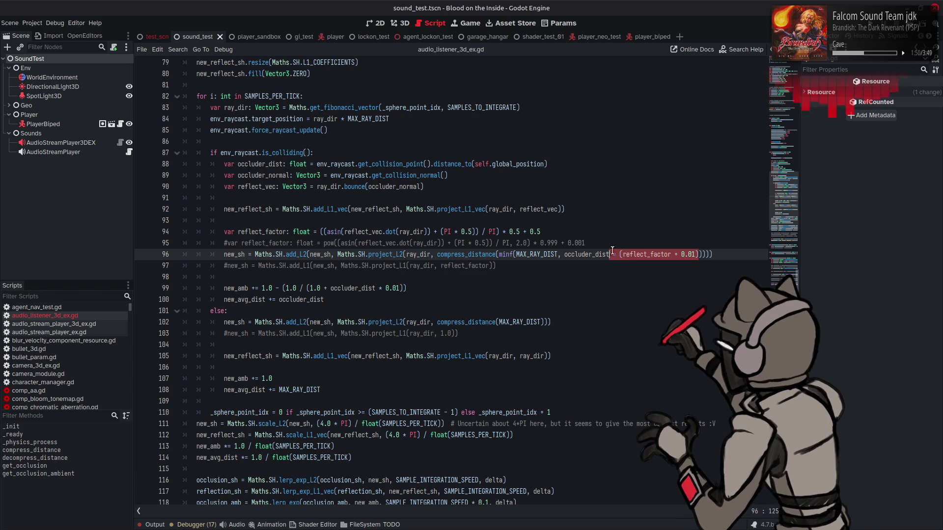
key(BackSpace)
key(ctrl+s)
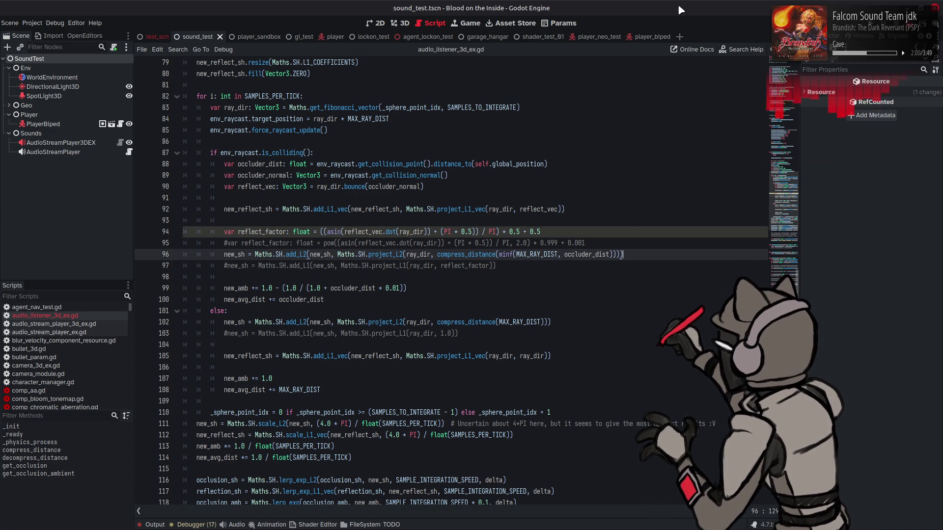
key(F6)
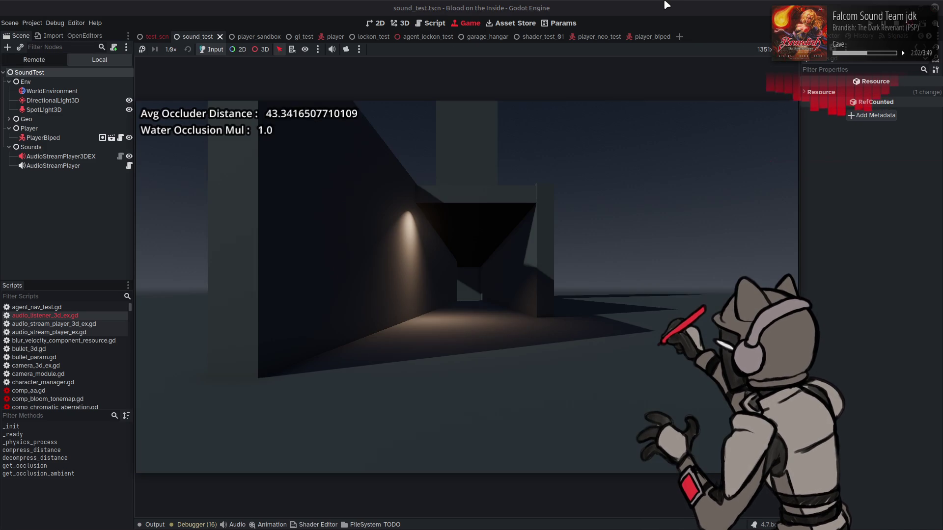
Step: Walk past the lit wall, doorway and pillar, watching occluder distance read about 12.1 and water occlusion about 0.36
key(w)
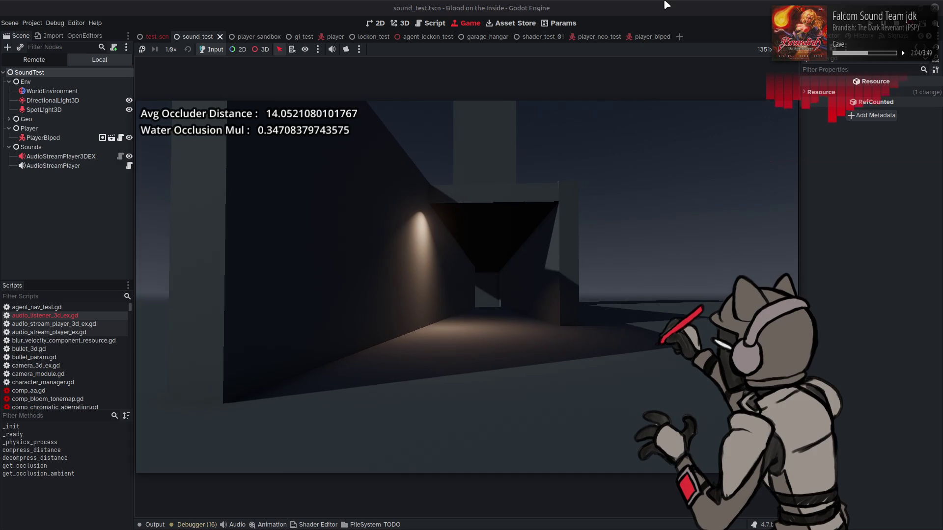
key(w)
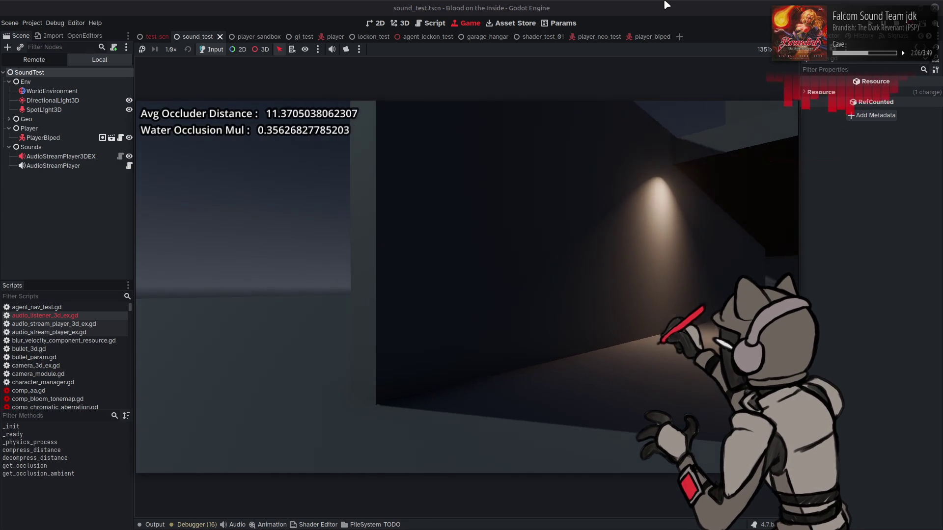
key(s)
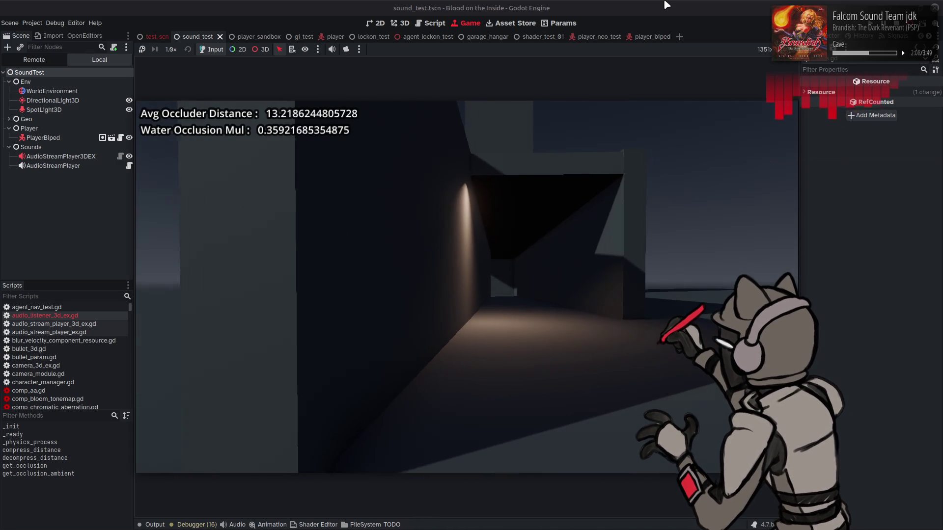
key(a)
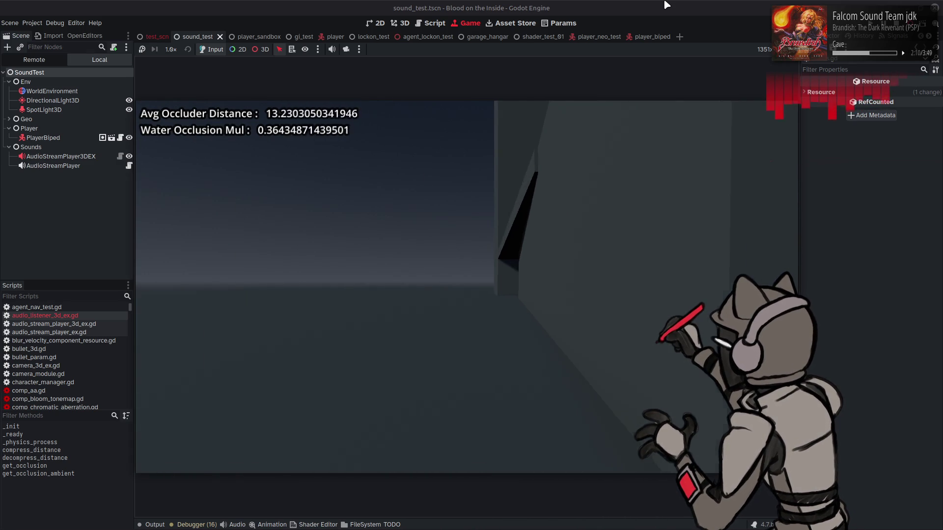
key(a)
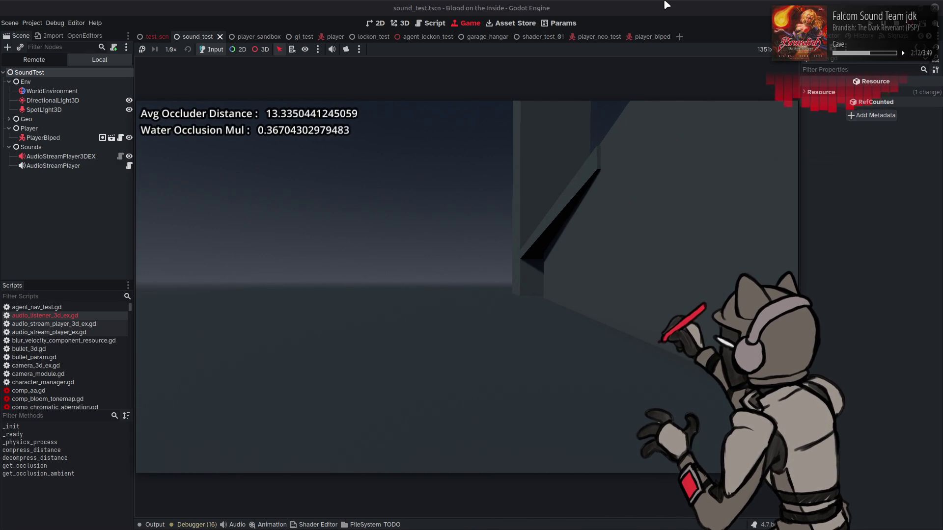
key(s)
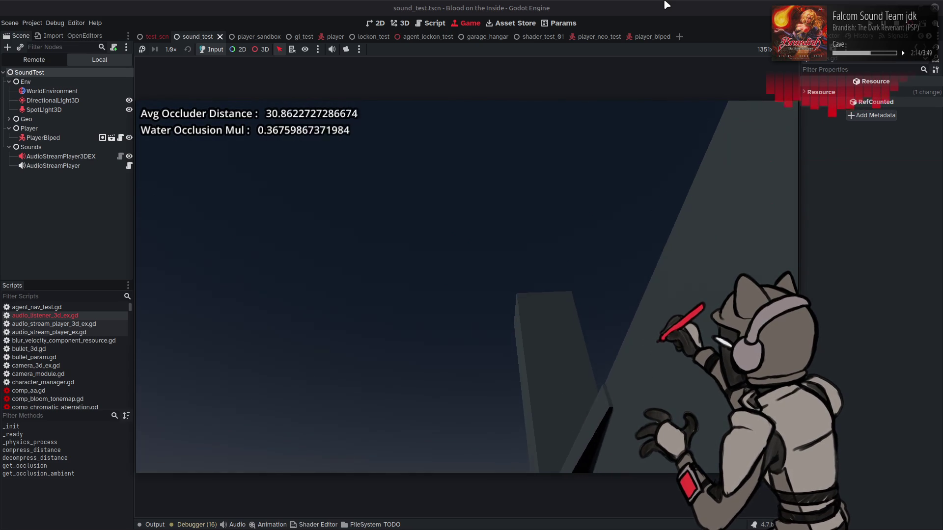
key(w)
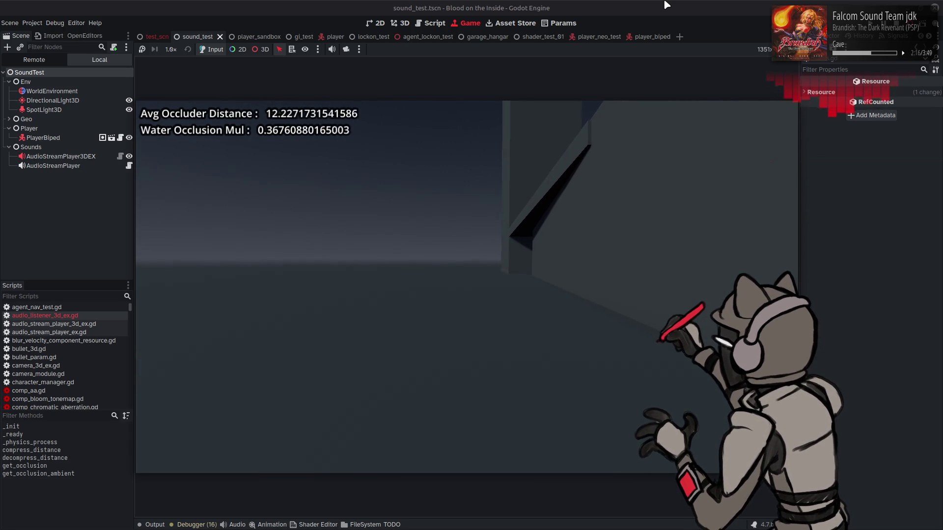
key(d)
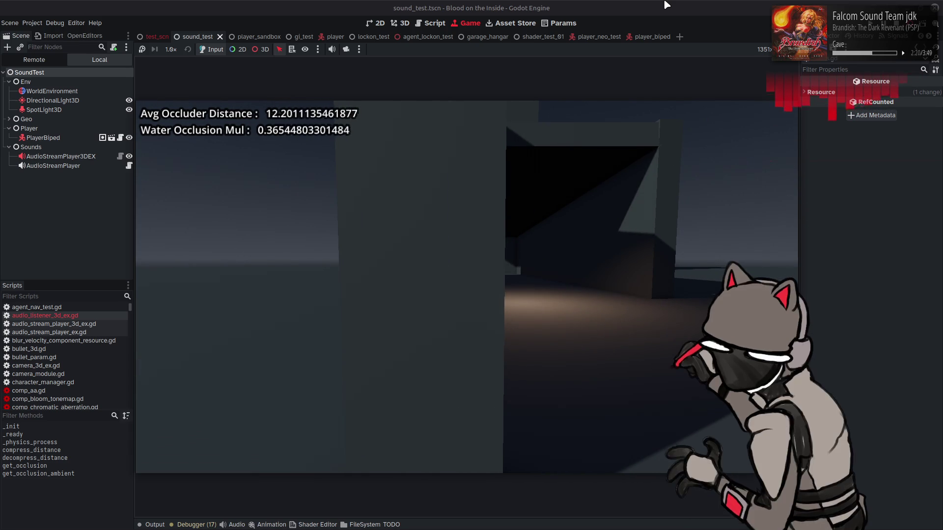
key(d)
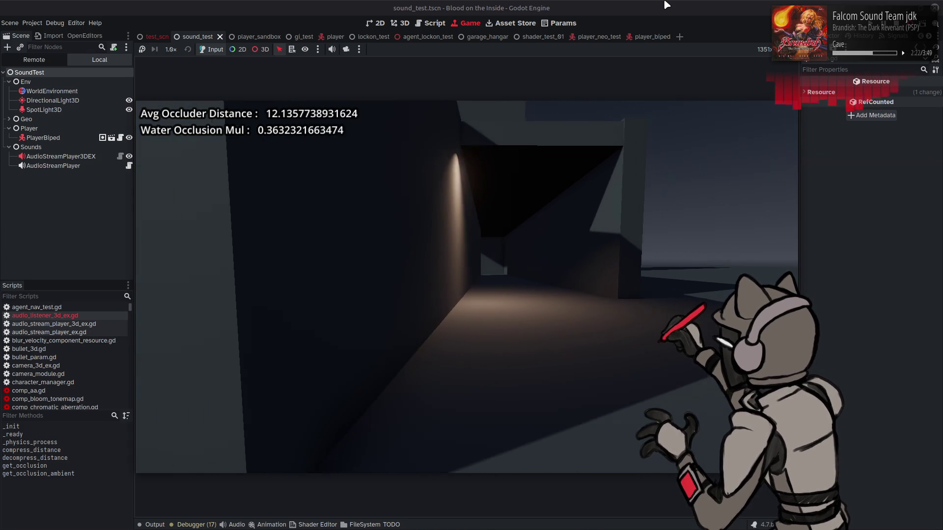